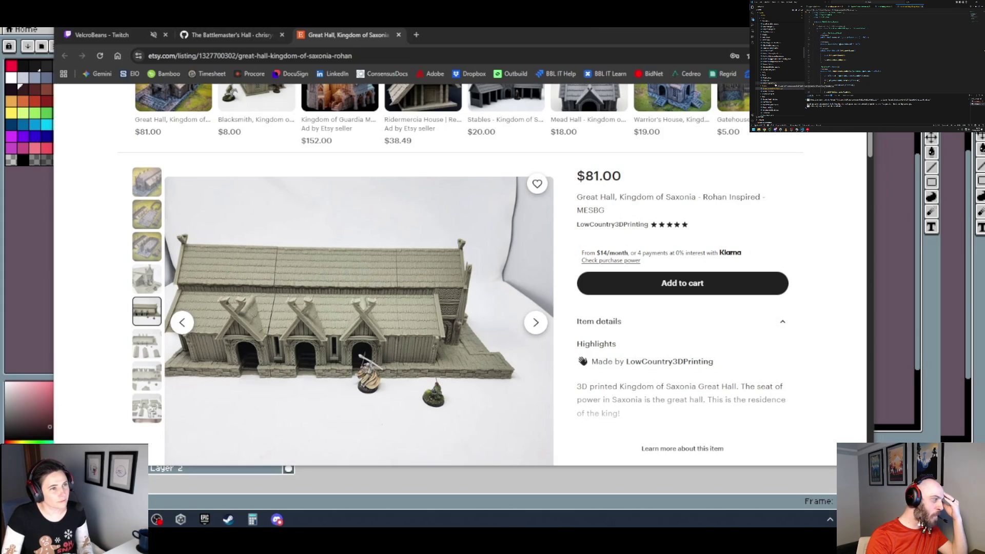
Create an empty Layer 3 above Layer 2 in the wall sprite, then switch to the Etsy Great Hall listing.
left_click_drag(481, 41, 0, 36)
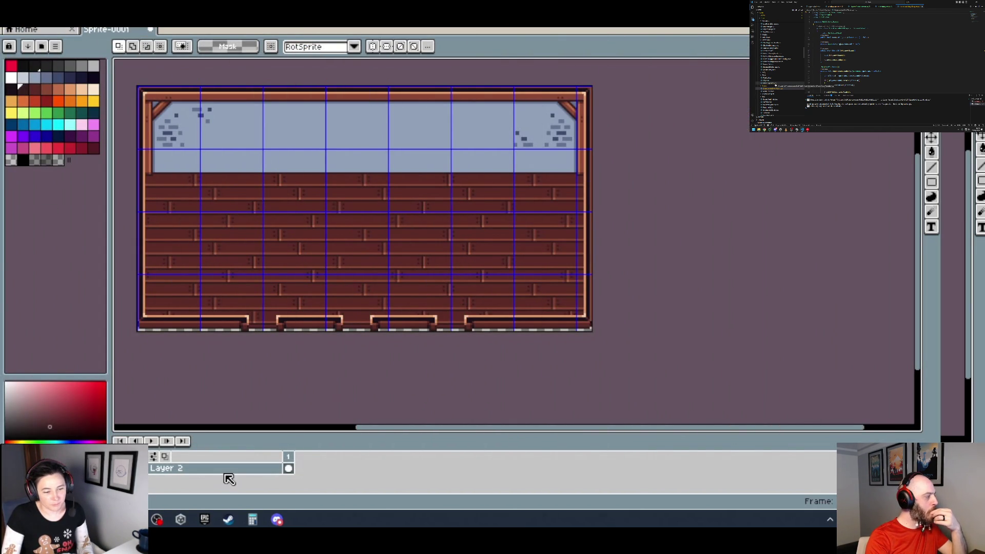
right_click(216, 468)
mouse_move(241, 432)
left_click(334, 431)
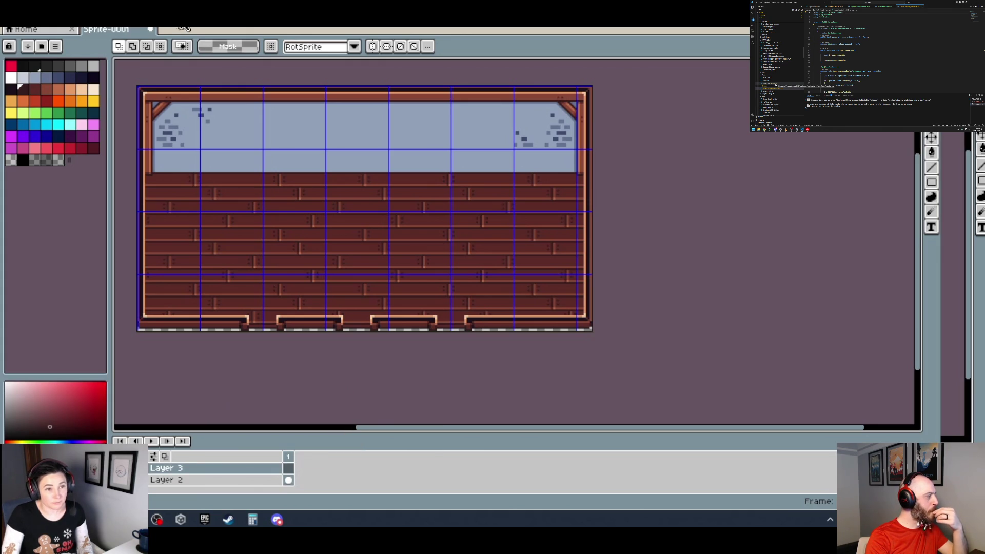
left_click(51, 32)
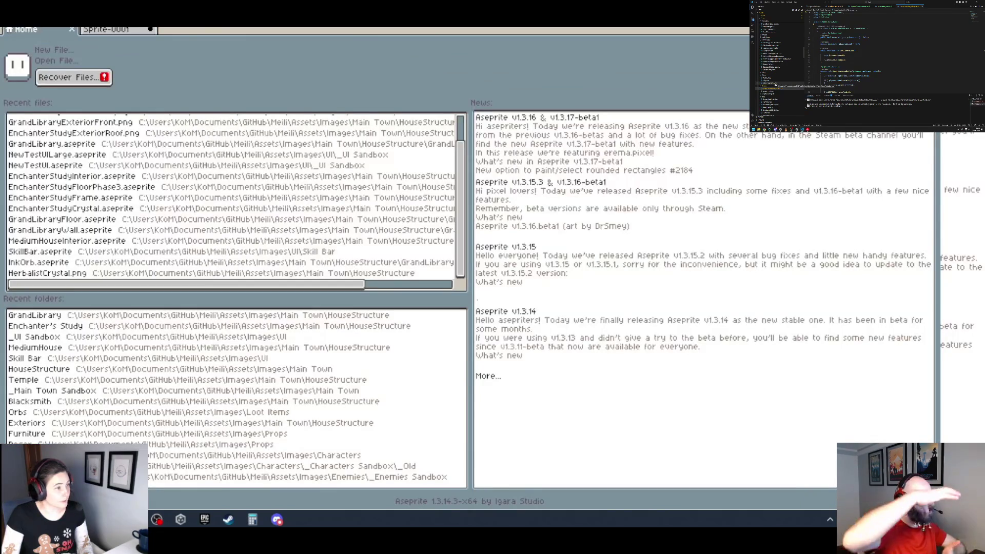
key("alt+Tab")
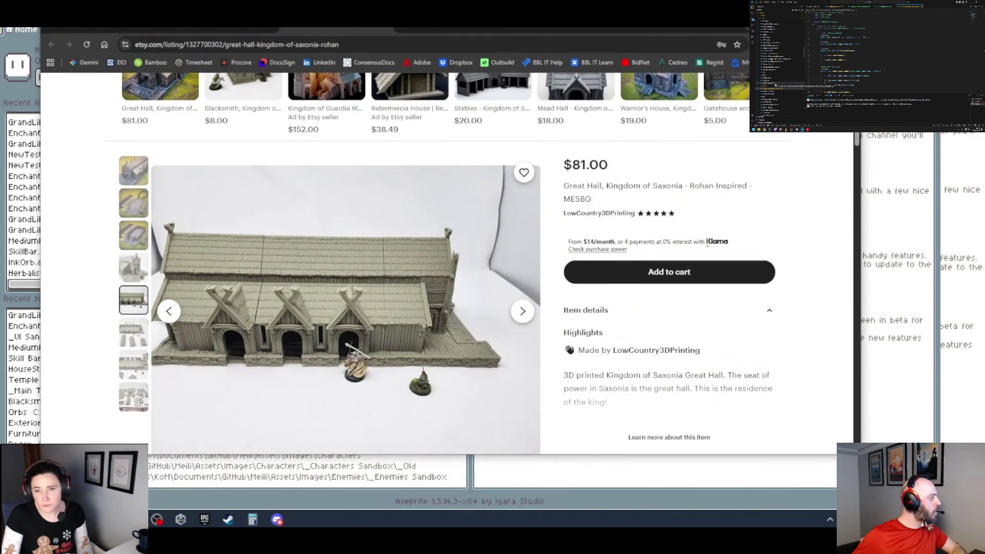
Maximize the Etsy listing and expand its full item description.
key("super+Up")
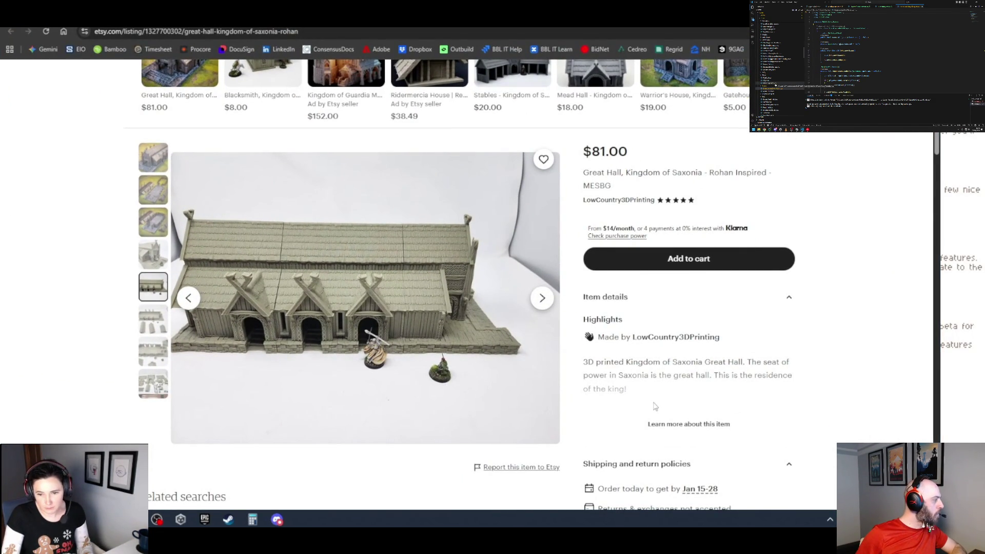
left_click(694, 429)
scroll("up", 3)
Read down through the description to the Reviews section.
scroll("down", 3)
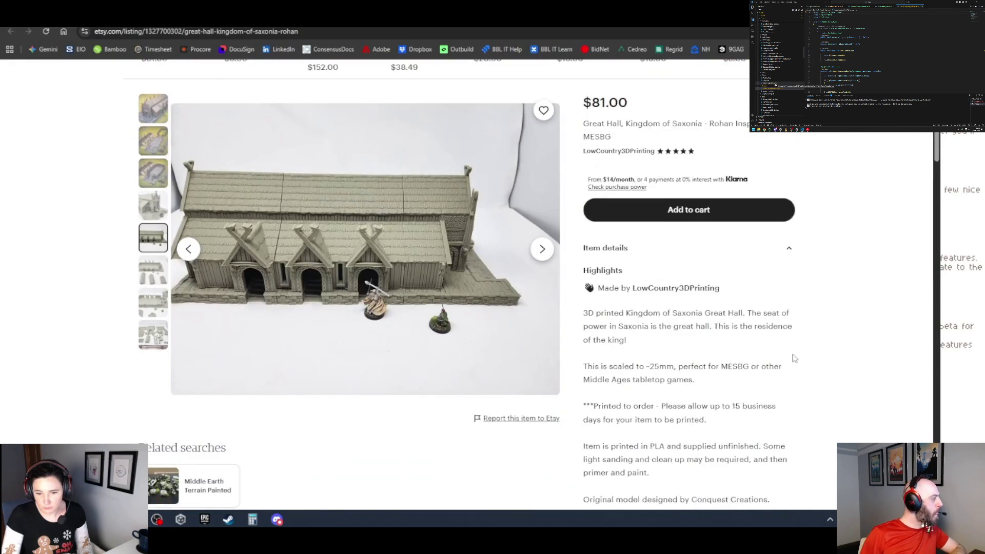
scroll("down", 3)
scroll("down", 3)
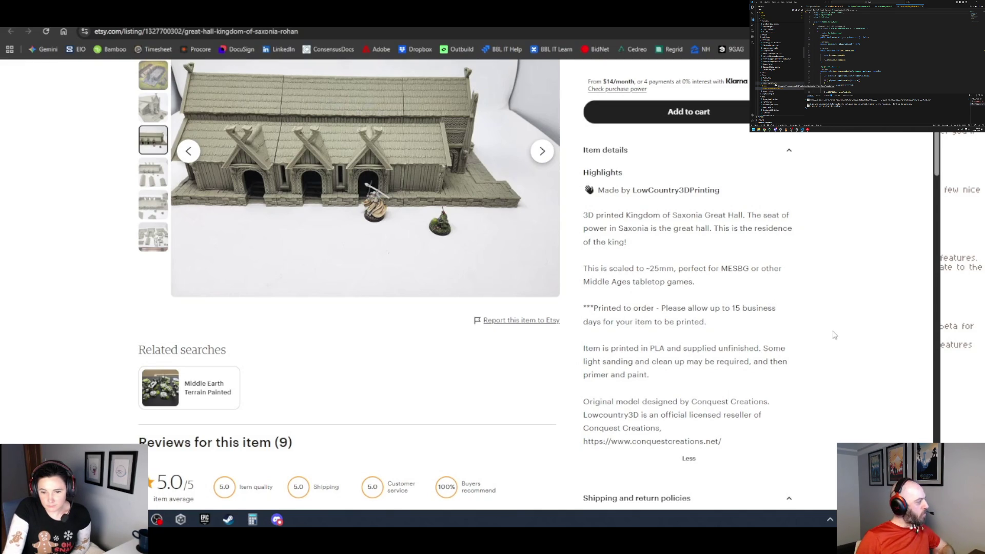
scroll("down", 3)
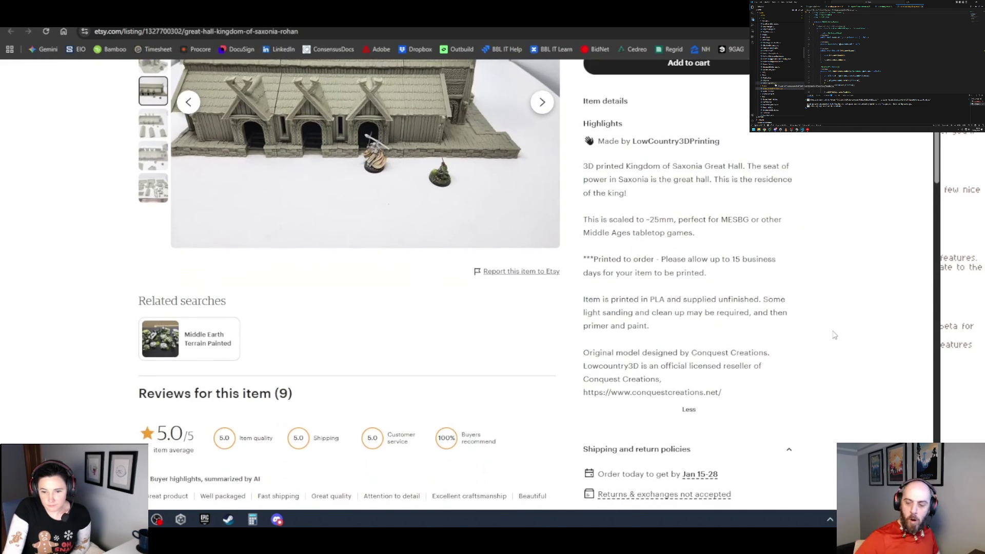
scroll("down", 3)
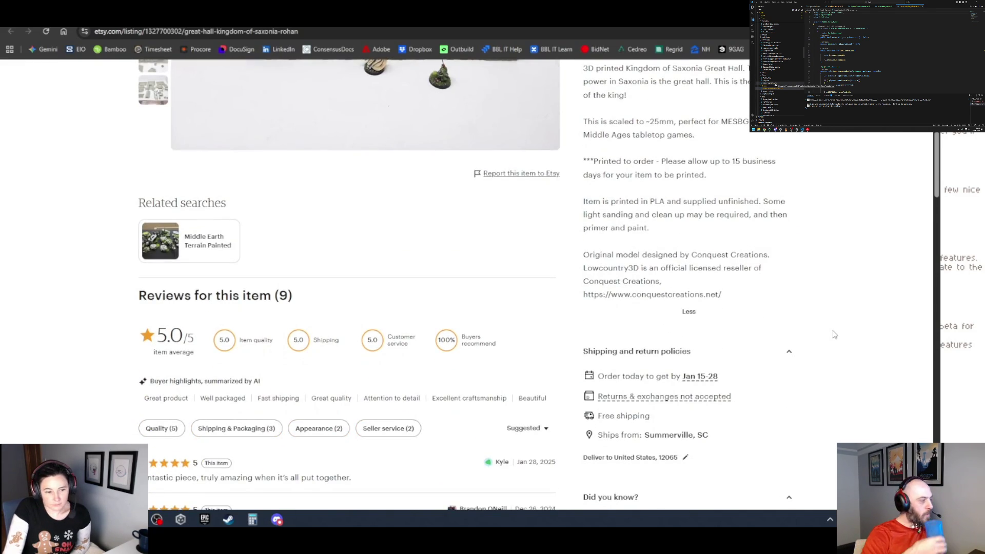
scroll("down", 3)
scroll("down", 3)
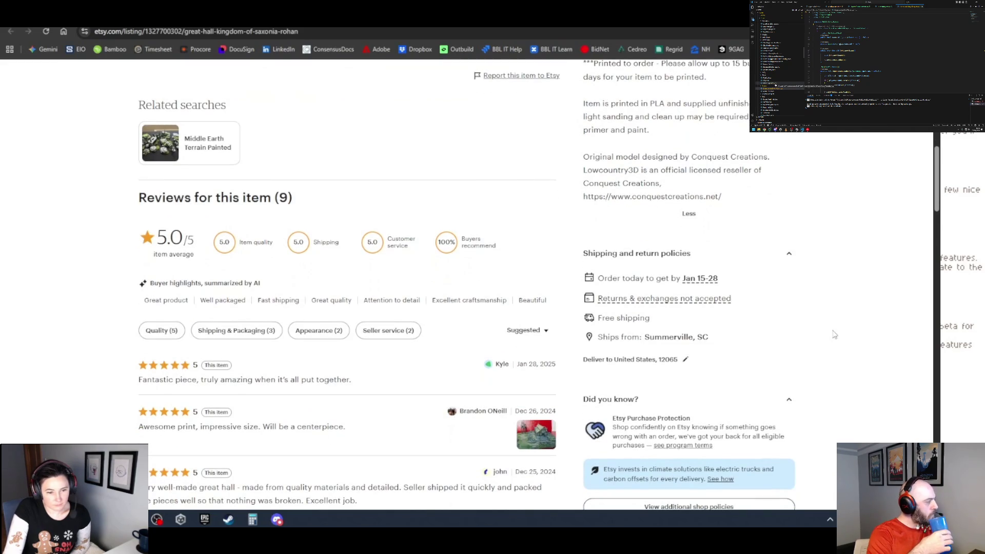
scroll("down", 3)
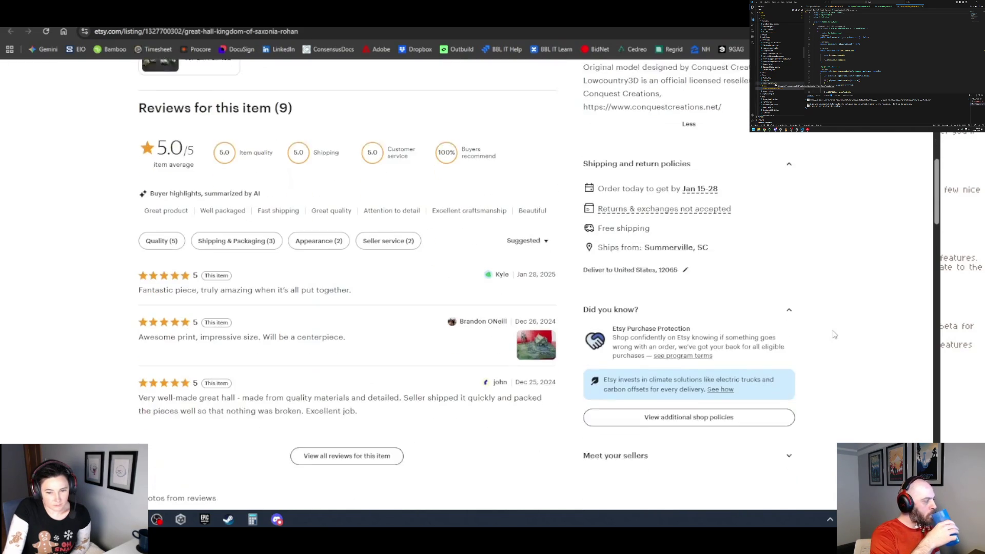
scroll("down", 3)
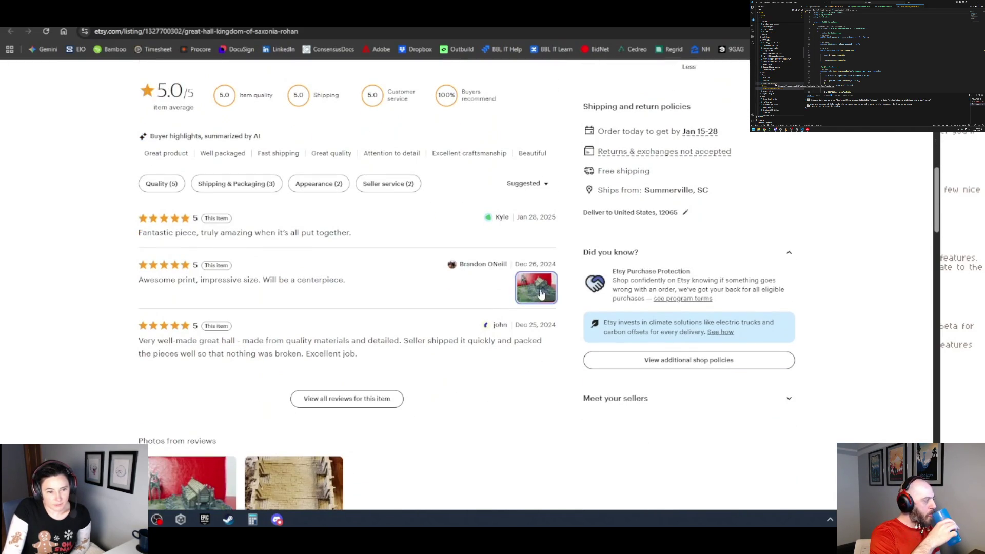
View the reviewer's photos enlarged, stepping to the next one, then close the viewer.
left_click(551, 292)
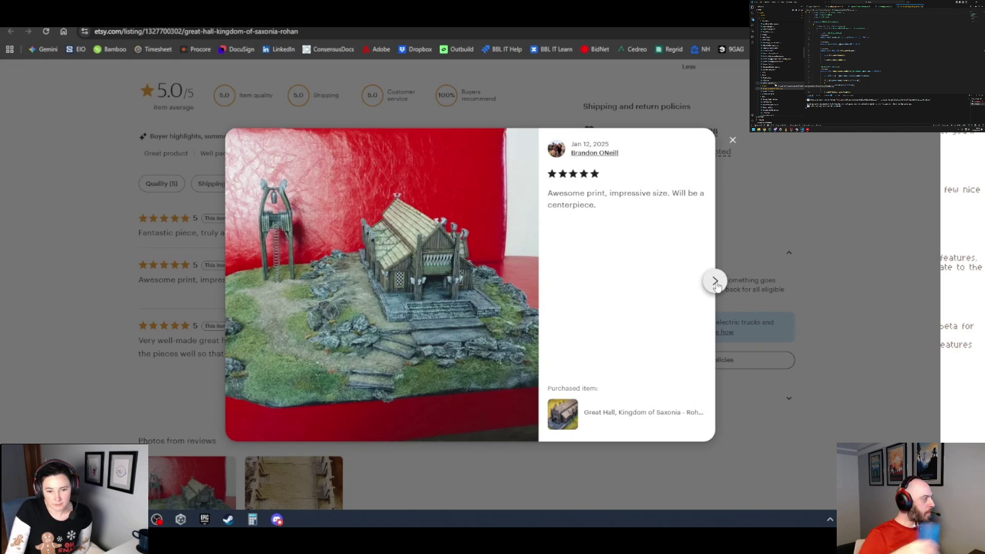
left_click(715, 282)
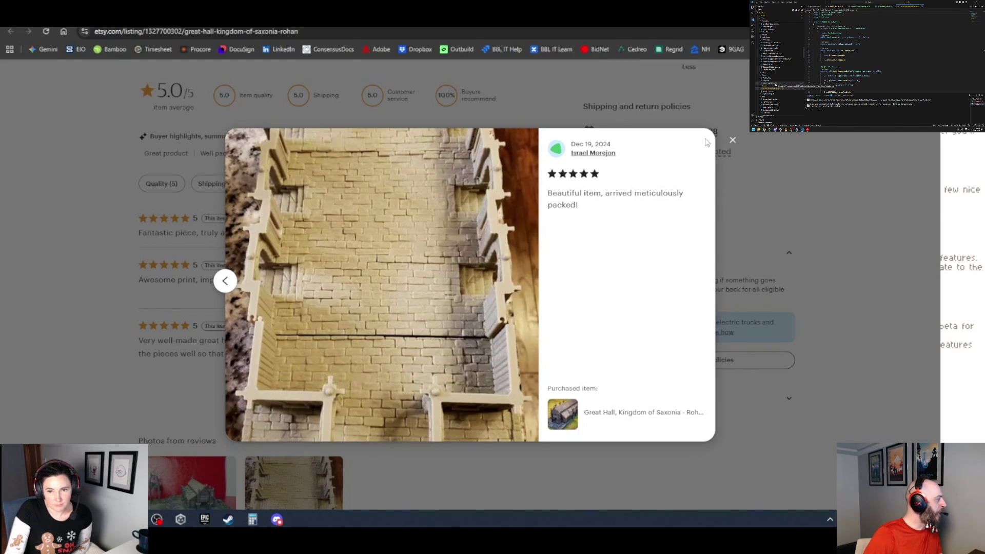
left_click(735, 143)
Browse the listing's five product photos, then restore and minimize the browser to reveal Aseprite.
scroll("down", 3)
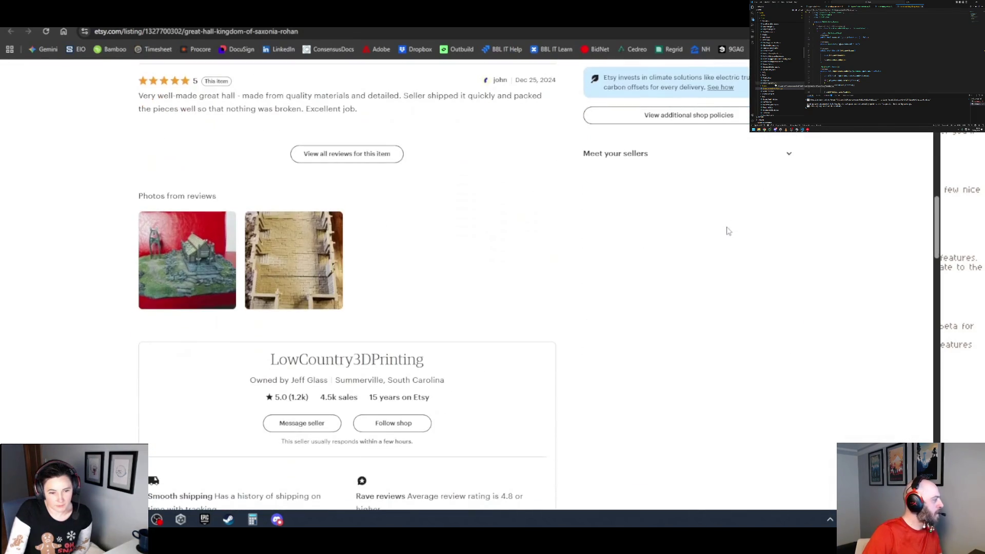
scroll("up", 3)
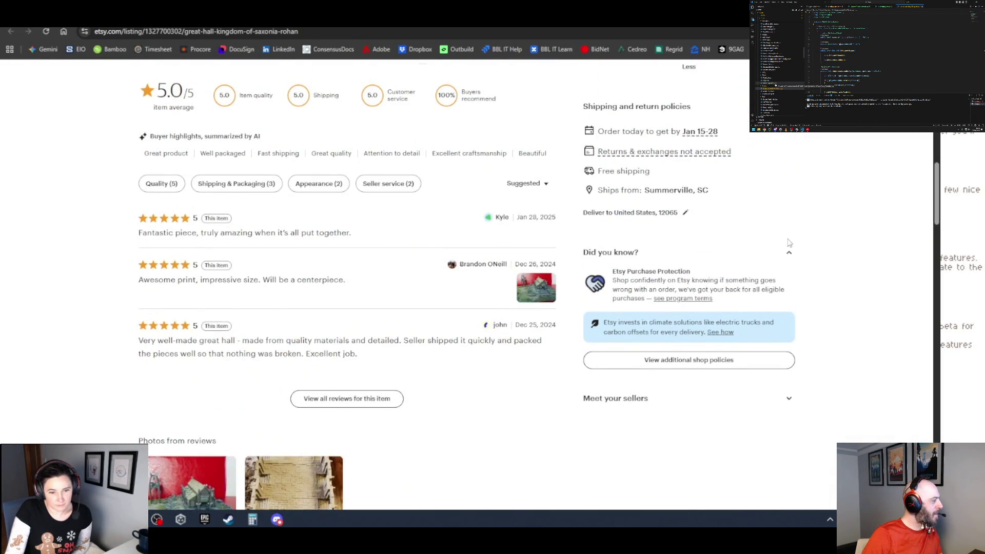
scroll("up", 3)
scroll("up", 3)
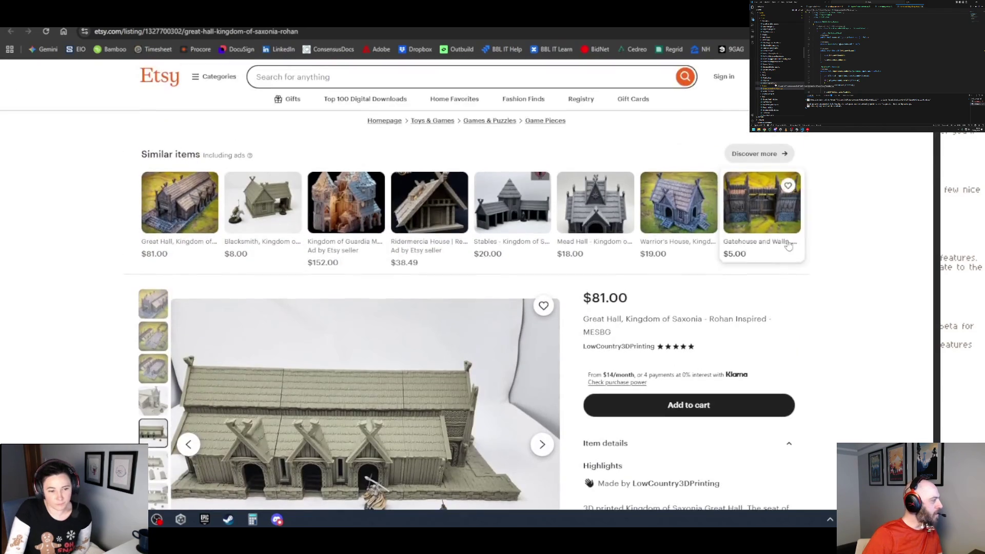
scroll("down", 3)
left_click(153, 207)
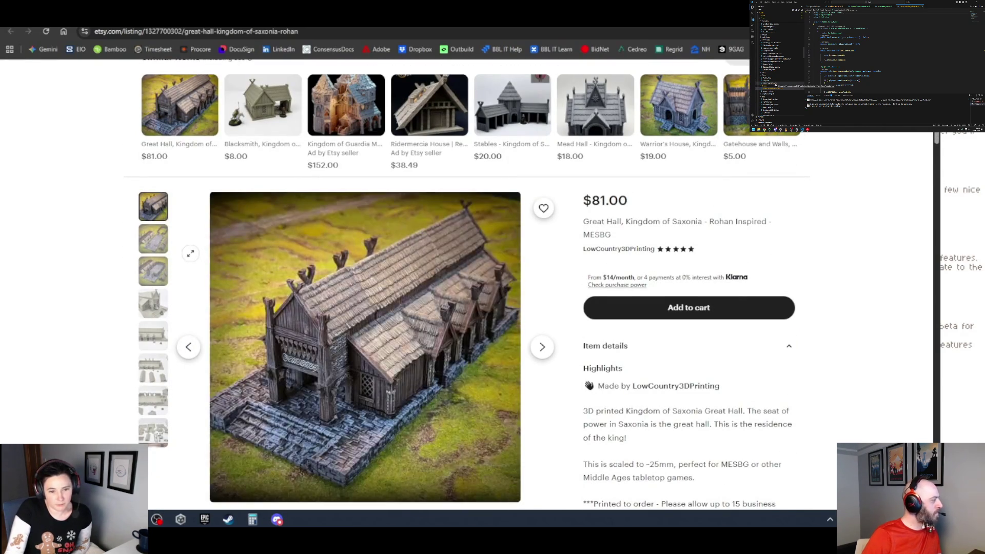
left_click(147, 248)
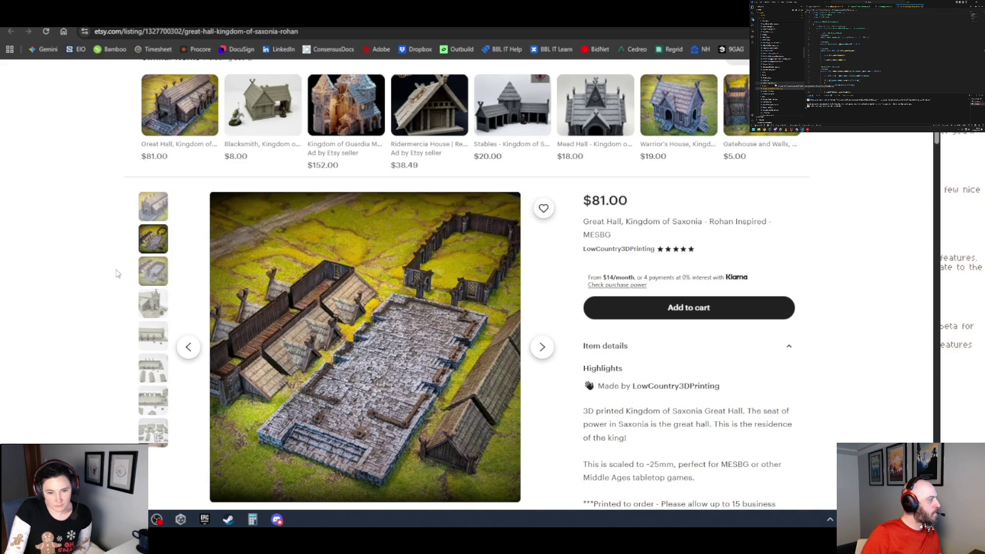
left_click(152, 271)
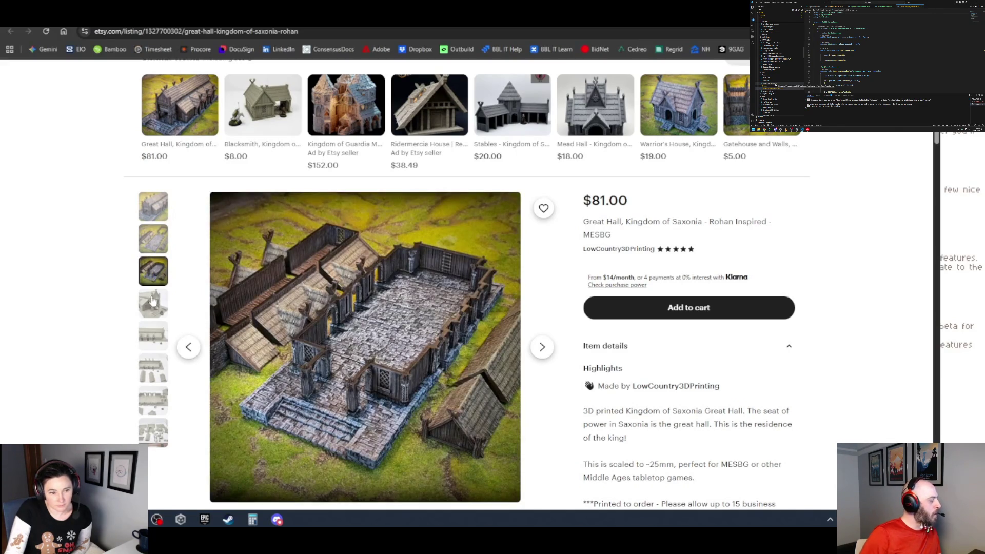
left_click(152, 301)
left_click(159, 334)
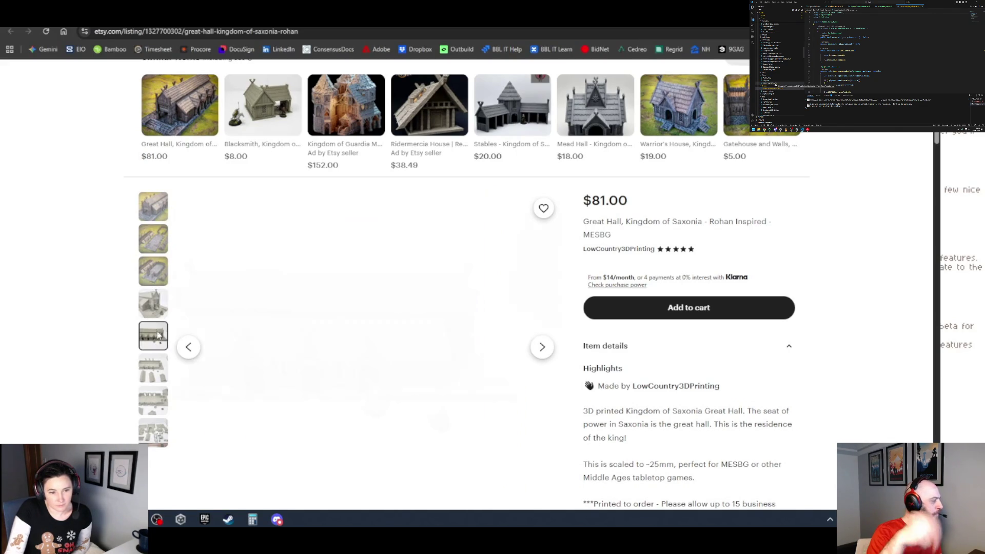
left_click_drag(176, 16, 176, 122)
key("super+Down")
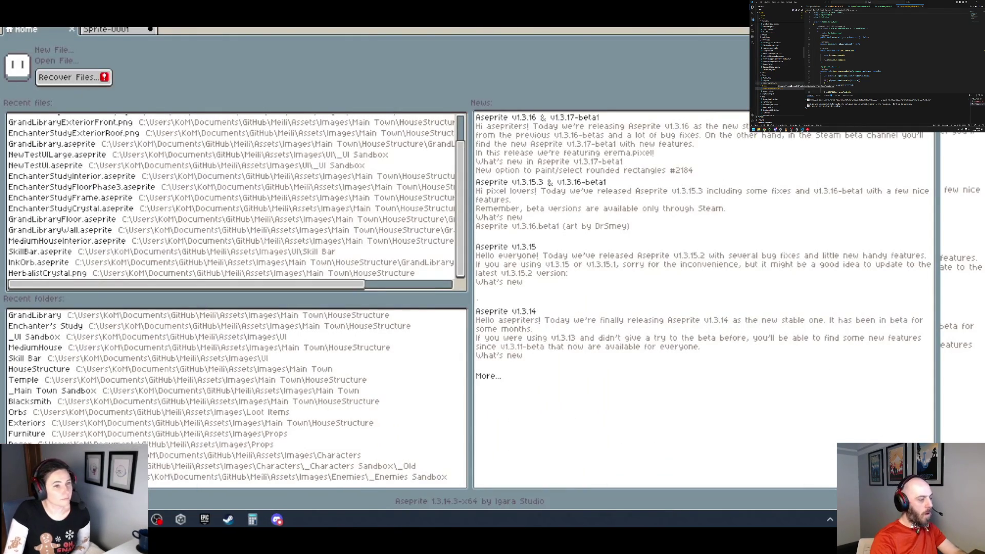
Return to Sprite-0001 and zoom into the lower-left stone foundation, toggling between Home and Sprite-0001.
left_click(120, 29)
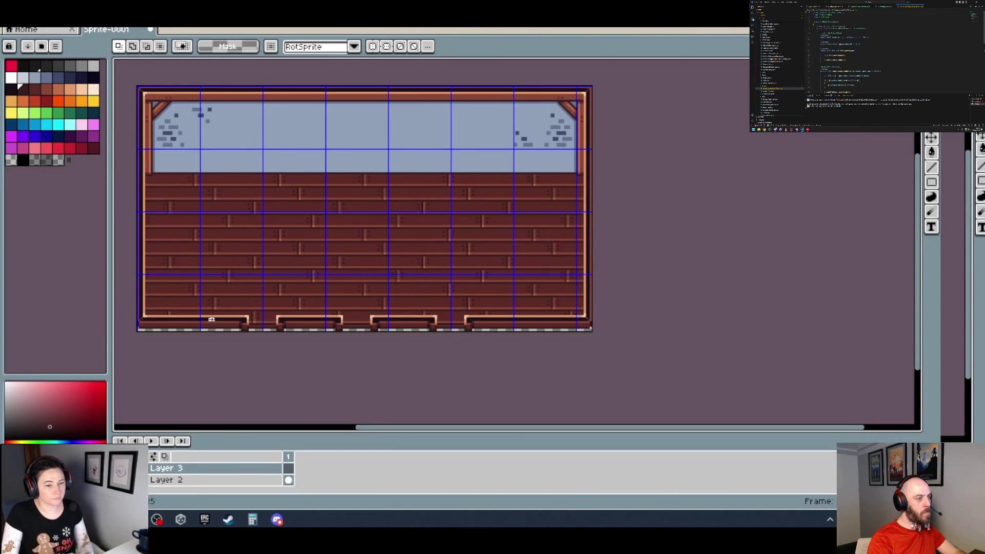
scroll("up", 3)
scroll("left", 3)
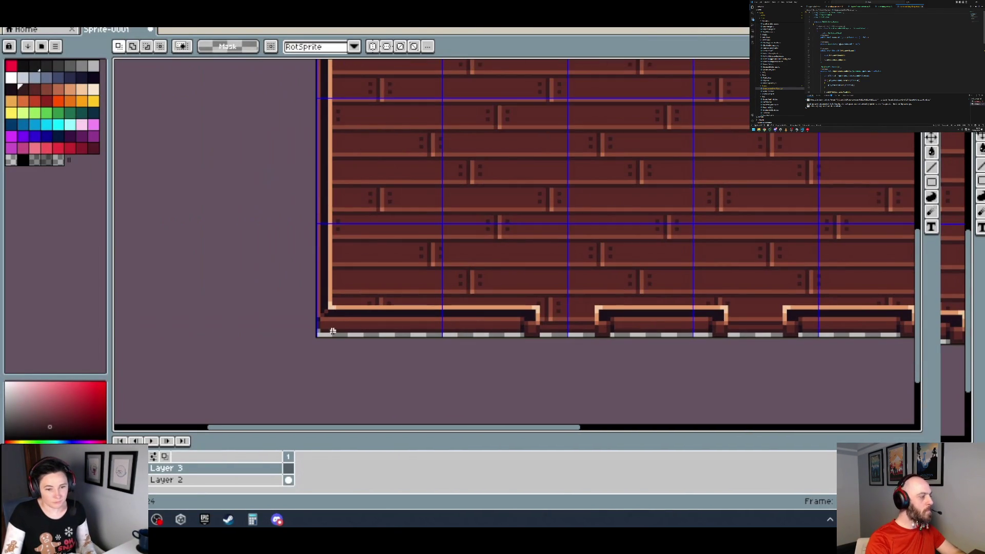
left_click(57, 30)
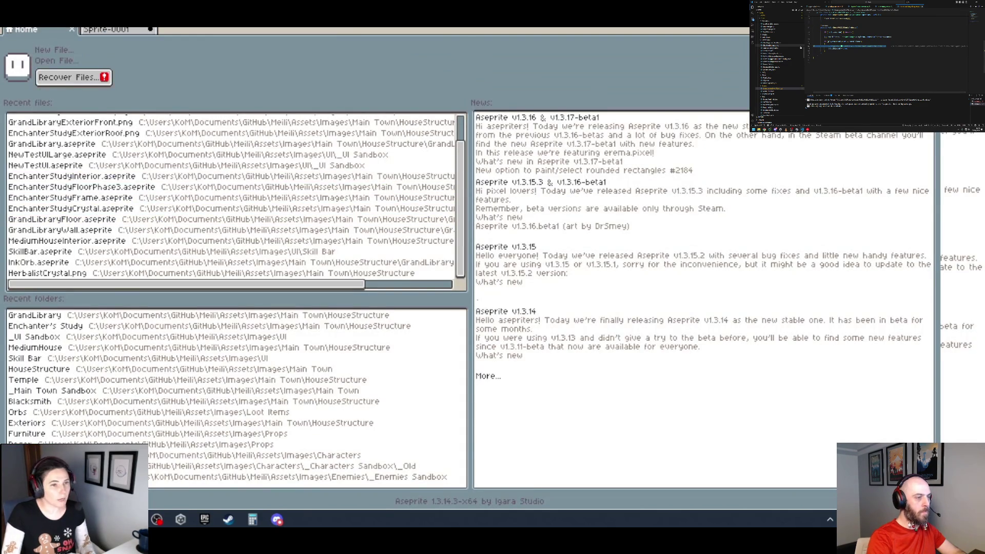
left_click(115, 32)
left_click(62, 30)
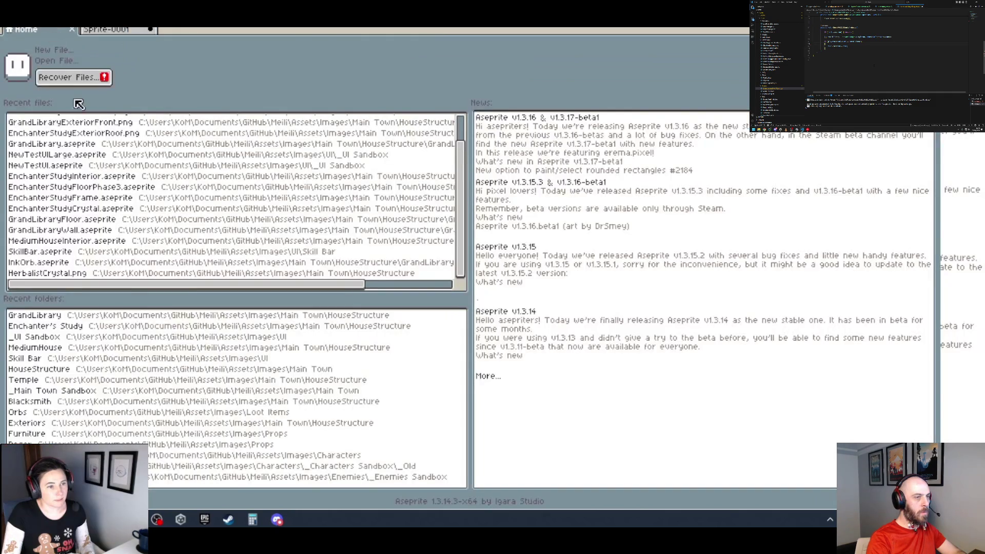
left_click(108, 30)
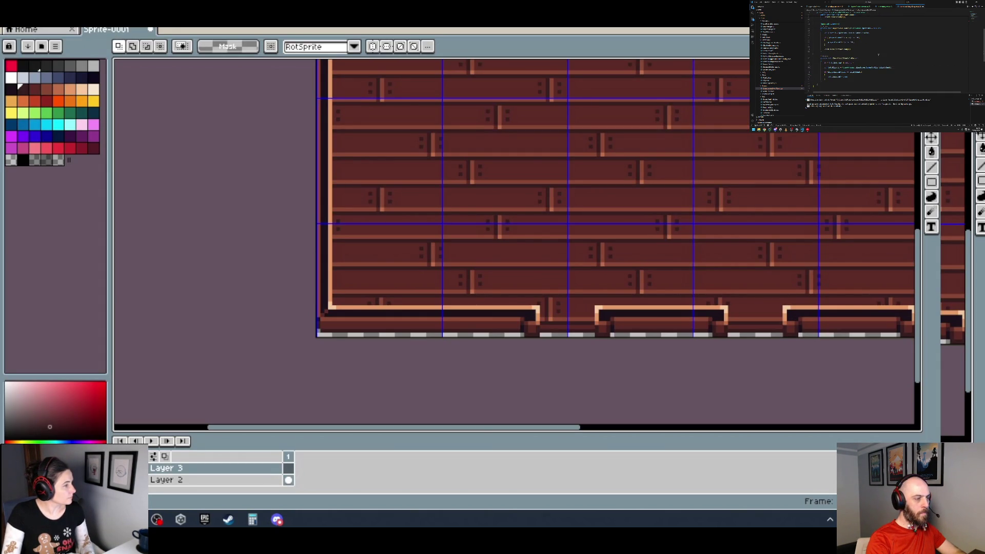
Open the BlacksmithExterior sprite in its own tab and select its first stone bench.
left_click_drag(379, 32, 359, 103)
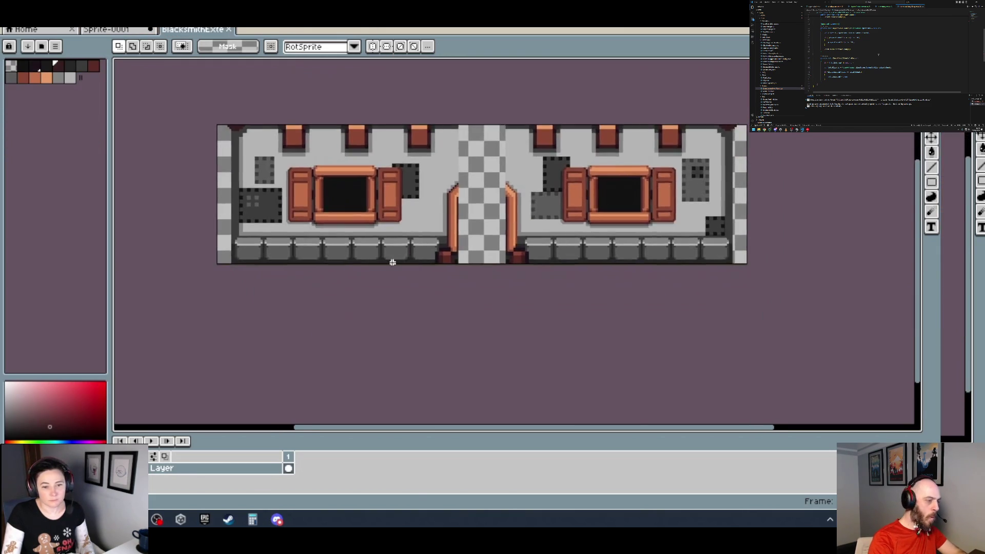
scroll("up", 3)
scroll("left", 3)
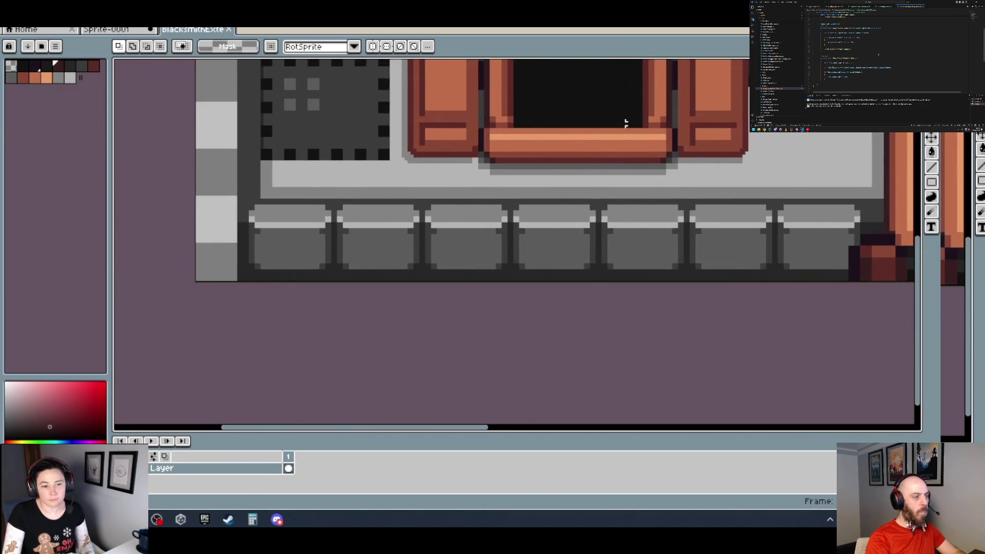
scroll("up", 3)
left_click_drag(224, 235, 356, 304)
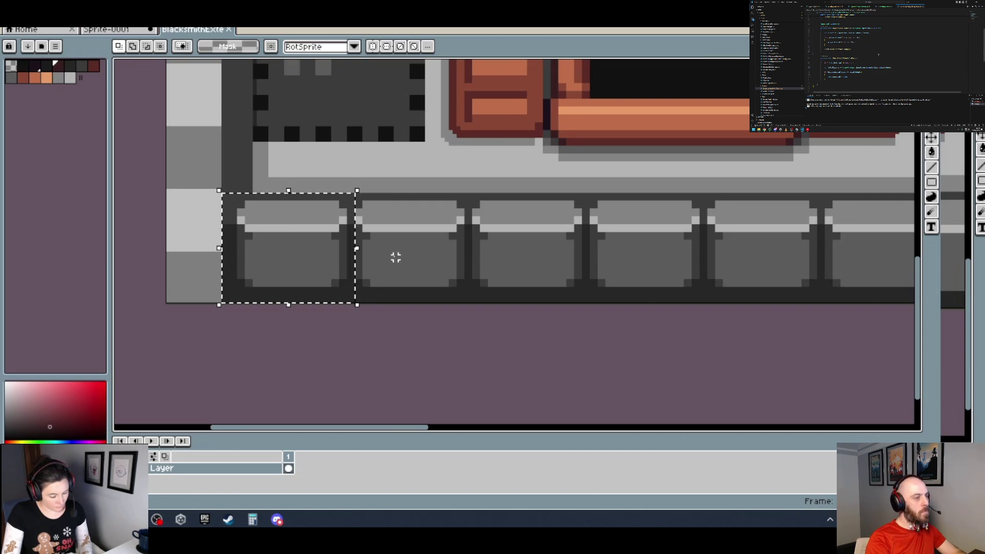
Return to the wooden wall sprite, adjust the view, and bring up the layer options menu.
left_click(106, 29)
left_click_drag(370, 248, 364, 241)
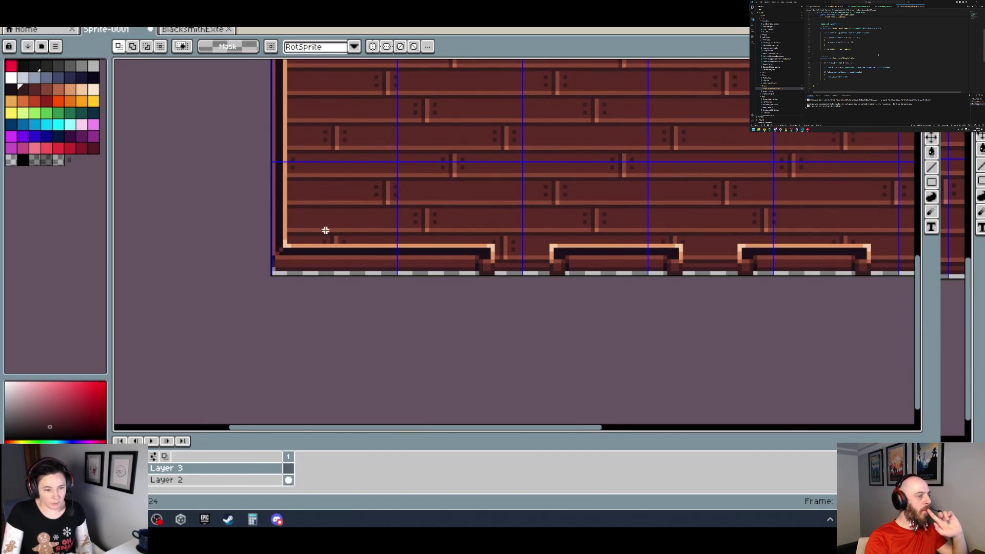
scroll("down", 3)
scroll("up", 3)
right_click(185, 469)
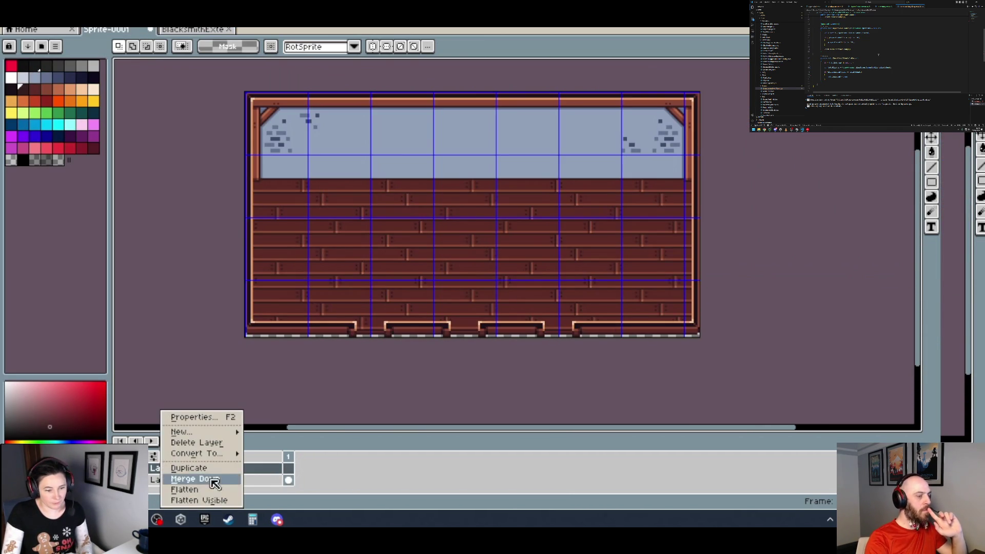
Merge the top layer down into Layer 2 and add a new empty layer above it.
left_click(212, 482)
right_click(170, 468)
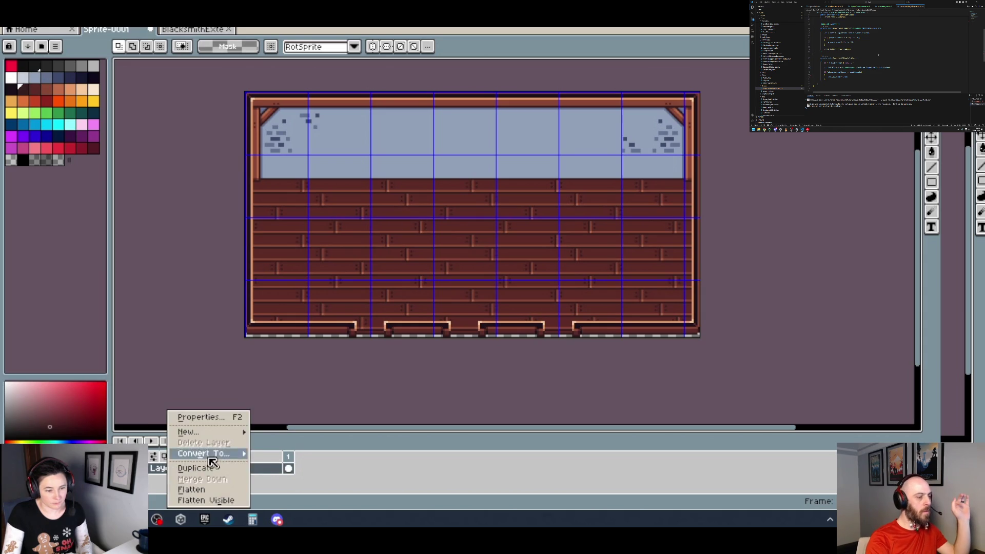
mouse_move(211, 438)
left_click(277, 433)
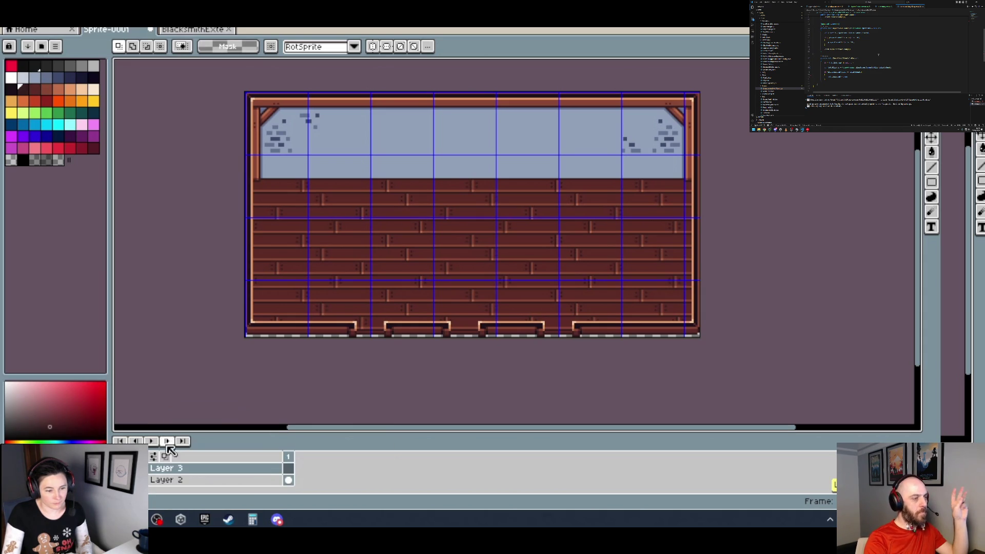
Rename Layer 2 to 'Interior', removing a stray backslash from the name.
right_click(159, 480)
left_click(210, 414)
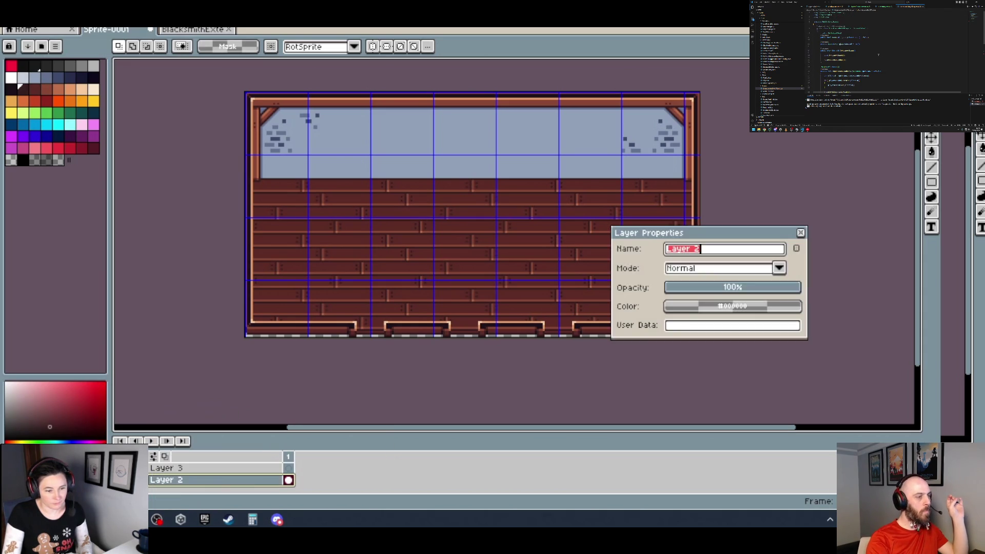
type("Inte")
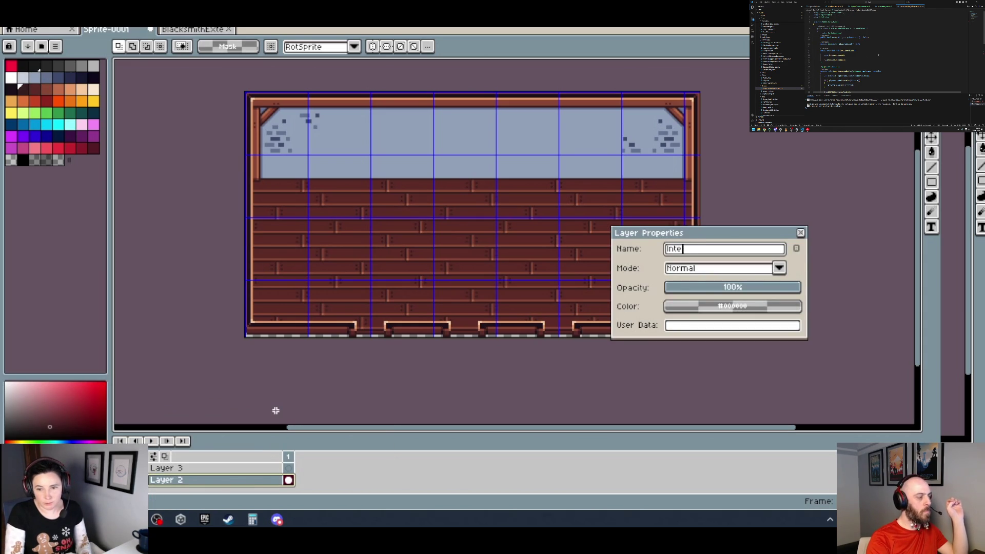
type("rior\\")
key("Return")
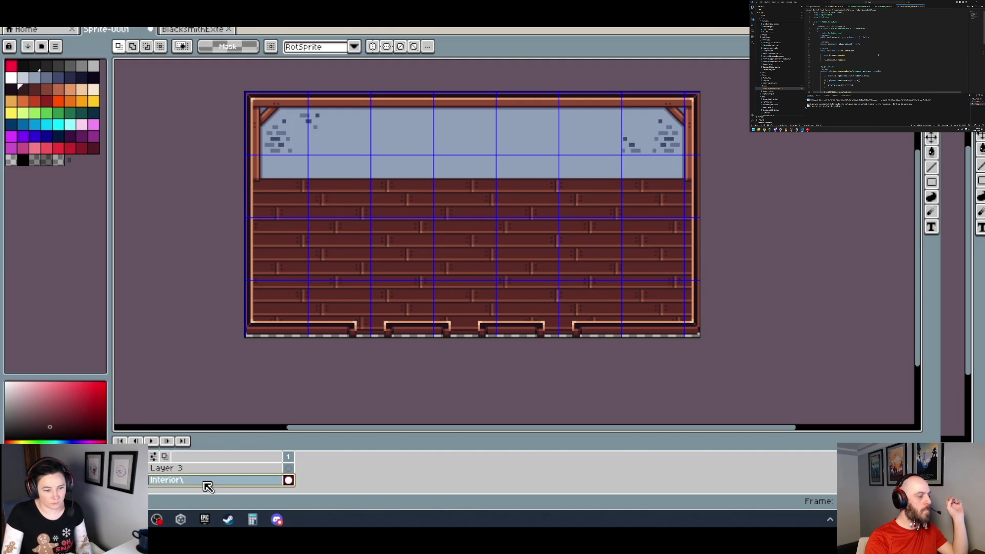
right_click(205, 480)
left_click(216, 413)
left_click(718, 250)
key("BackSpace")
Rename Layer 3 to 'Exterior'.
left_click(198, 472)
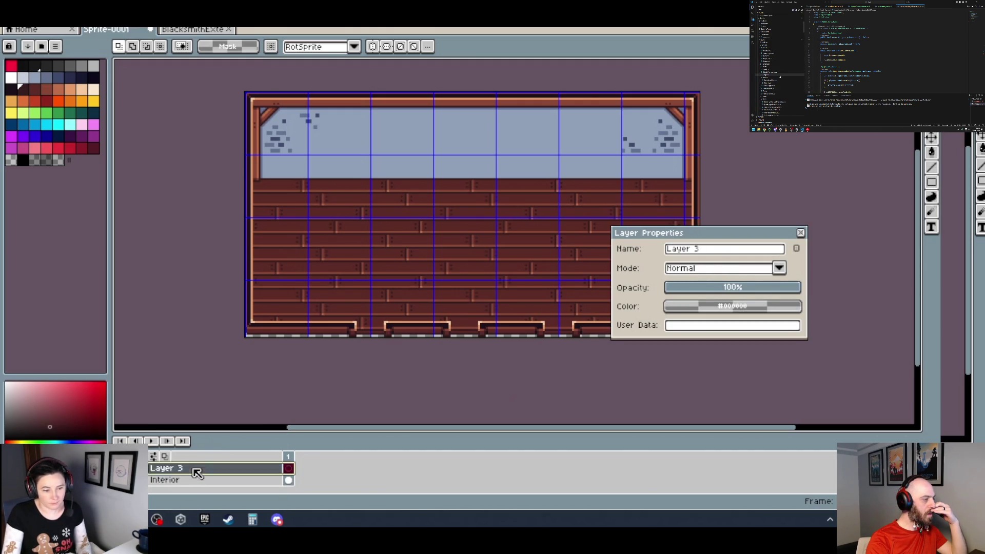
left_click(707, 251)
type("Exte")
key("Return")
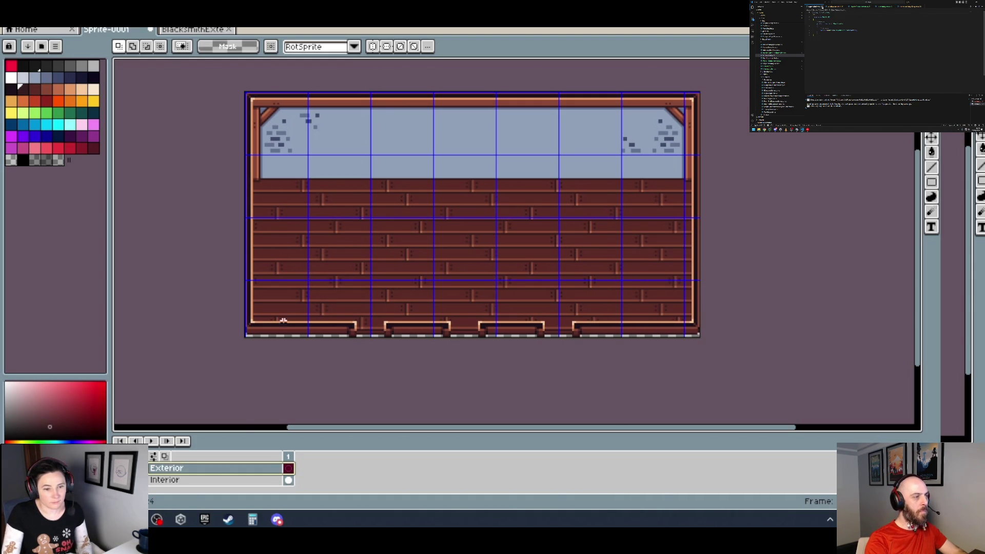
Paste the copied grey stone block at the bottom-left of the wall.
scroll("up", 3)
key("ctrl+v")
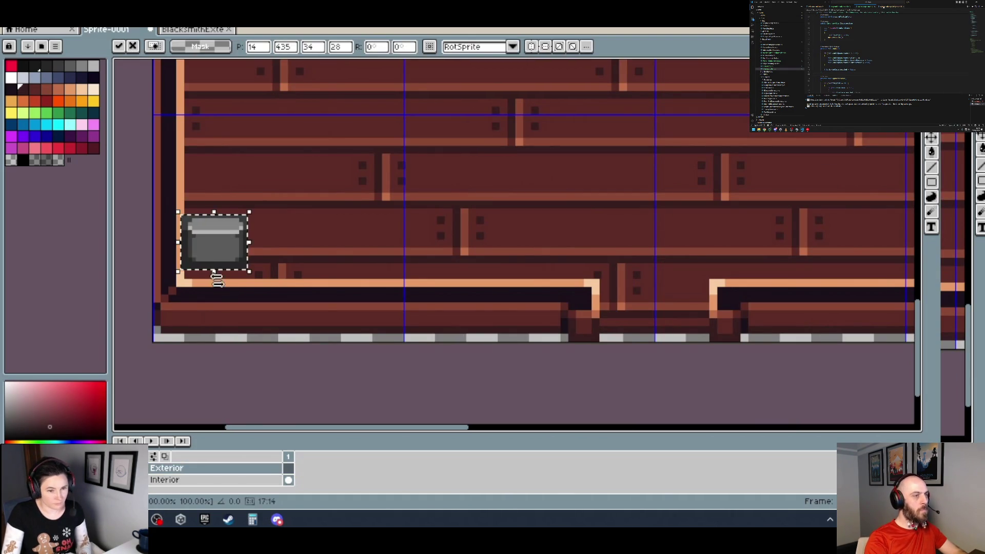
left_click_drag(215, 242, 344, 283)
scroll("up", 3)
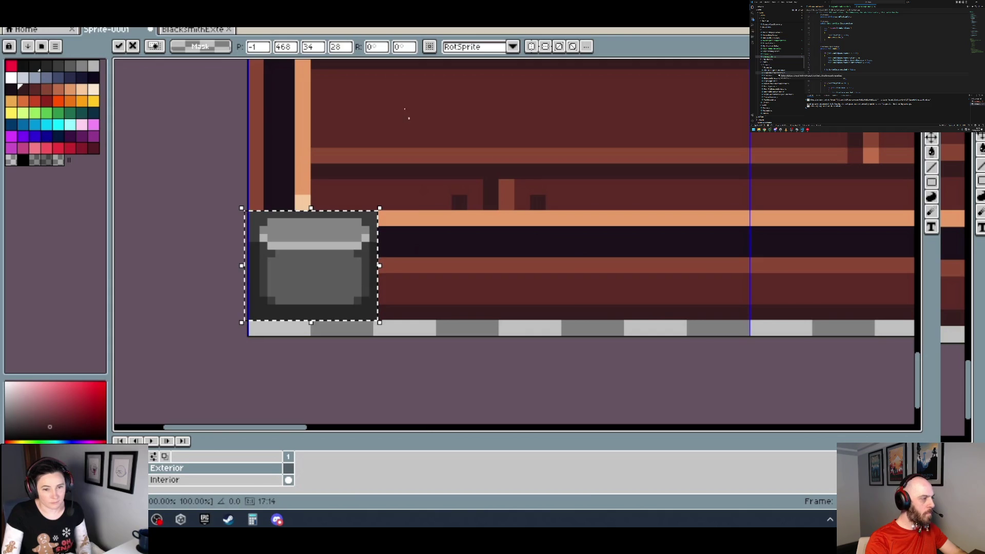
Select and copy another grey stone block from the BlacksmithExterior reference sprite.
key("ctrl+Tab")
left_click_drag(471, 302, 347, 193)
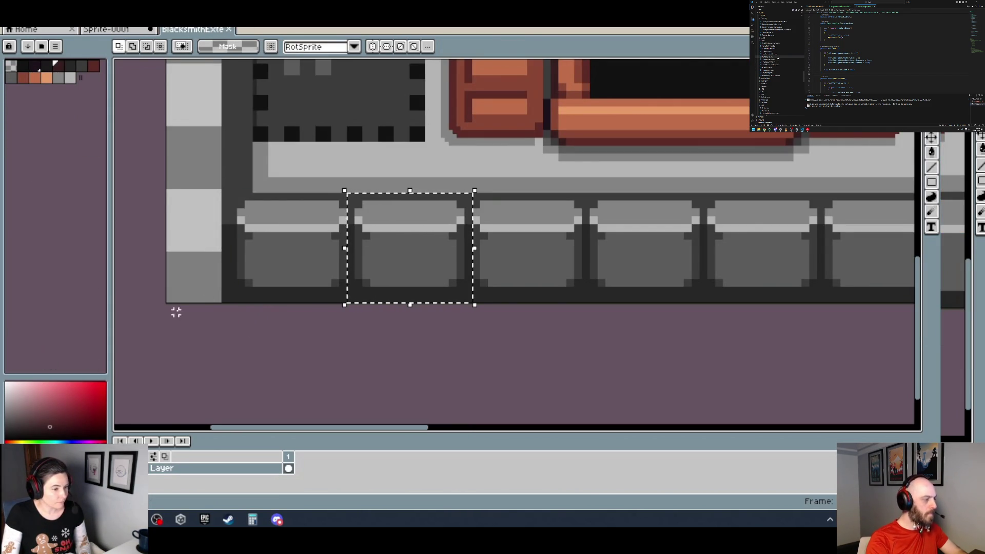
scroll("right", 3)
scroll("up", 3)
scroll("down", 3)
key("ctrl+c")
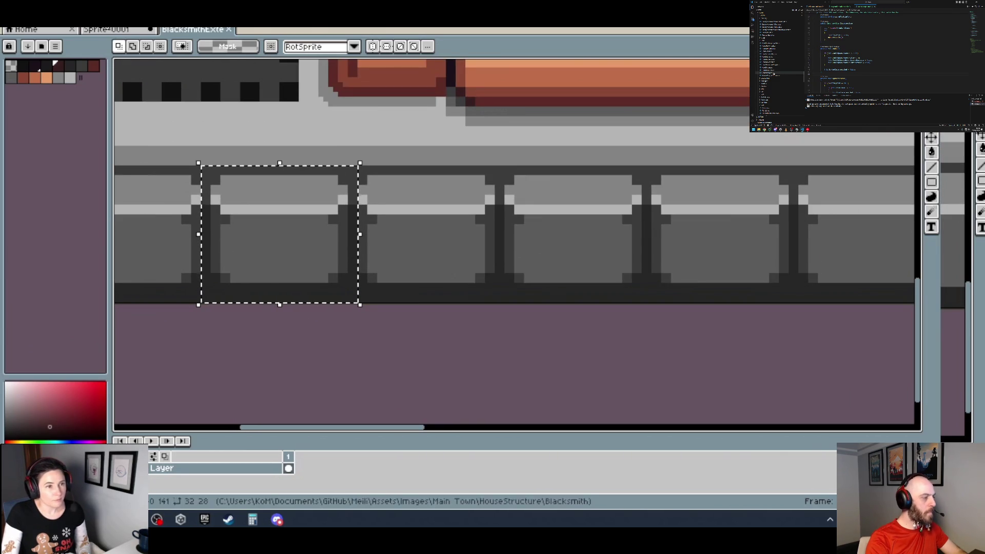
Paste the stone block into the wall and duplicate copies rightward along the base.
left_click(114, 31)
key("ctrl+v")
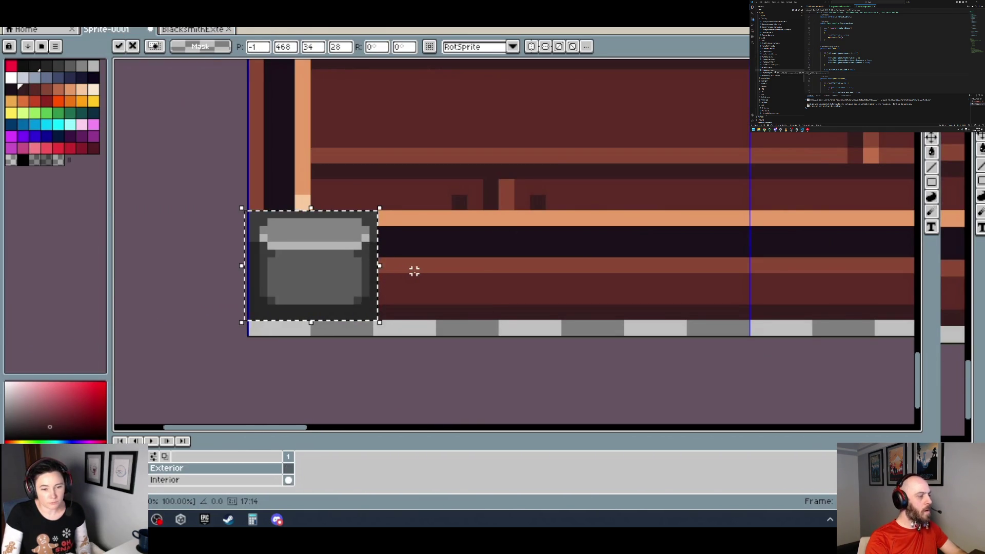
scroll("up", 3)
left_click_drag(414, 270, 425, 255)
key("Return")
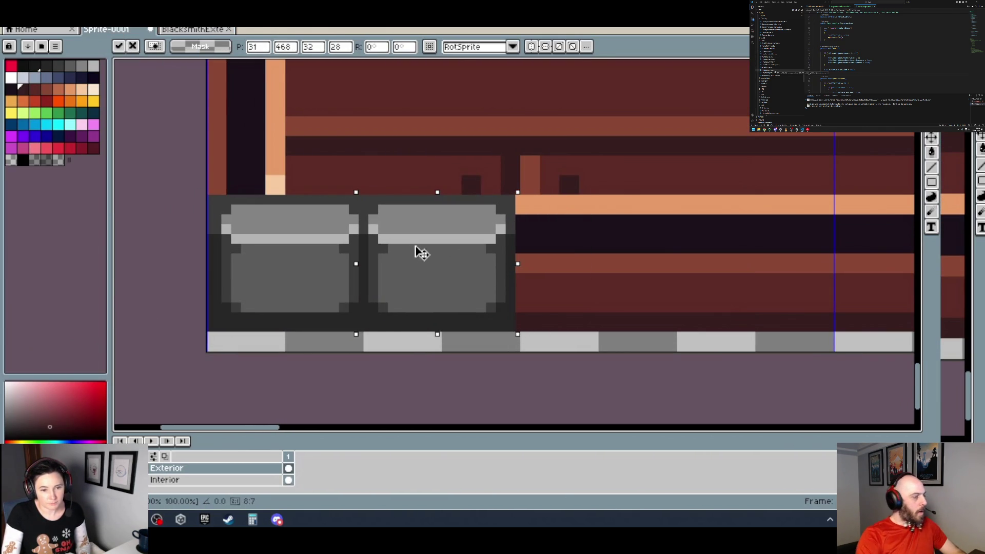
scroll("right", 3)
scroll("up", 3)
left_click_drag(313, 265, 504, 254)
scroll("right", 3)
key("Return")
Paste two more stone blocks and line them up along the wall's base.
scroll("right", 3)
key("ctrl+v")
left_click_drag(484, 229, 458, 257)
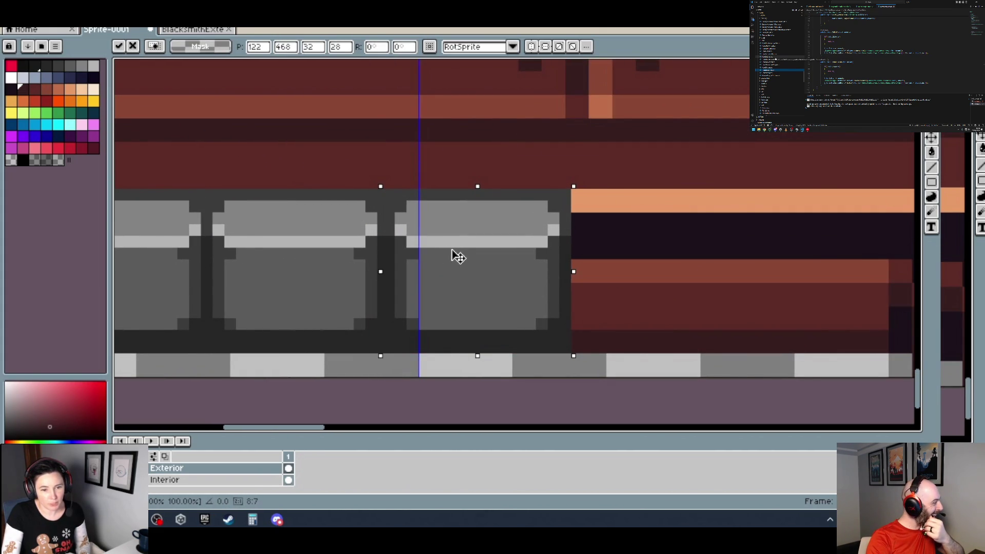
key("Return")
scroll("down", 3)
scroll("up", 3)
key("ctrl+v")
left_click_drag(443, 292, 437, 299)
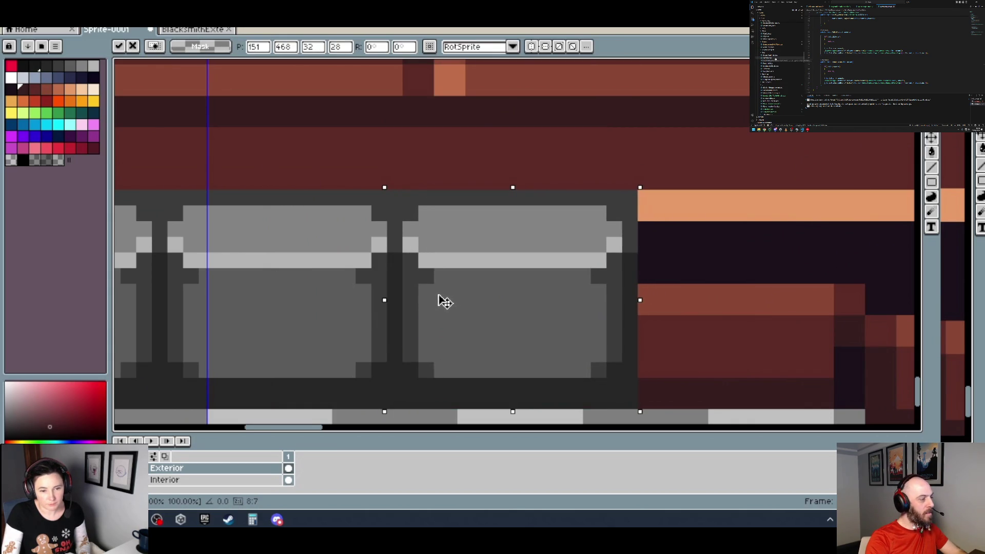
scroll("down", 3)
scroll("down", 3)
scroll("right", 3)
scroll("right", 3)
scroll("up", 3)
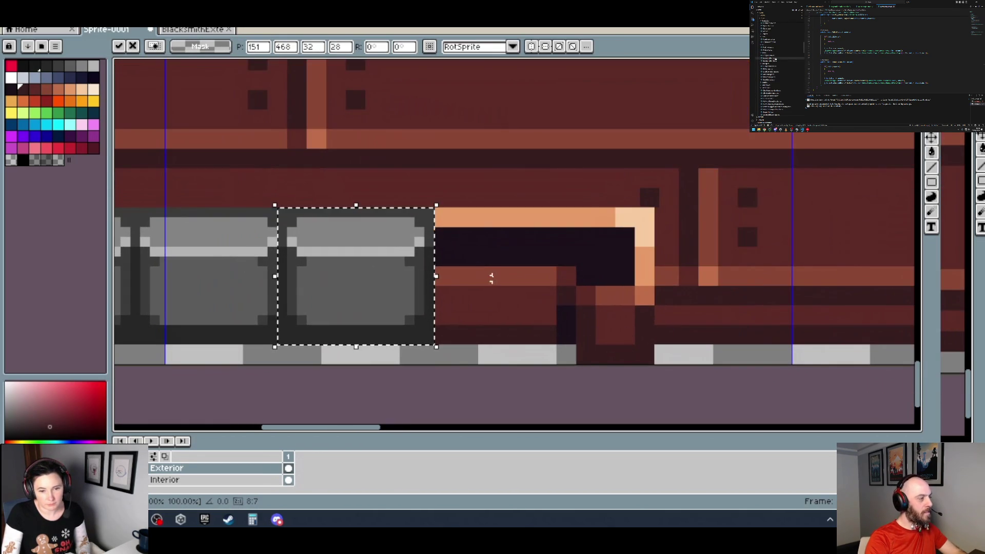
key("Return")
Settle the last stone block at the end of the row beside the first door base.
scroll("up", 3)
left_click_drag(482, 276, 471, 301)
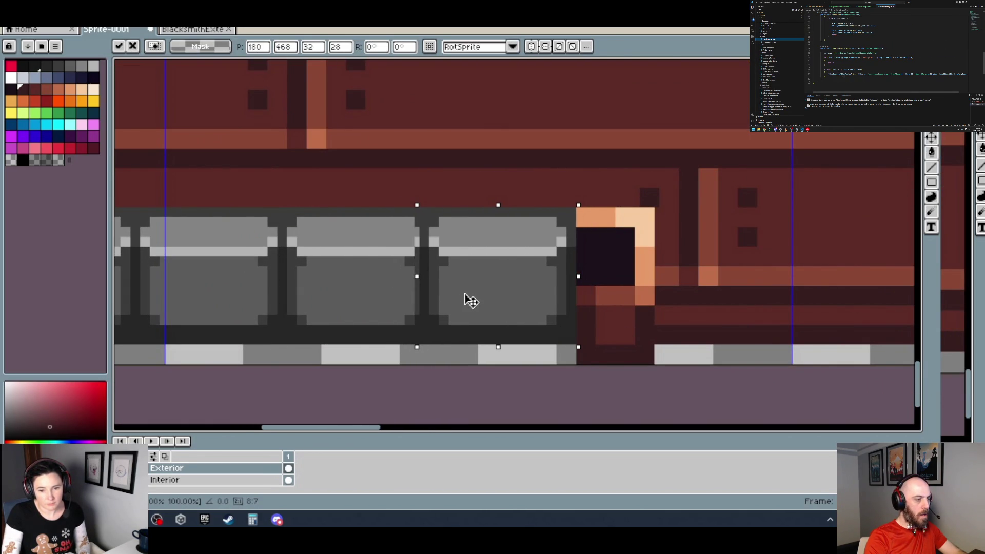
left_click_drag(471, 301, 472, 299)
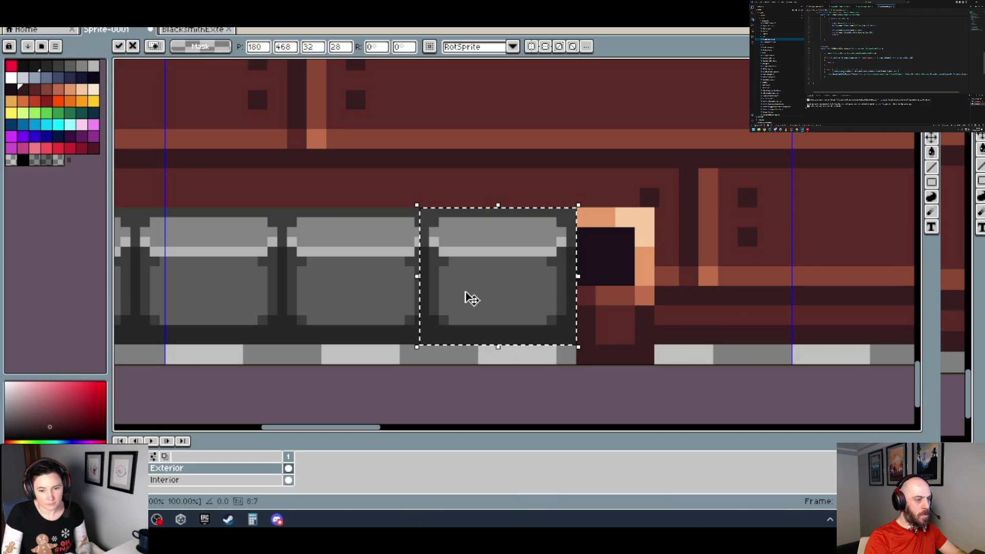
scroll("down", 3)
scroll("down", 3)
scroll("up", 3)
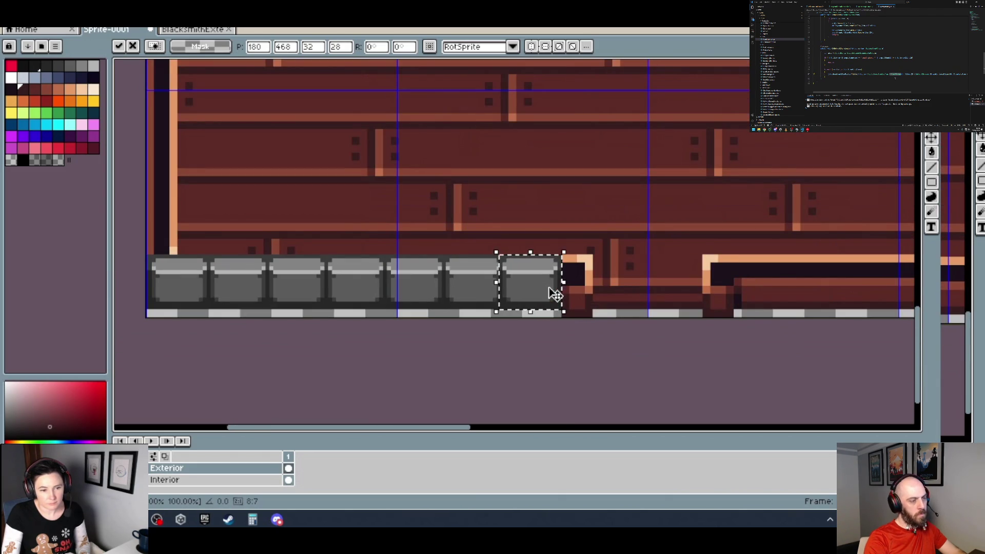
left_click_drag(616, 274, 494, 263)
left_click(241, 481)
Nudge the first door-base section on the Interior layer two pixels to the right.
key("Return")
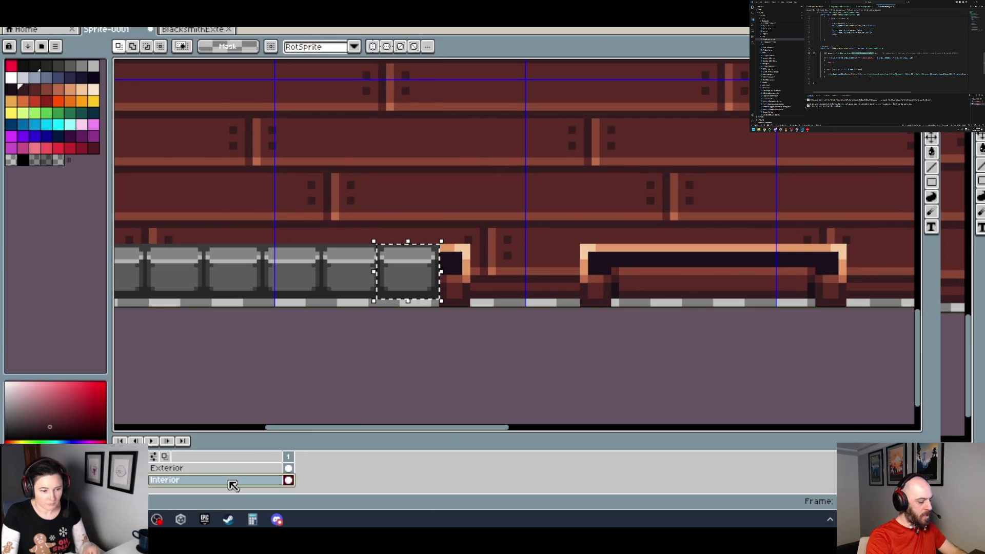
left_click_drag(587, 295, 226, 195)
scroll("up", 3)
left_click(616, 322)
left_click_drag(296, 251, 317, 252)
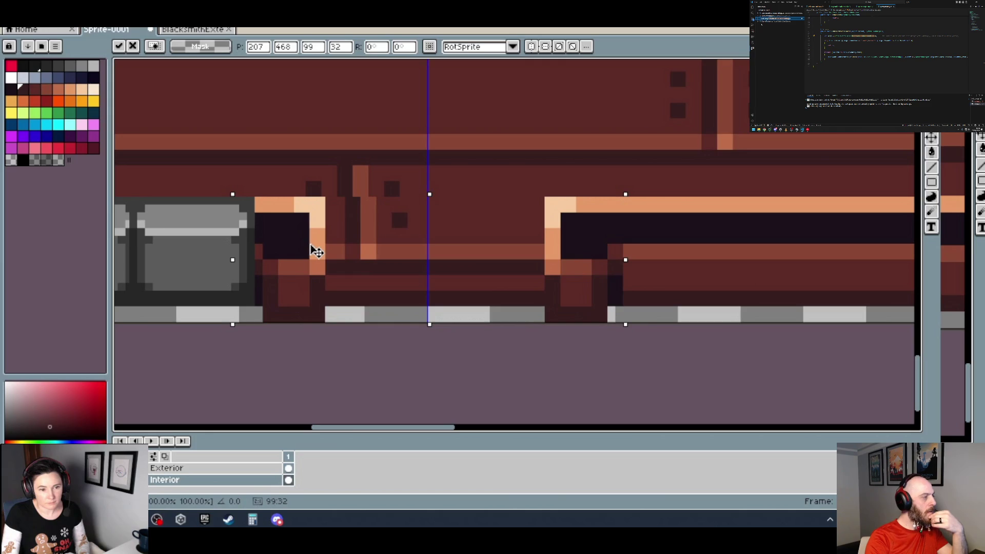
left_click_drag(313, 246, 320, 247)
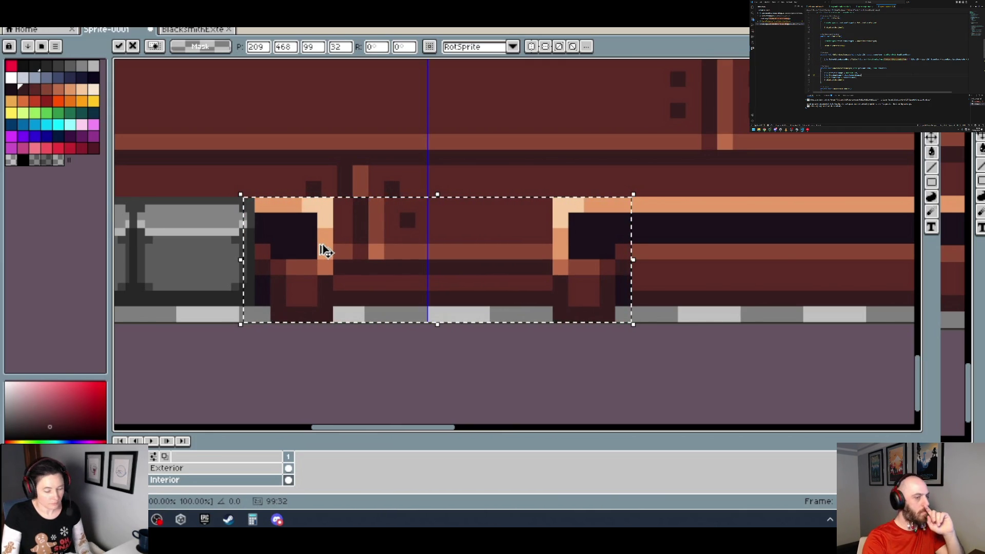
key("ctrl+c")
left_click(200, 32)
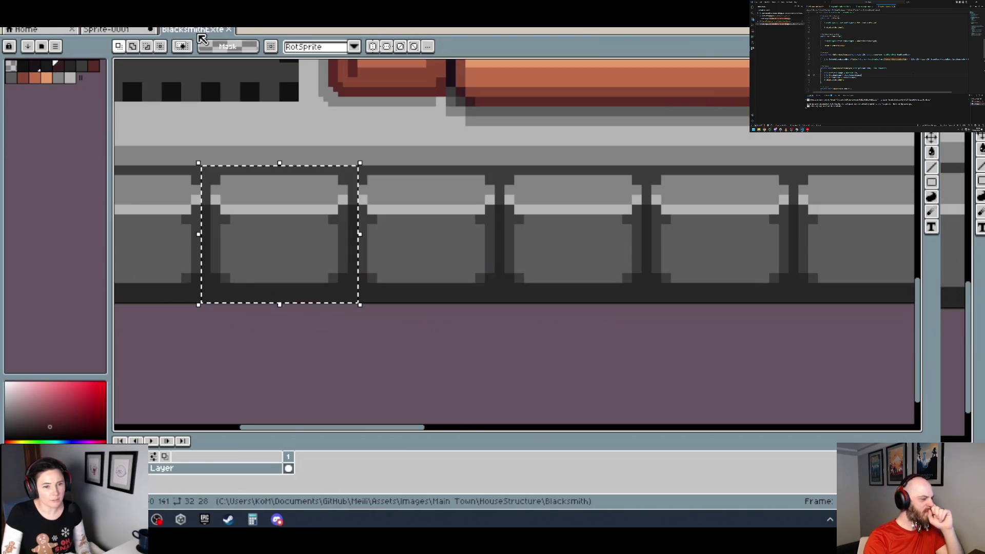
Frame the doorway's two pillar bases, then move the wall's door-base area on the Exterior layer.
scroll("down", 3)
left_click_drag(576, 180, 315, 193)
scroll("down", 3)
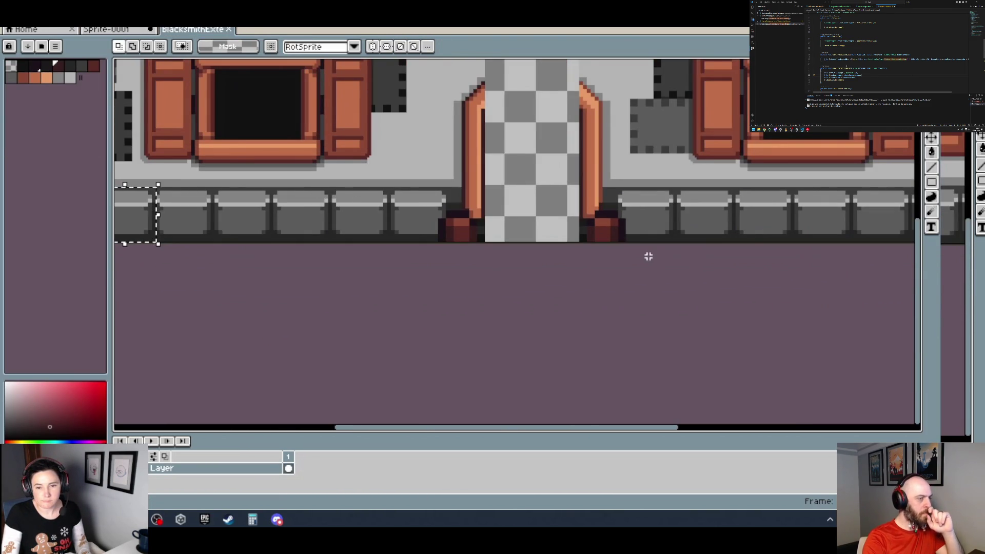
scroll("up", 3)
left_click_drag(608, 240, 230, 179)
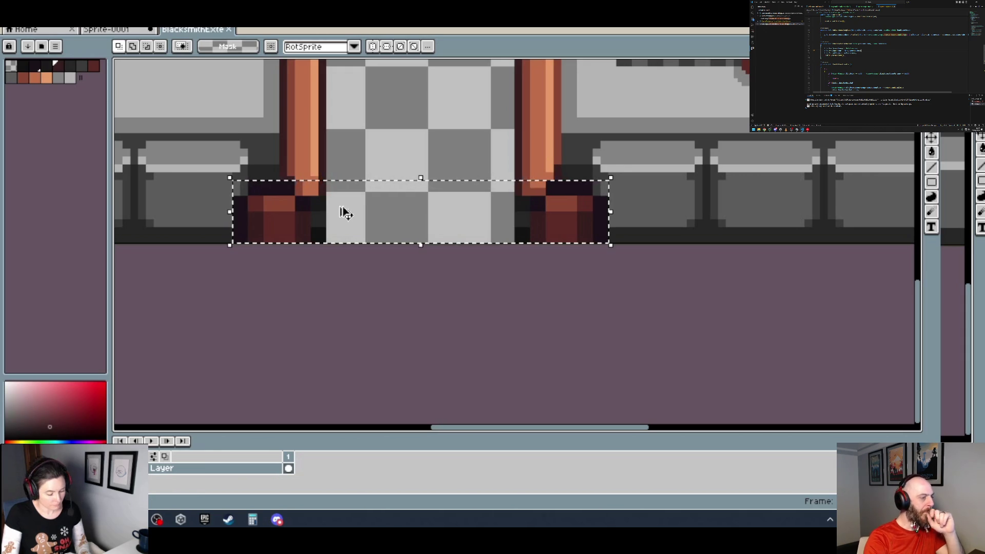
left_click(120, 31)
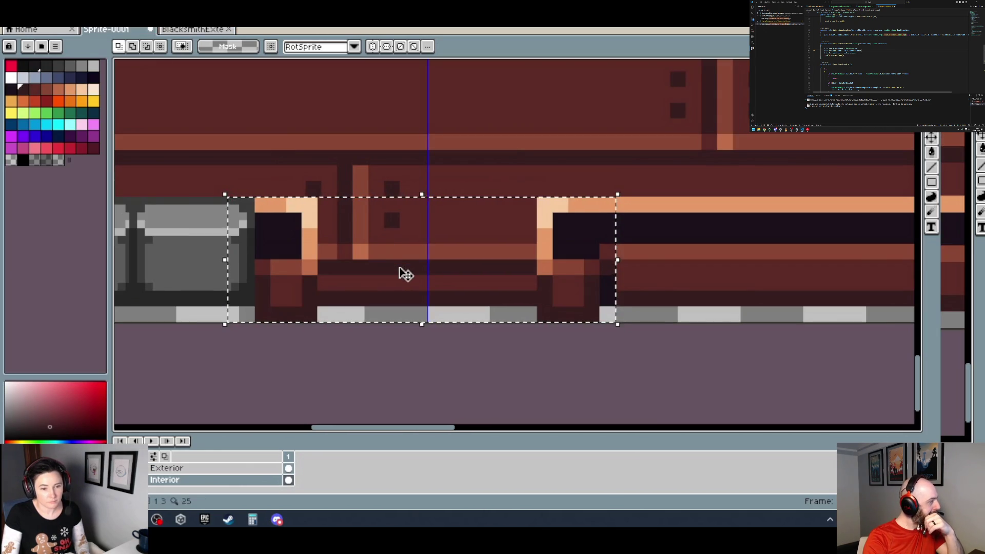
left_click(207, 470)
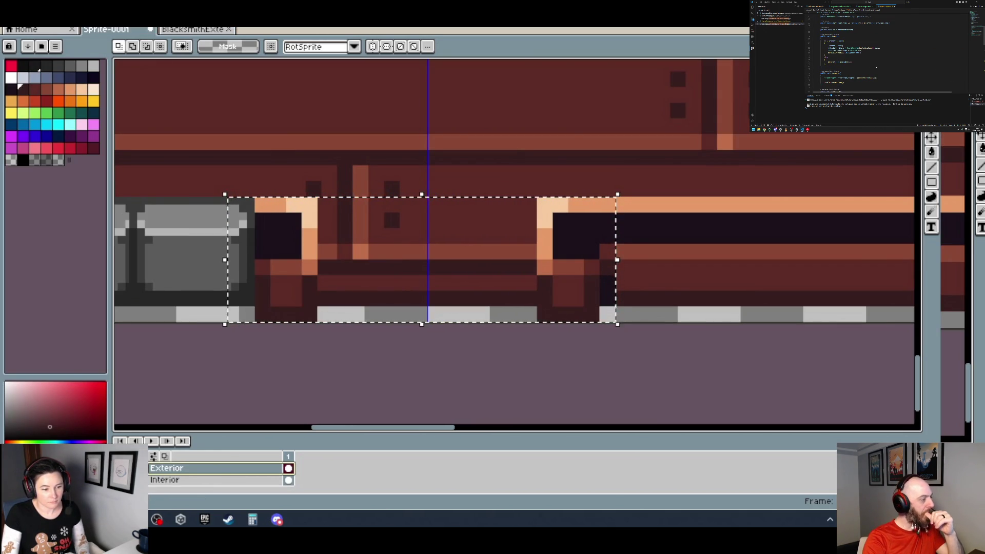
left_click_drag(328, 252, 324, 286)
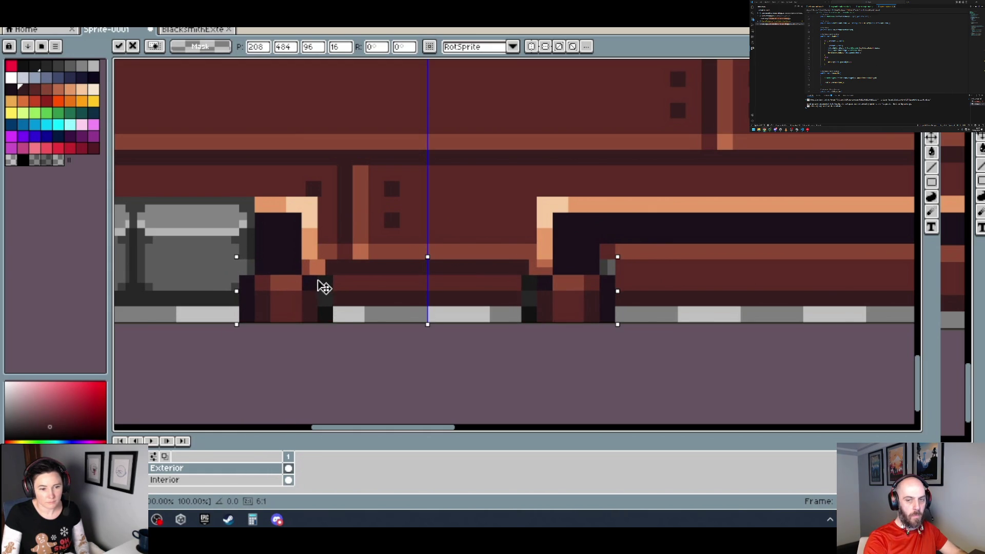
scroll("down", 3)
scroll("down", 3)
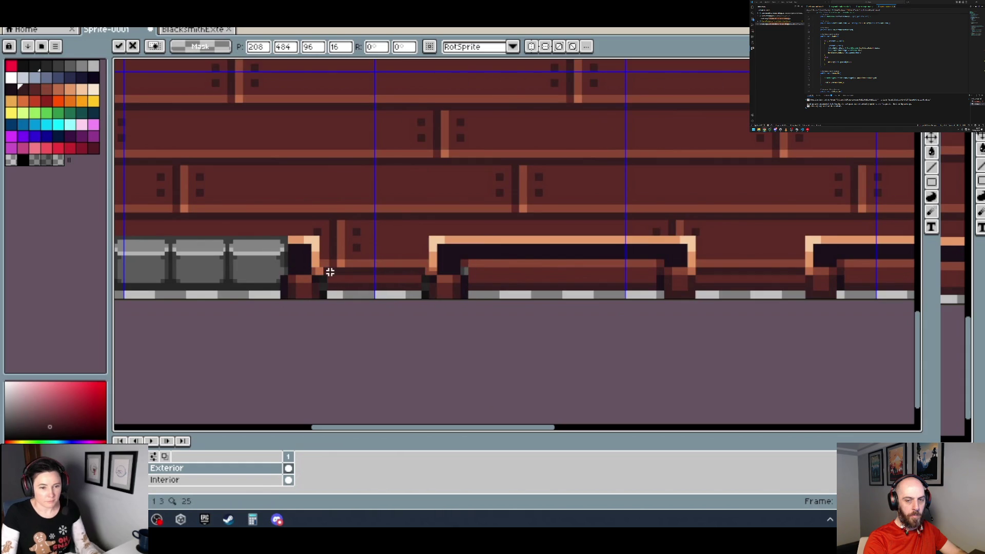
key("Return")
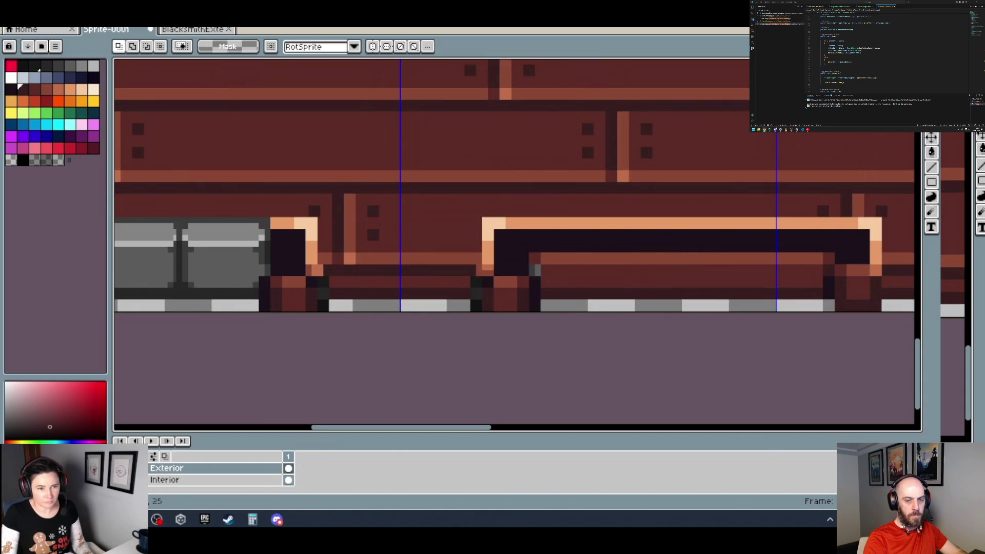
Reselect and copy both door-post bases in BlacksmithExterior, then paste them into Sprite-0001.
key("ctrl+Tab")
key("ctrl+d")
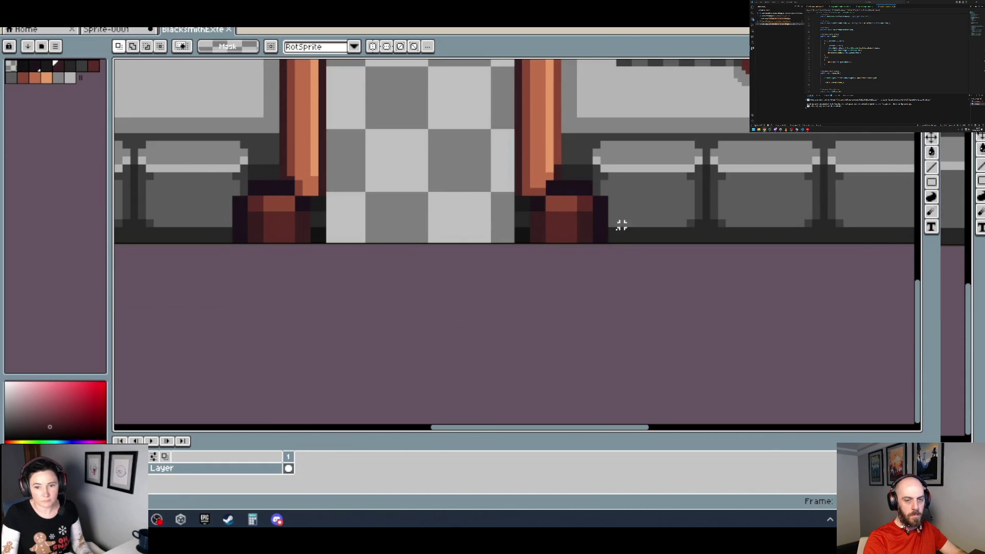
left_click_drag(607, 240, 244, 138)
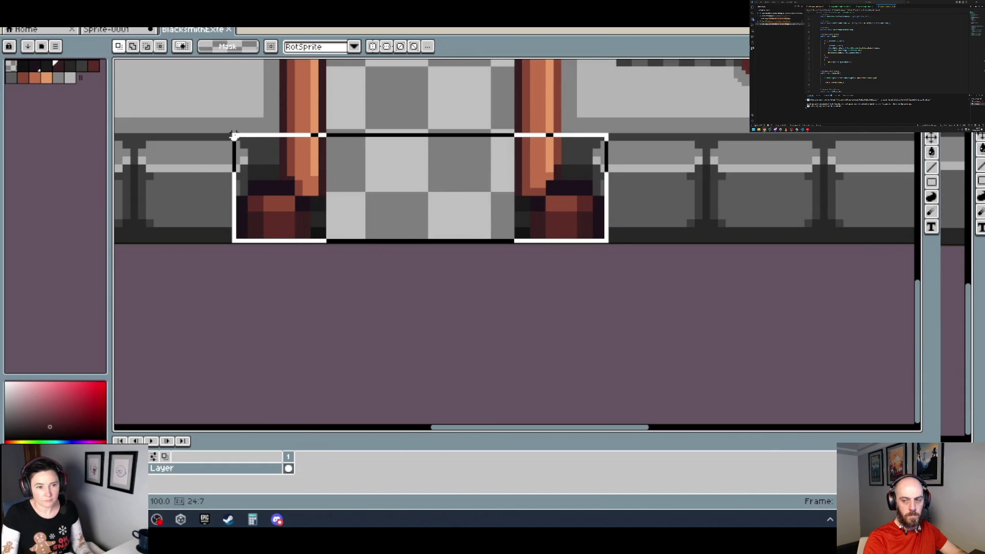
left_click_drag(245, 139, 231, 133)
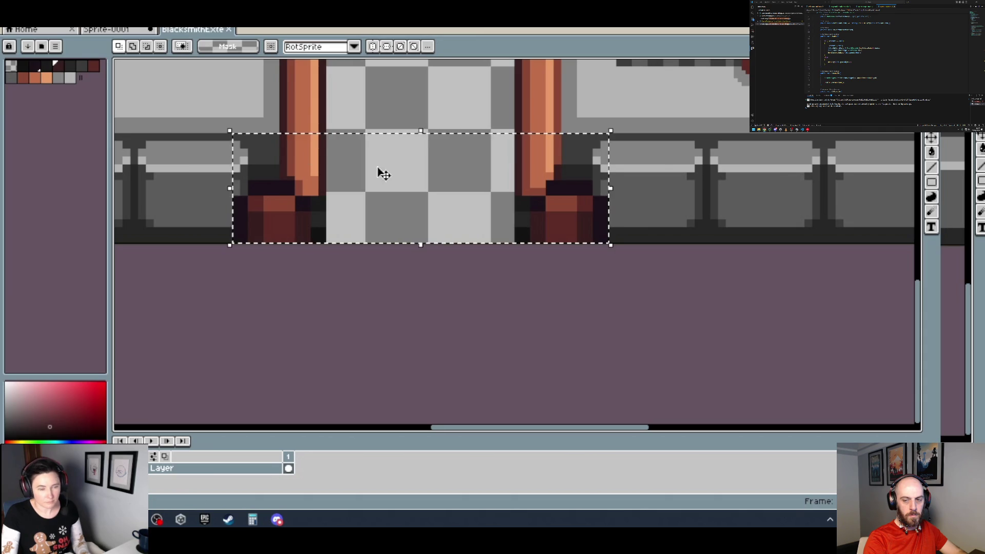
key("ctrl+c")
key("ctrl+shift+Tab")
key("ctrl+v")
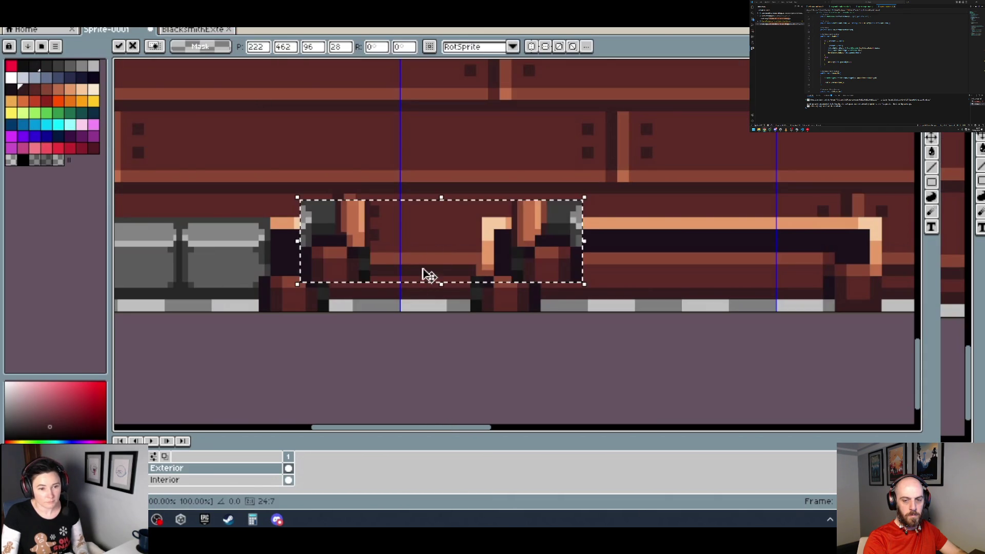
Move the pasted door-post bases onto the floor line, nudge them up a few pixels, and drop them.
left_click_drag(406, 271, 385, 279)
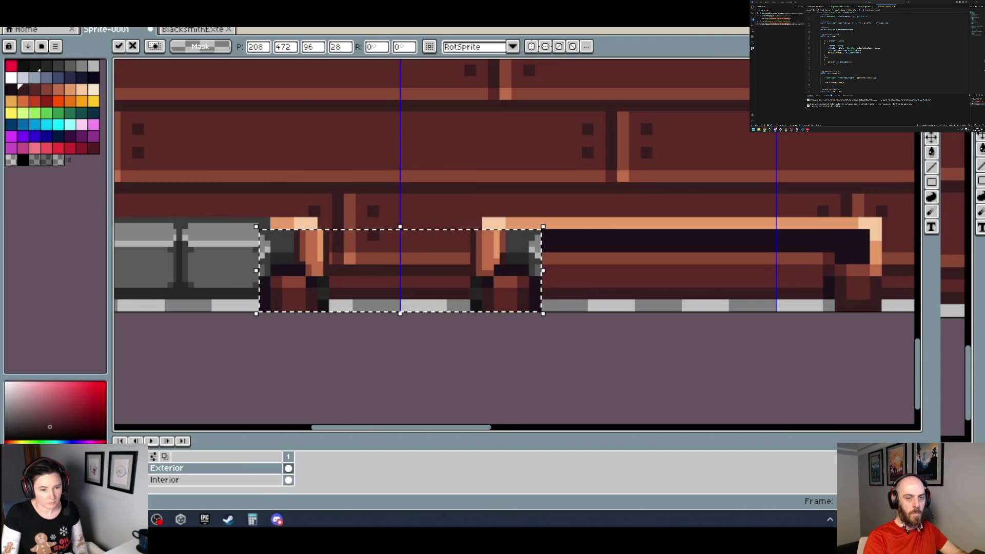
key("Escape")
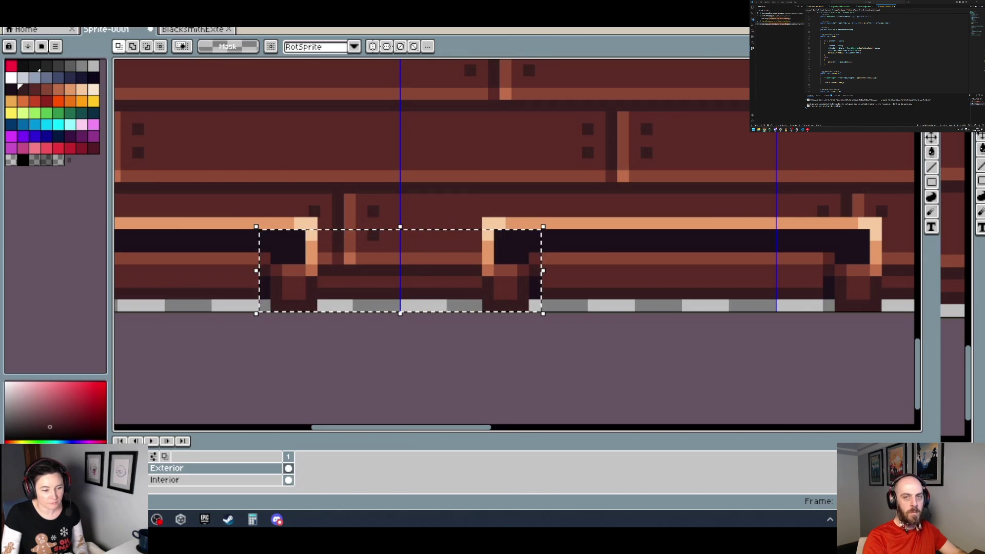
key("ctrl+z")
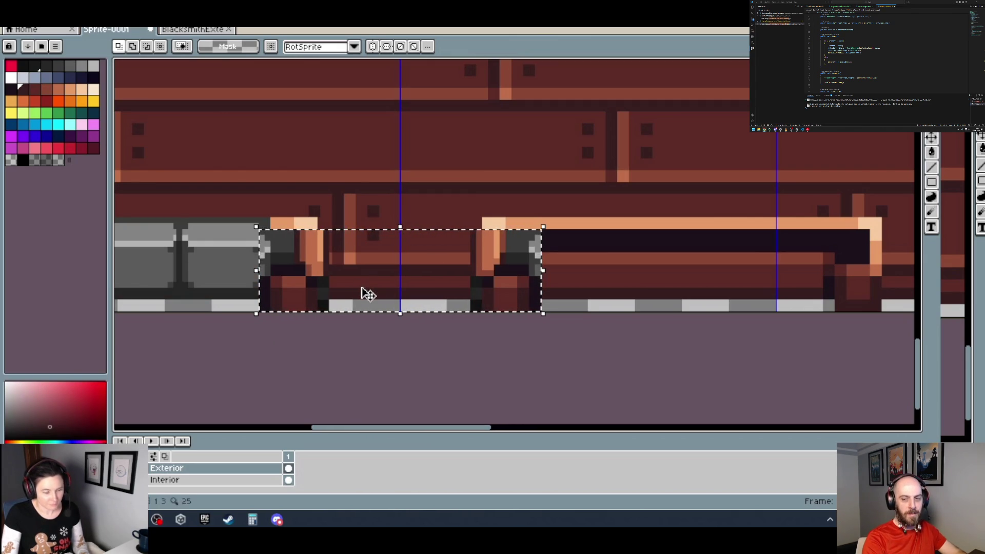
left_click(189, 469)
left_click(323, 298)
key("Up")
key("Up")
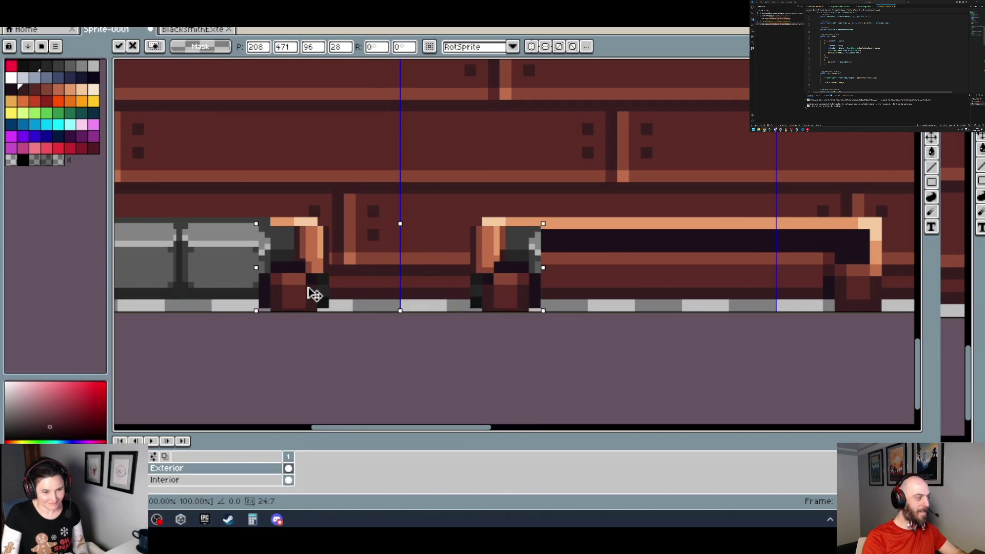
key("Up")
key("Up")
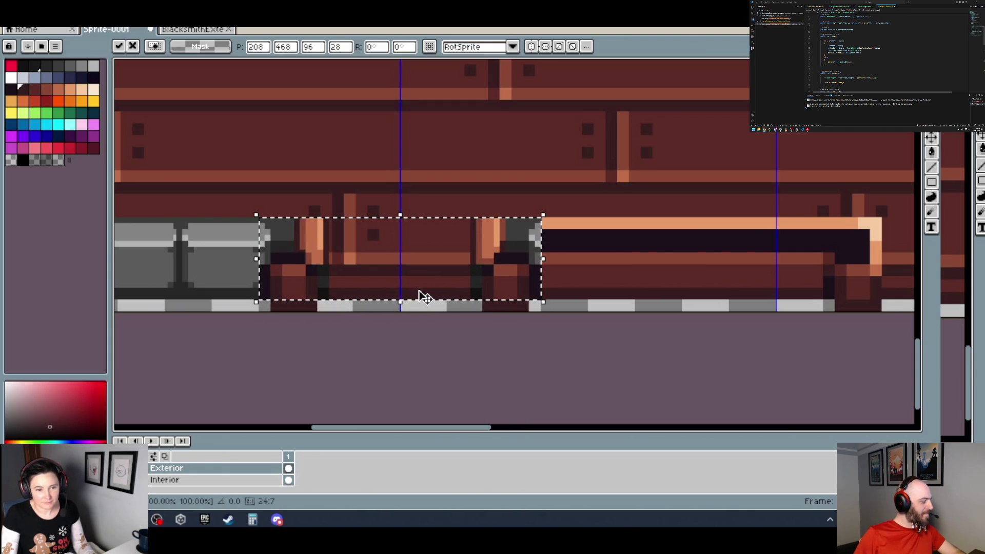
key("ctrl+d")
scroll("down", 3)
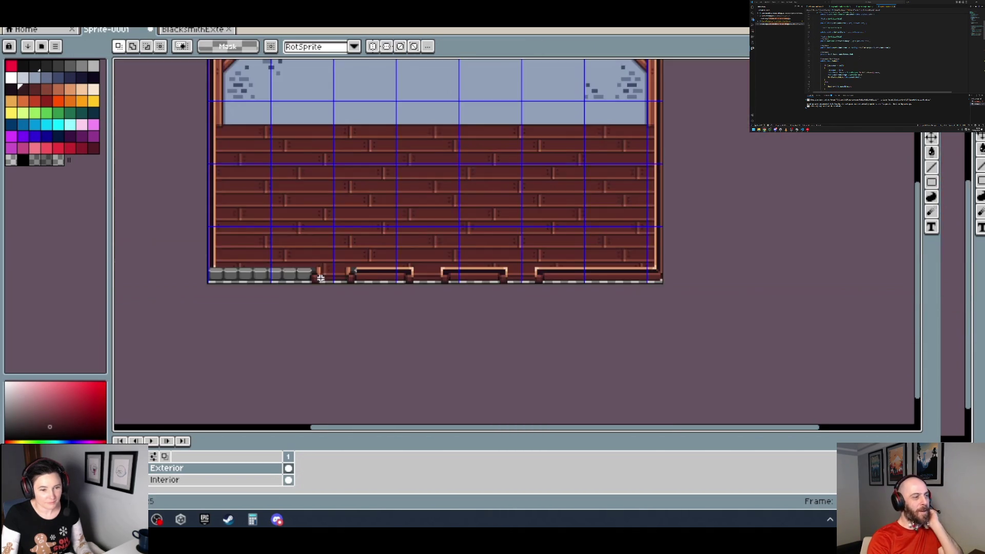
Shift the door-base section one pixel left, commit it, and return to the BlacksmithExterior sprite.
scroll("up", 3)
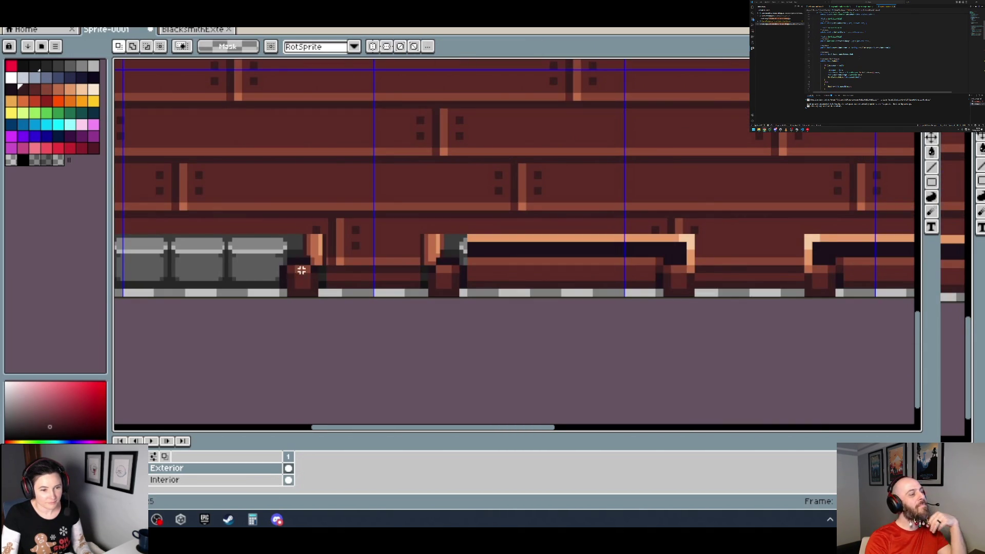
scroll("down", 3)
scroll("down", 3)
scroll("up", 3)
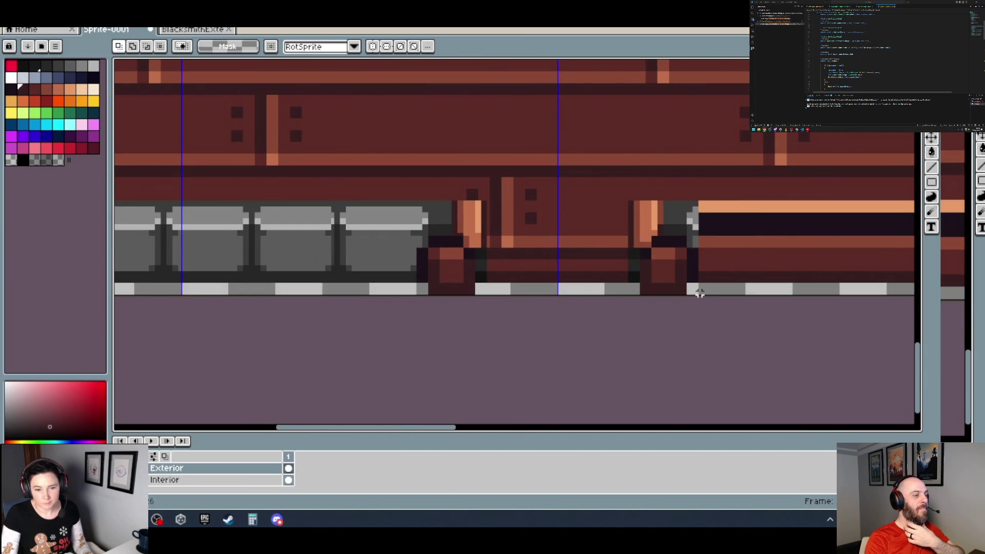
scroll("down", 3)
scroll("up", 3)
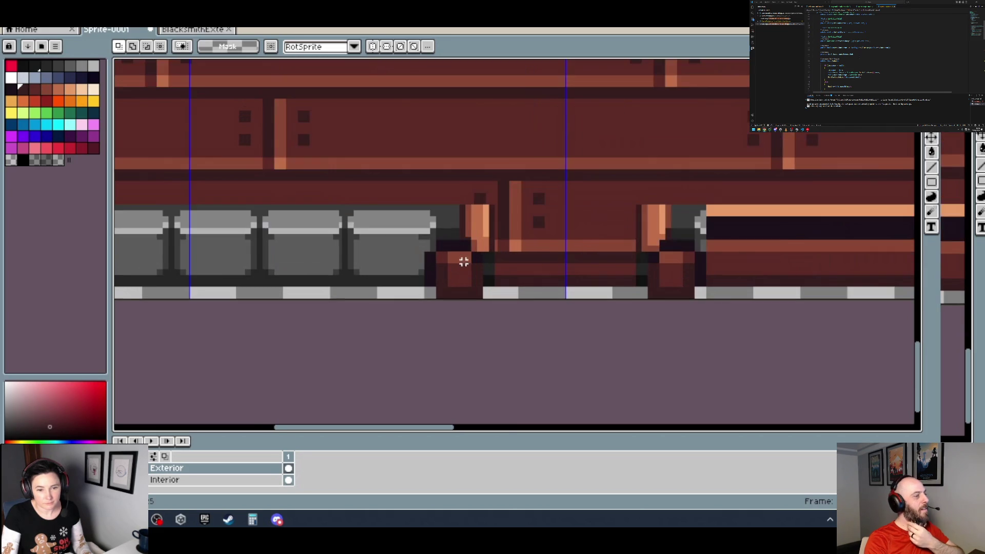
left_click_drag(705, 296, 424, 203)
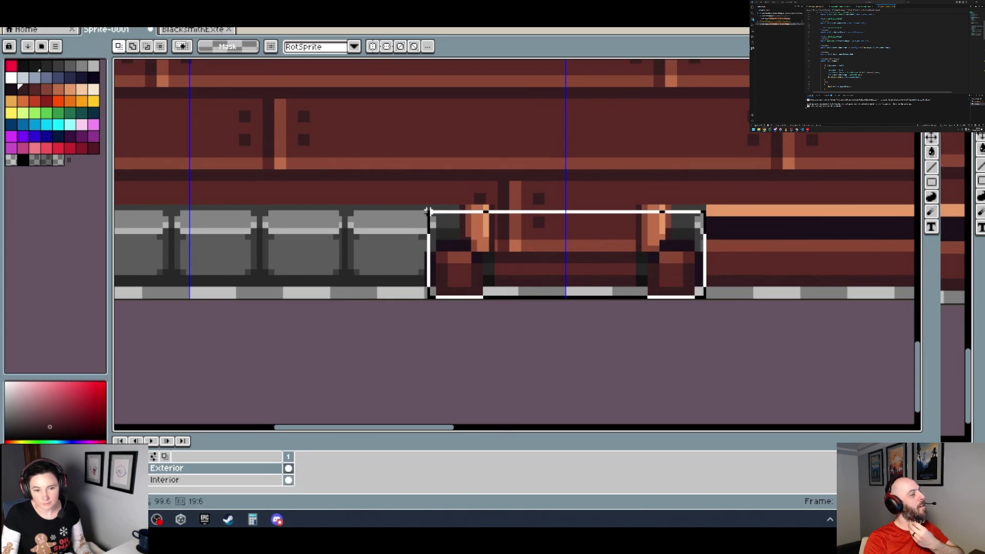
left_click(737, 277)
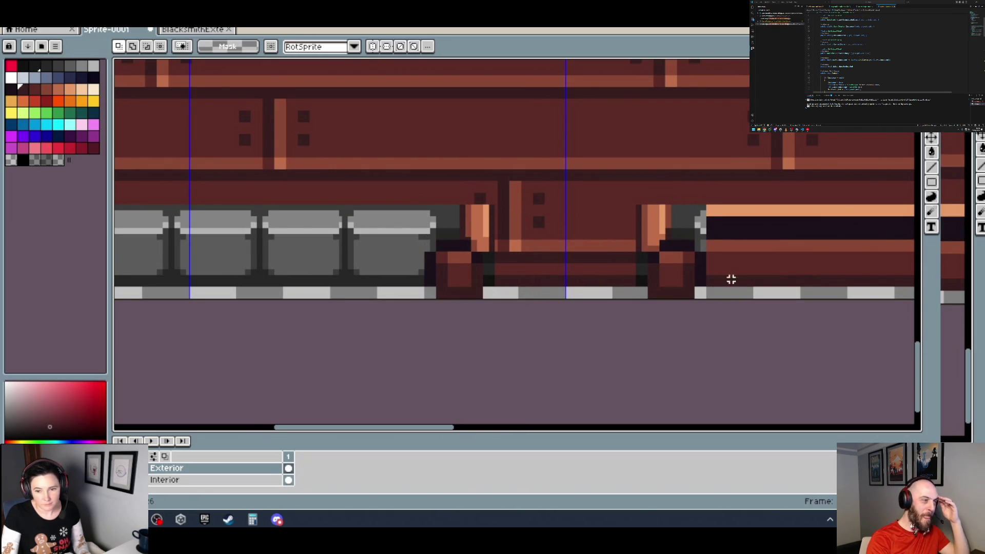
left_click_drag(705, 297, 425, 206)
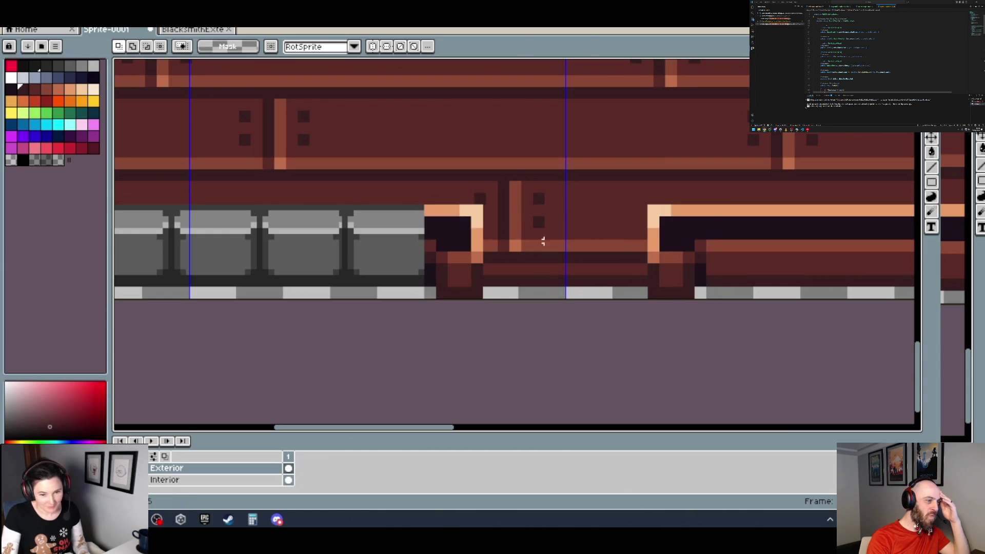
left_click_drag(478, 275, 464, 279)
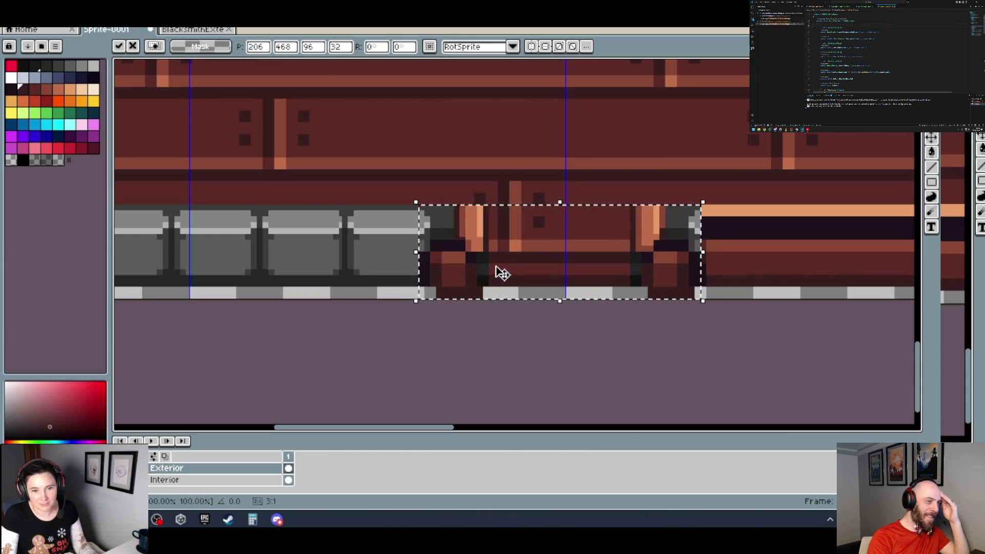
key("ctrl+d")
scroll("down", 3)
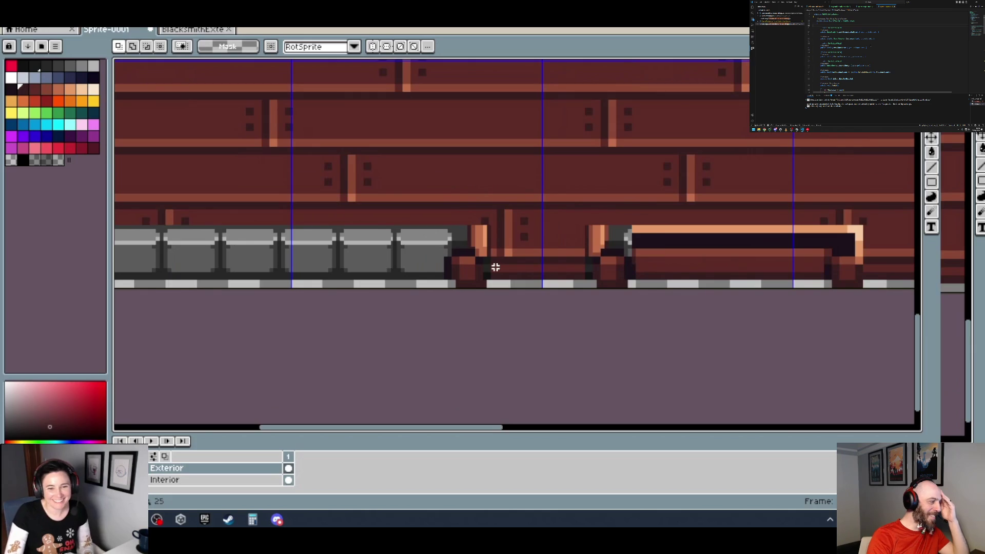
left_click(185, 30)
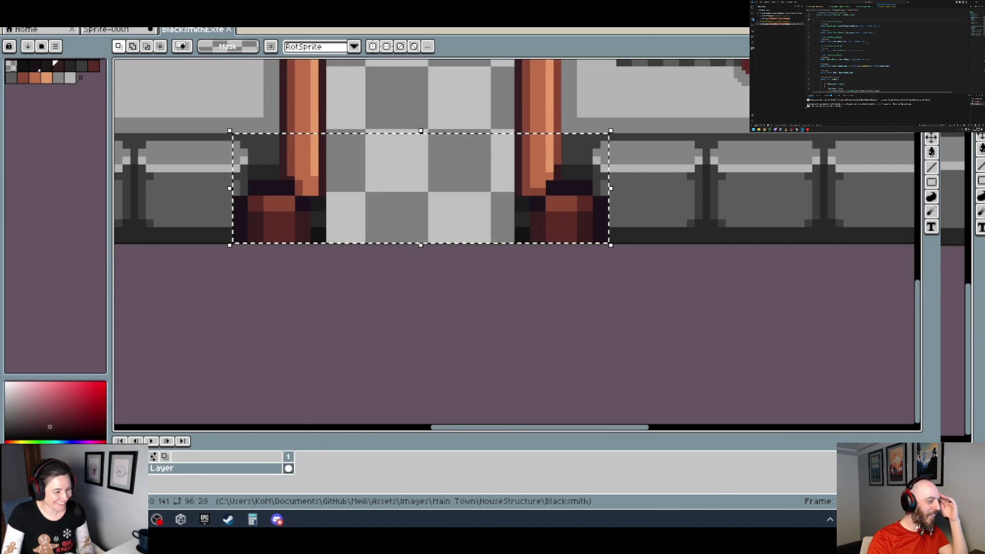
Close the BlacksmithExterior sprite and return to the Sprite-0001 plank wall.
scroll("down", 3)
scroll("down", 3)
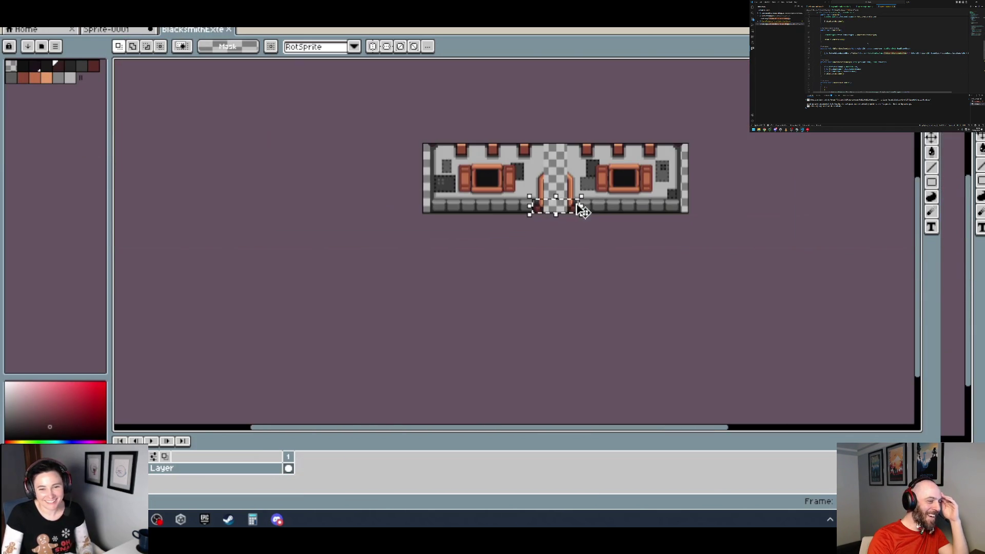
scroll("up", 3)
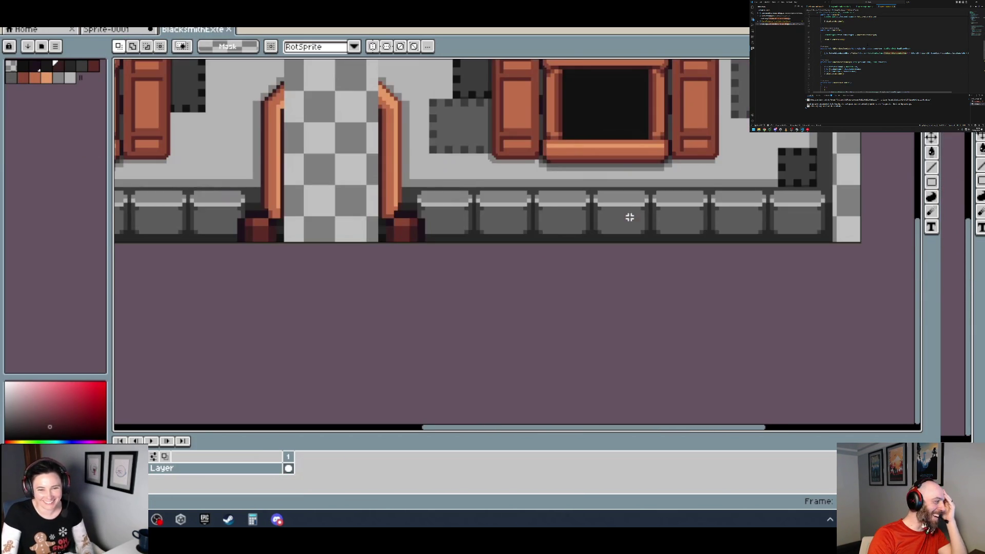
left_click(229, 30)
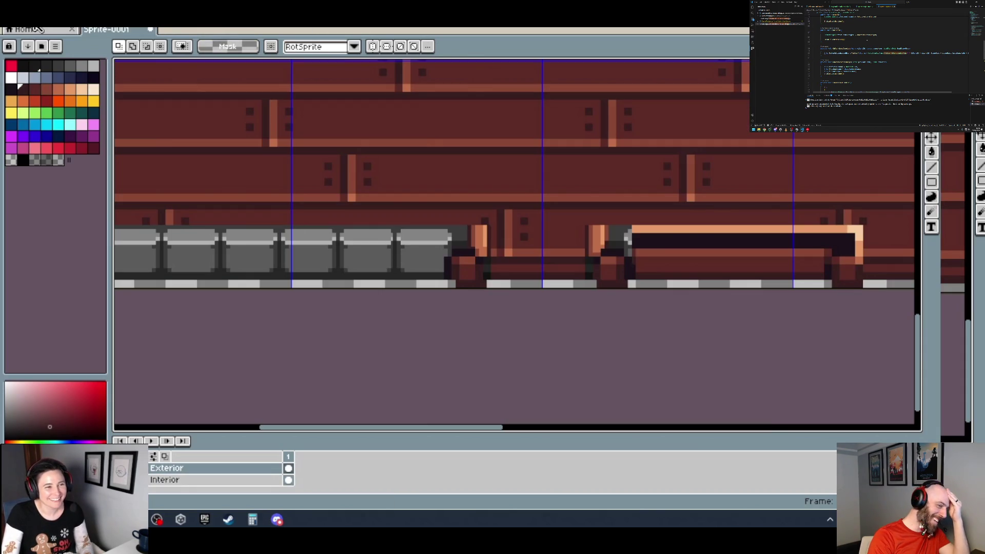
left_click(44, 31)
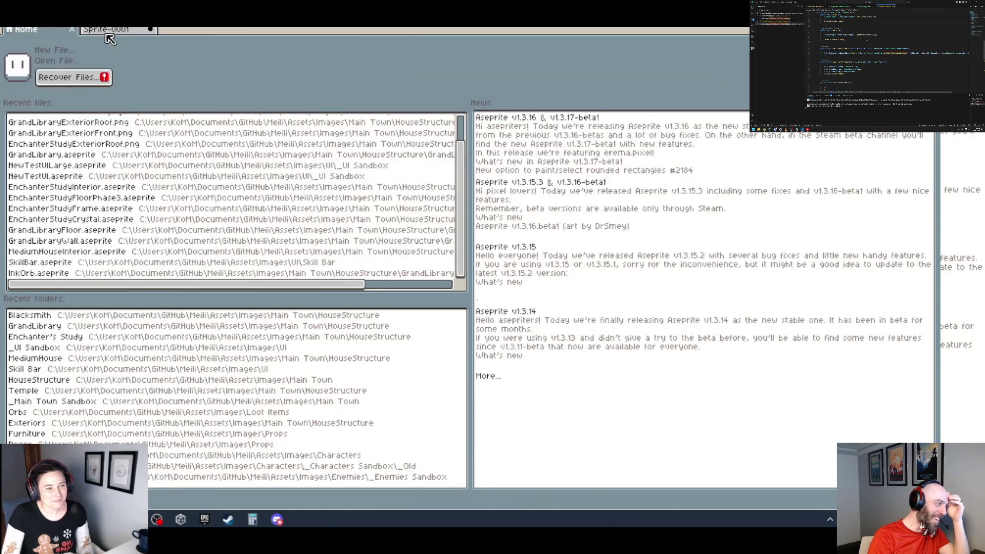
left_click(118, 31)
Select the door-base area along the floor, nudge it over, and commit it.
scroll("down", 3)
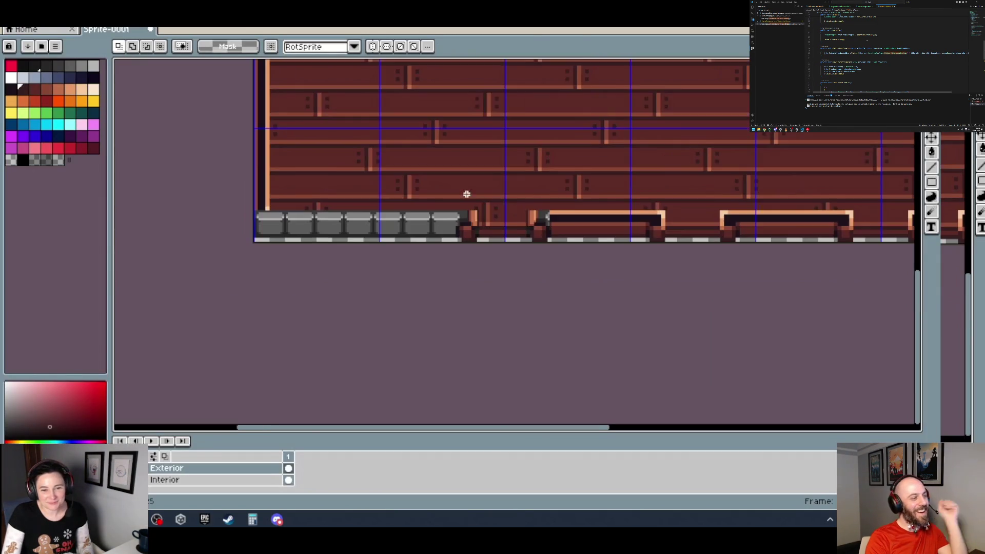
left_click_drag(554, 209, 409, 235)
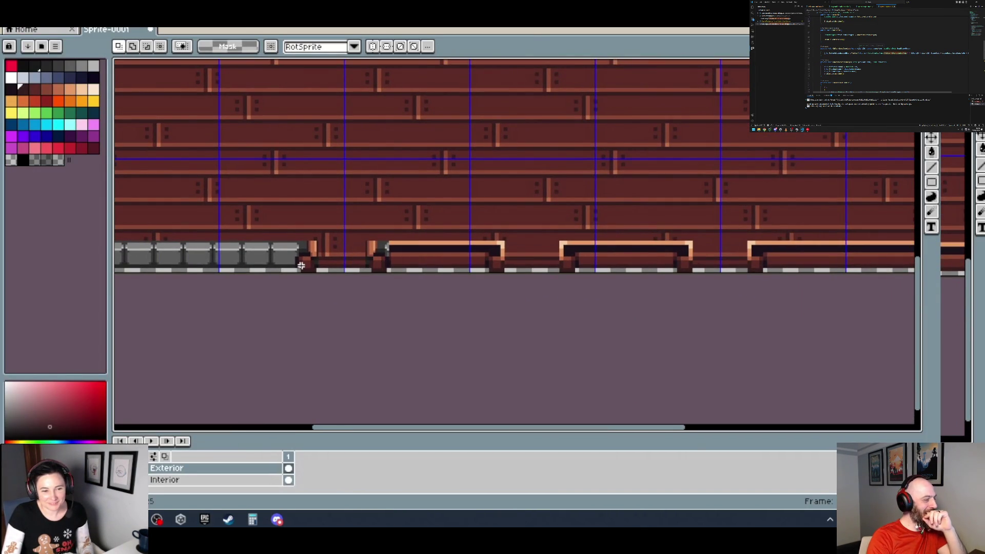
scroll("up", 3)
scroll("up", 3)
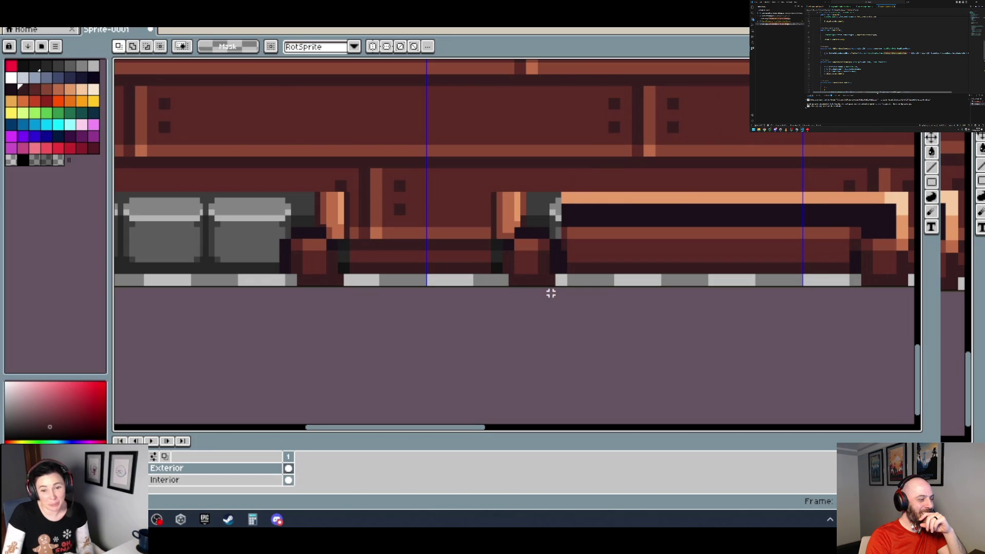
left_click_drag(565, 281, 296, 184)
left_click_drag(493, 250, 517, 256)
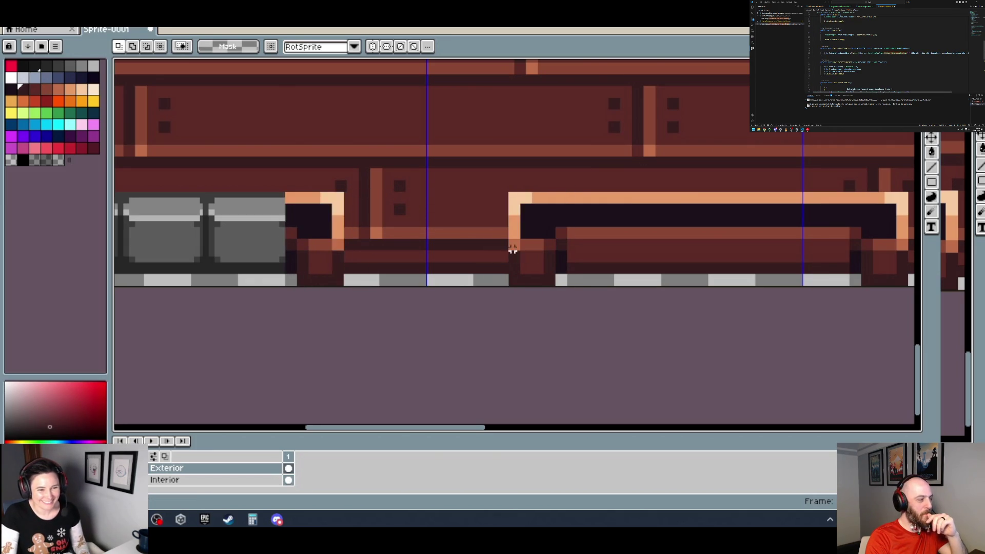
key("ctrl+d")
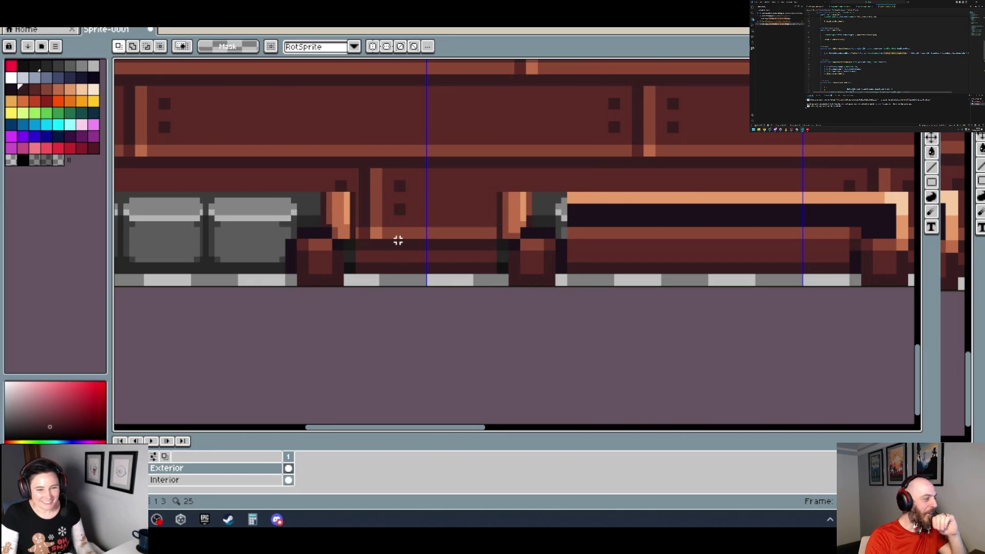
Undo and redo the plank section move to compare, keeping it in place.
scroll("down", 3)
scroll("up", 3)
scroll("up", 3)
key("ctrl+z")
key("ctrl+z")
key("ctrl+y")
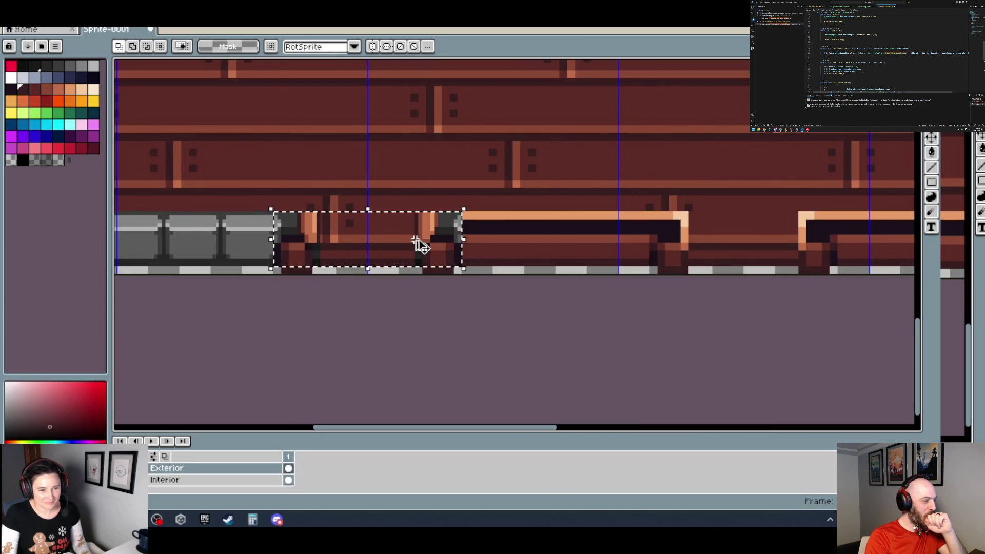
key("ctrl+y")
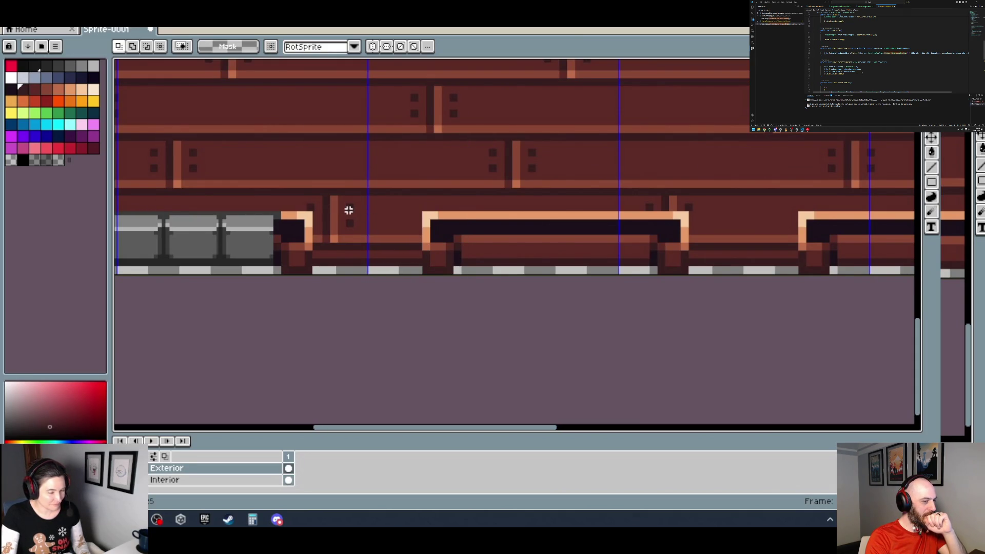
scroll("up", 3)
scroll("down", 3)
key("ctrl+z")
key("ctrl+y")
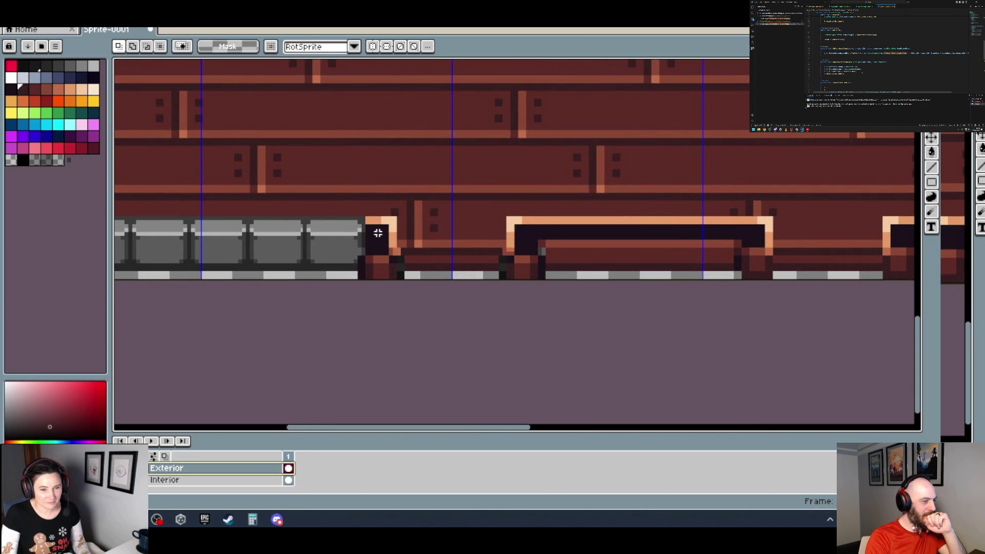
Step back once more, redo, and bring the bottom-left grey stone strip into view.
key("ctrl+z")
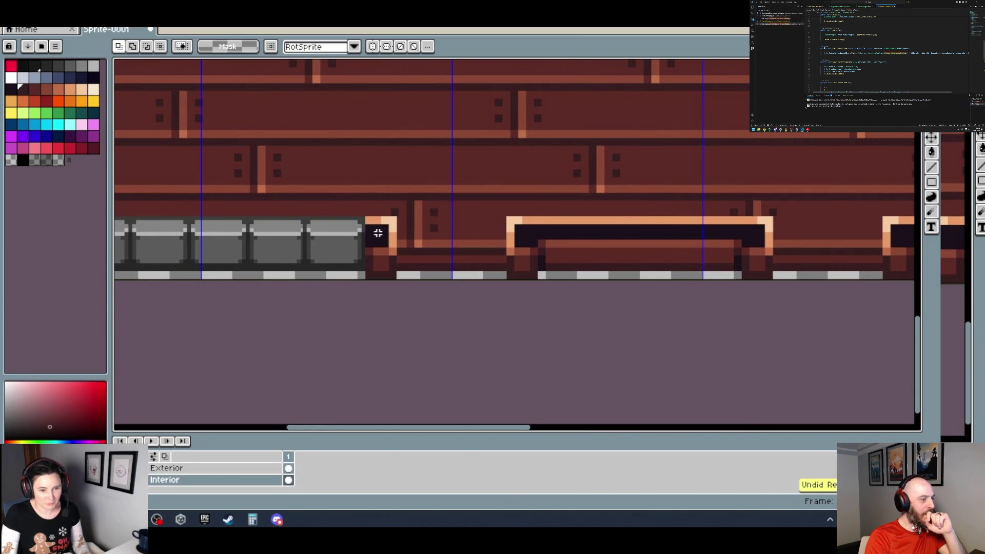
scroll("up", 3)
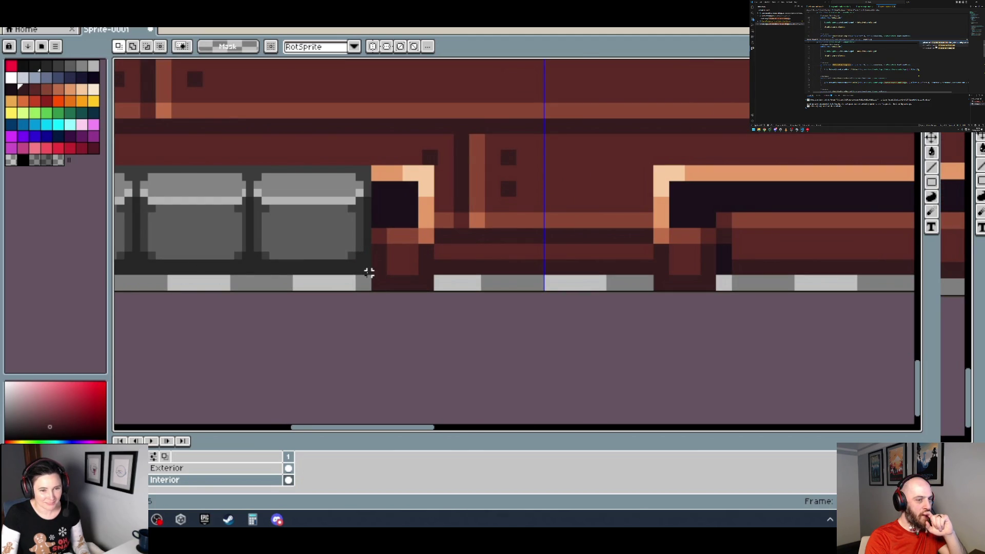
key("ctrl+y")
scroll("left", 3)
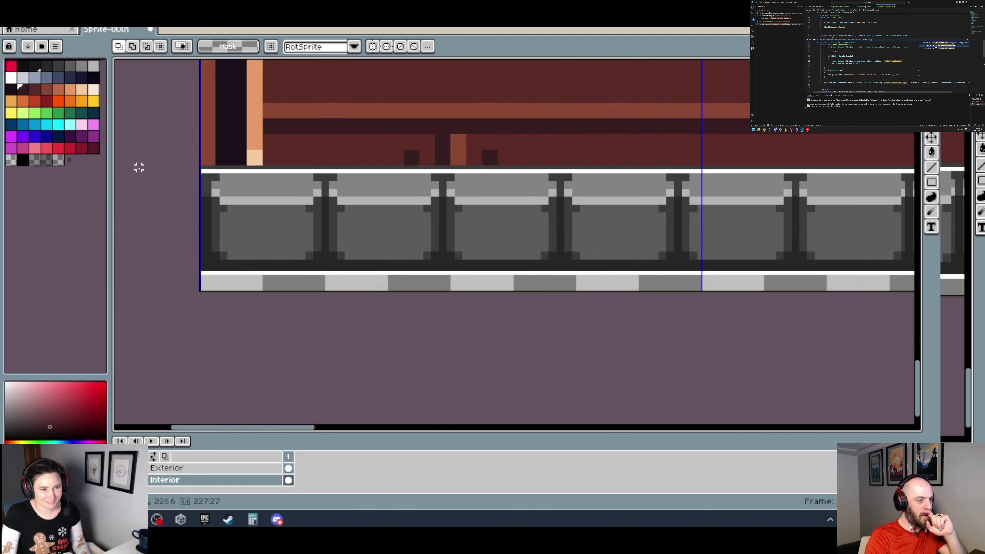
scroll("down", 3)
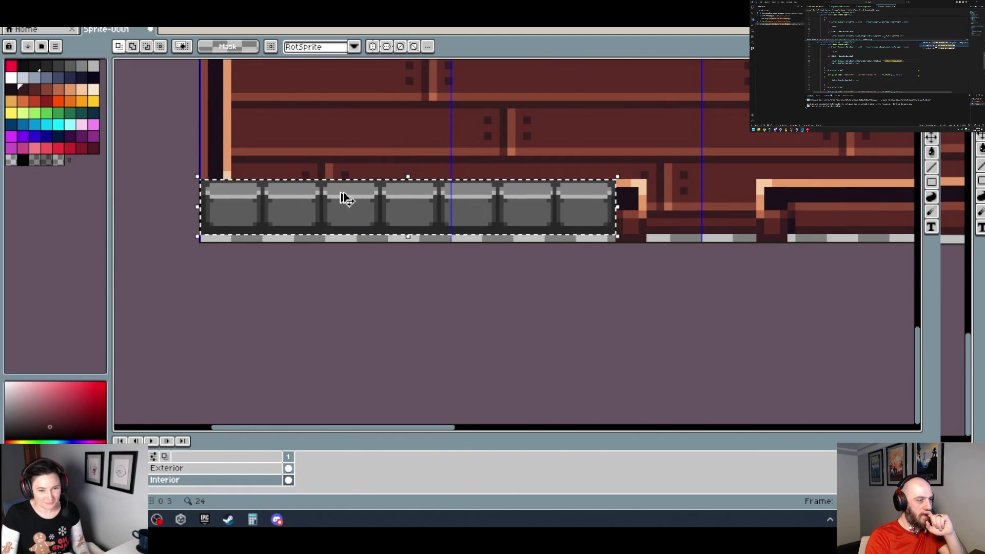
scroll("down", 3)
scroll("up", 3)
scroll("up", 3)
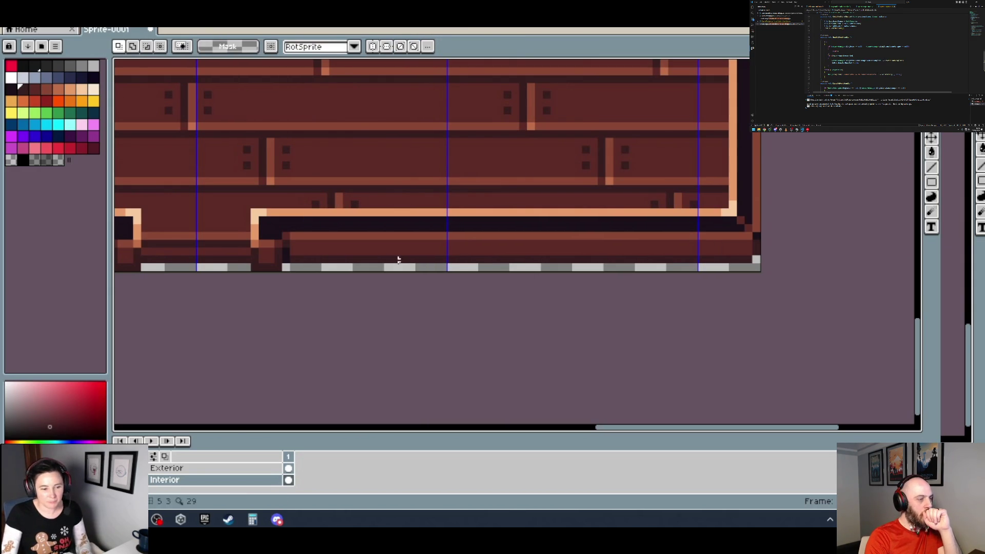
On the Exterior layer, lift the grey stone strip and drag it toward the lower-right ledge.
left_click(194, 468)
scroll("down", 3)
scroll("up", 3)
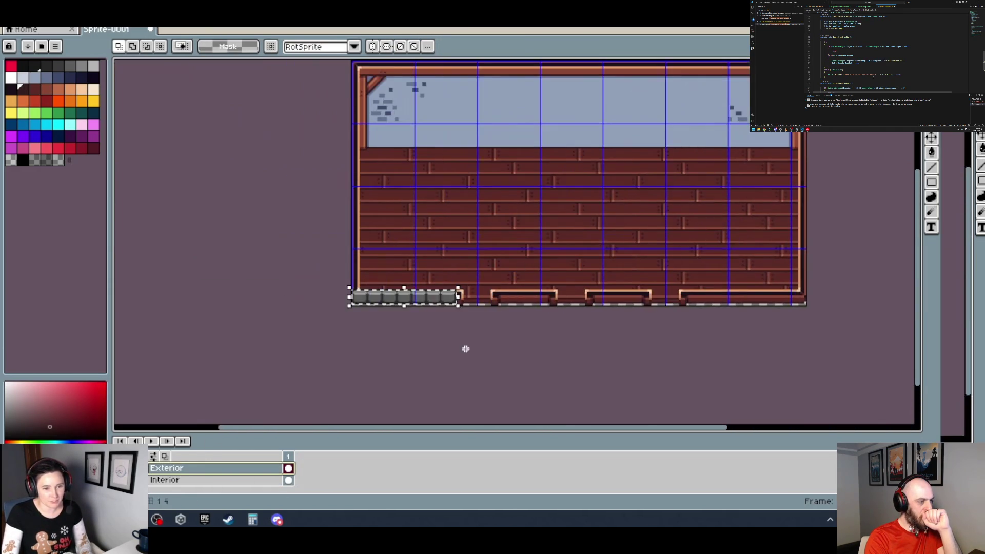
scroll("up", 3)
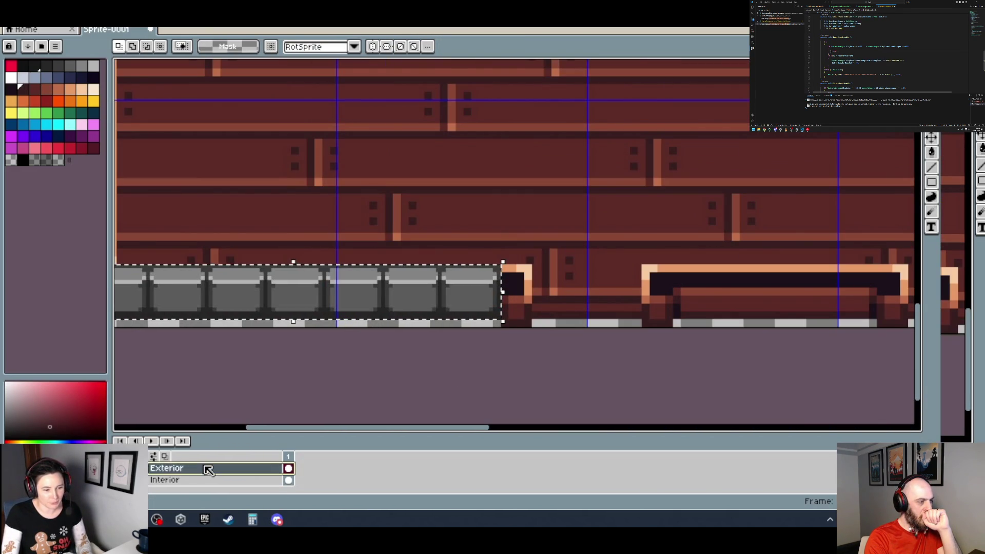
scroll("left", 3)
left_click(424, 326)
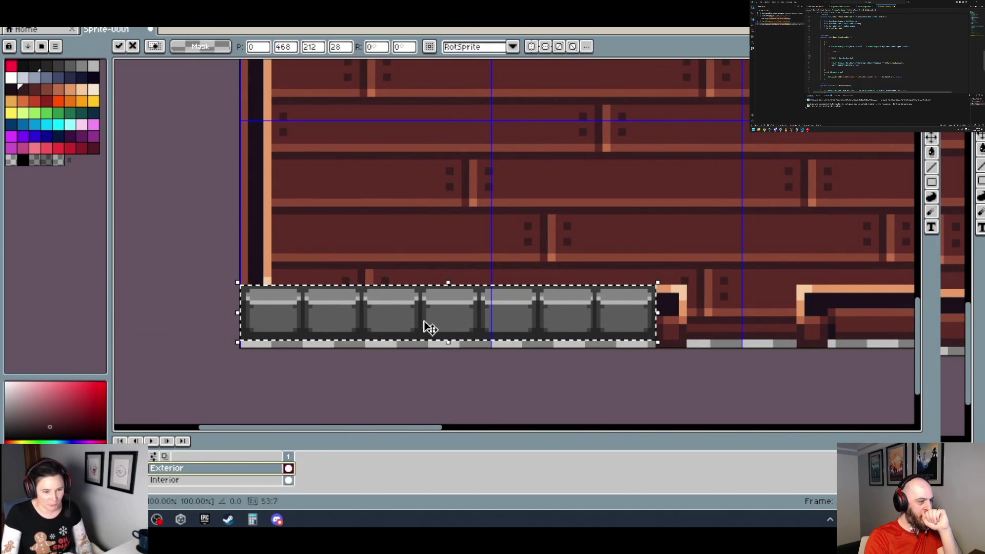
scroll("down", 3)
scroll("right", 3)
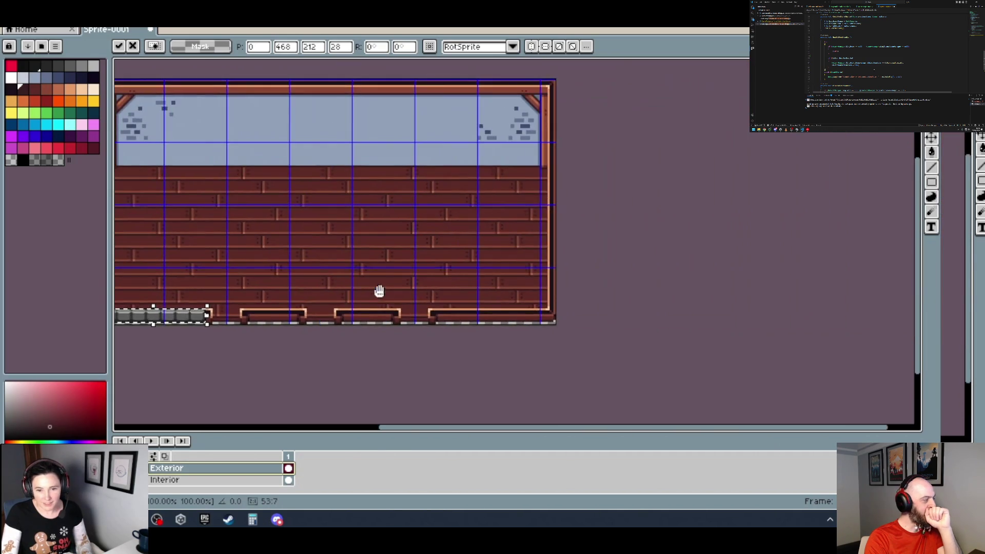
scroll("up", 3)
scroll("right", 3)
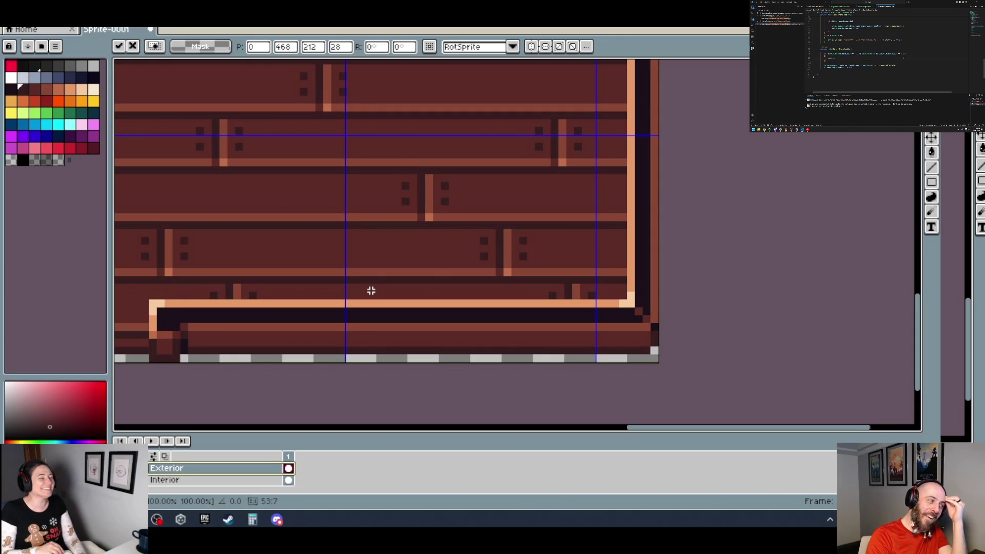
left_click_drag(376, 300, 396, 295)
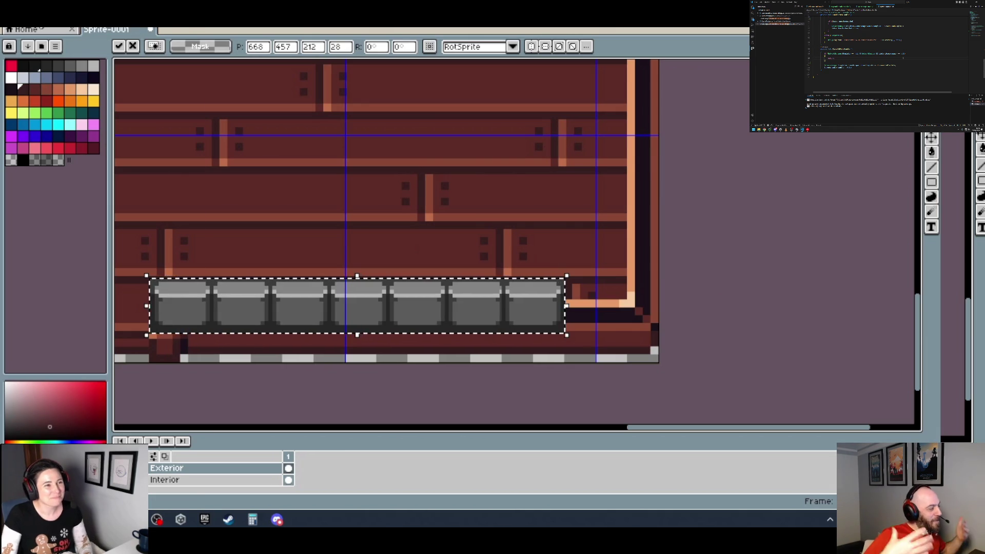
Flip the floating stone strip horizontally and align it flush with the wall's right edge.
key("alt+e")
left_click(94, 172)
left_click_drag(542, 310, 631, 333)
scroll("up", 3)
scroll("up", 3)
left_click_drag(455, 273, 497, 295)
Zoom out and inspect the mirrored stone strip against the whole wall.
scroll("down", 3)
scroll("down", 3)
scroll("down", 3)
scroll("down", 3)
scroll("down", 3)
left_click_drag(356, 340, 484, 324)
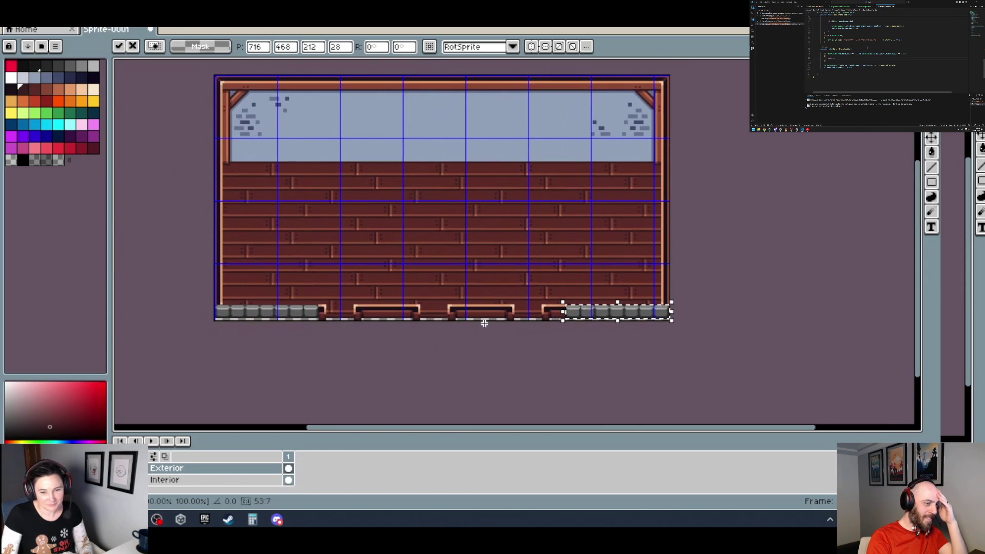
scroll("up", 3)
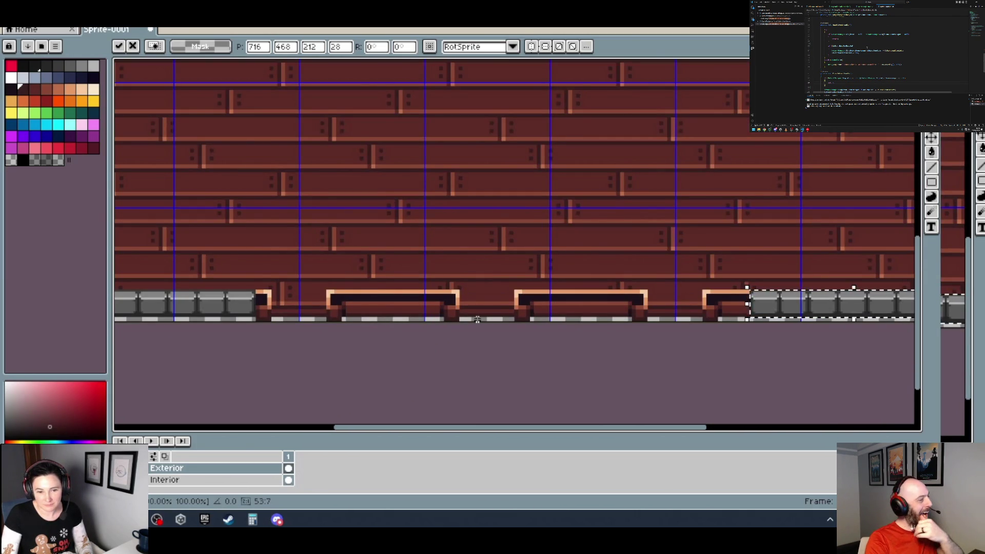
scroll("down", 3)
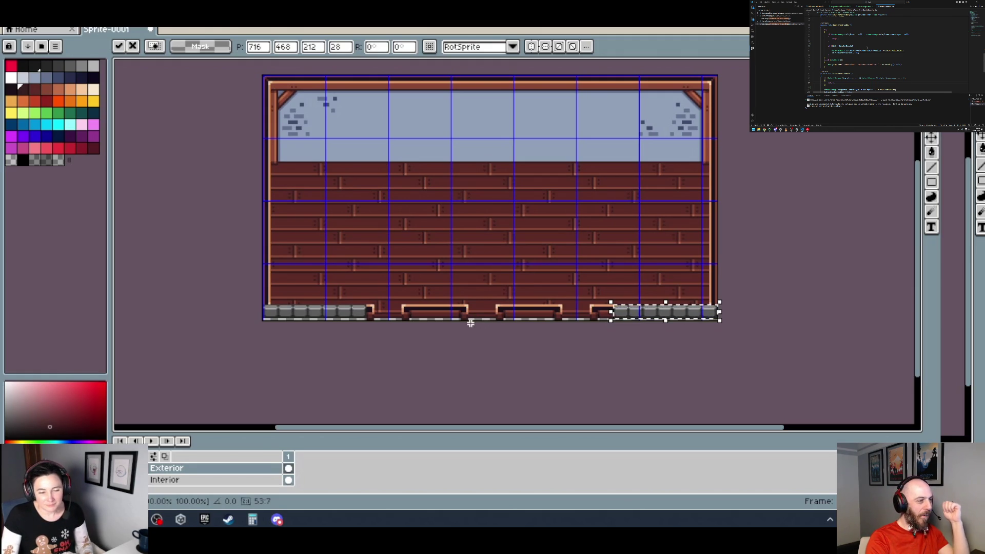
scroll("up", 3)
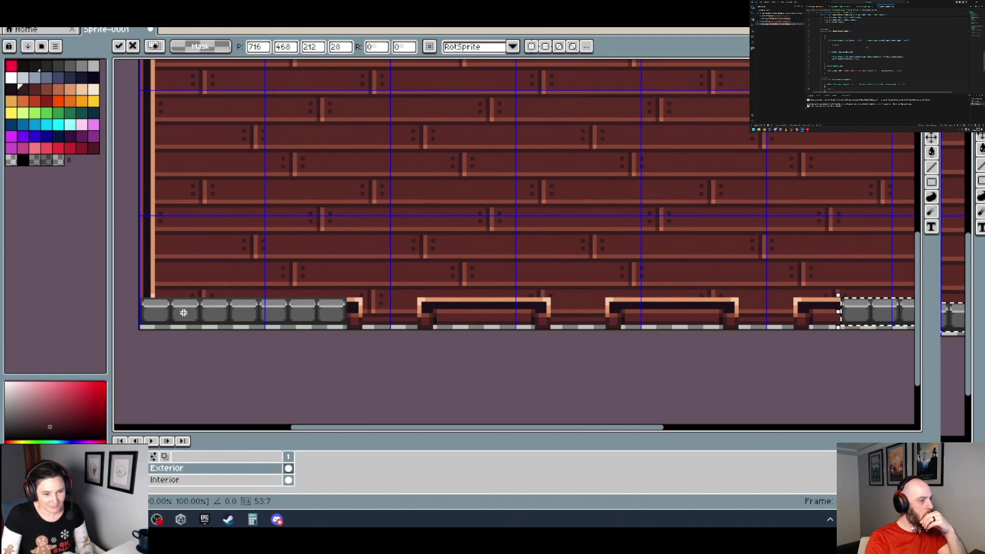
scroll("down", 3)
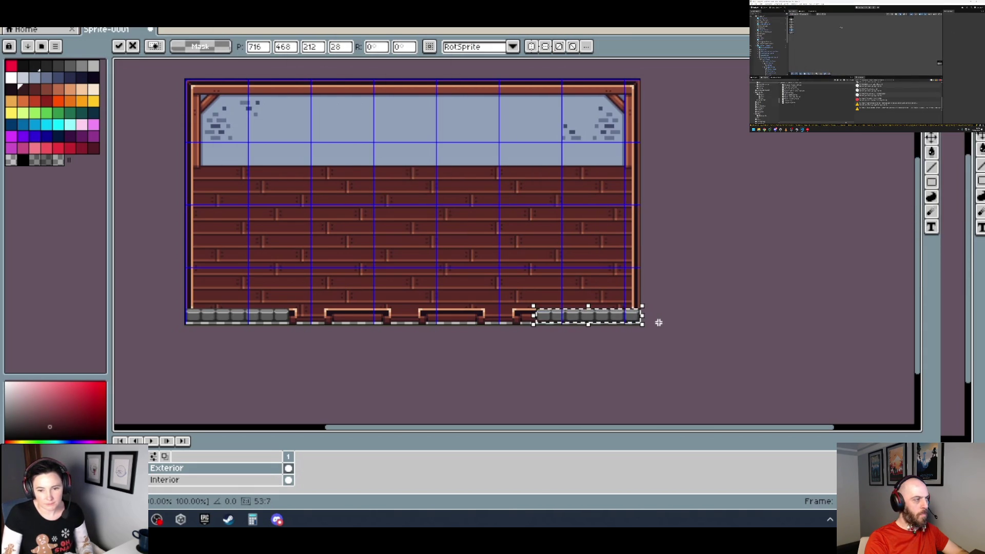
left_click_drag(658, 322, 611, 311)
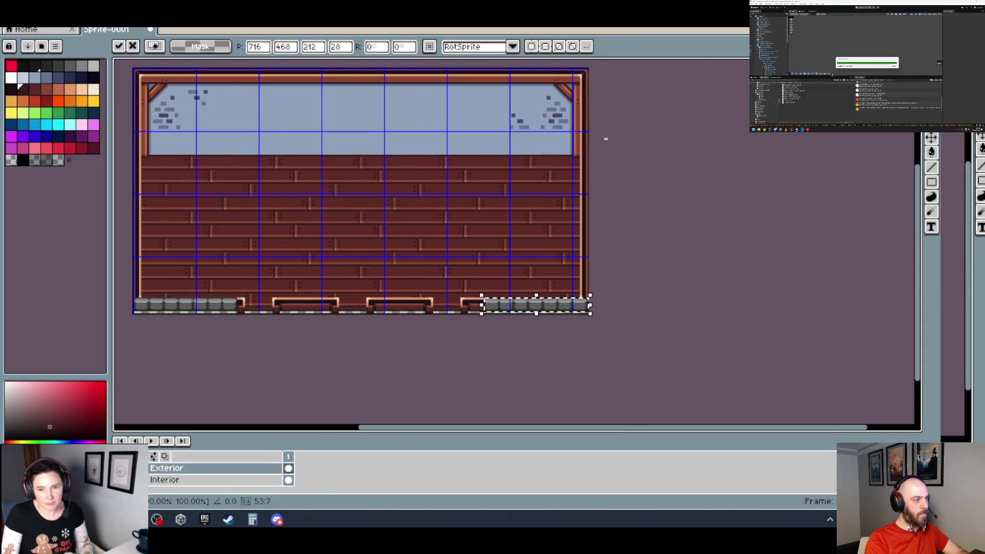
scroll("up", 3)
scroll("up", 3)
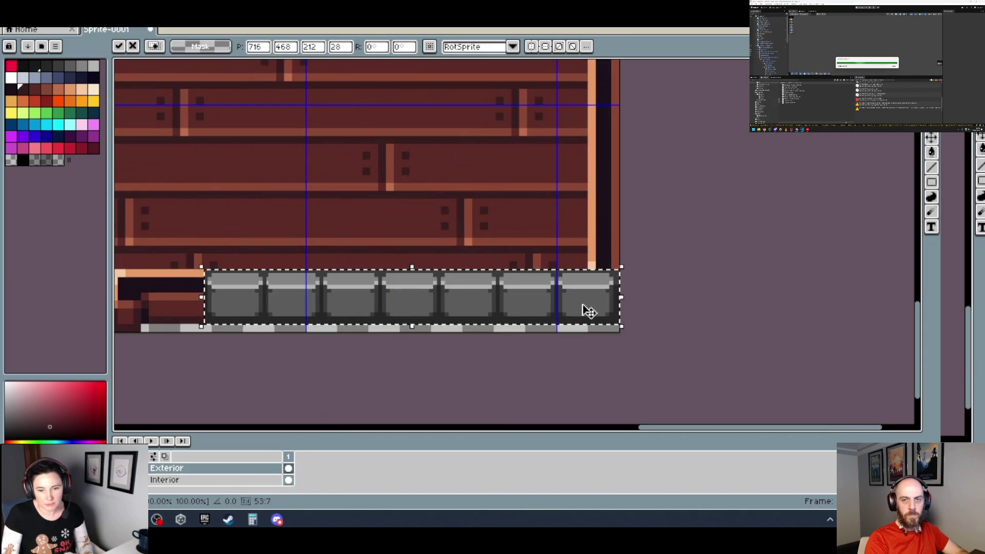
scroll("down", 3)
scroll("down", 3)
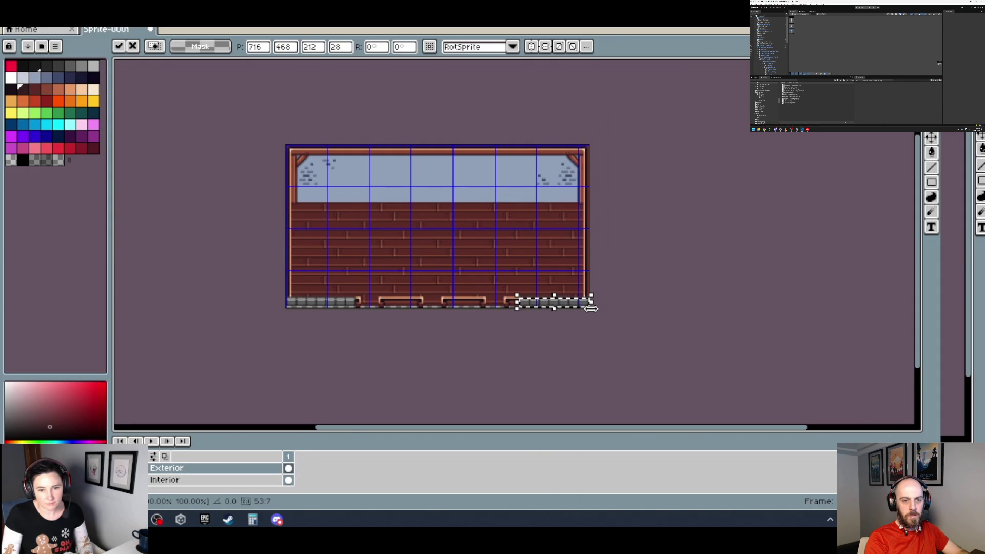
scroll("up", 3)
scroll("up", 3)
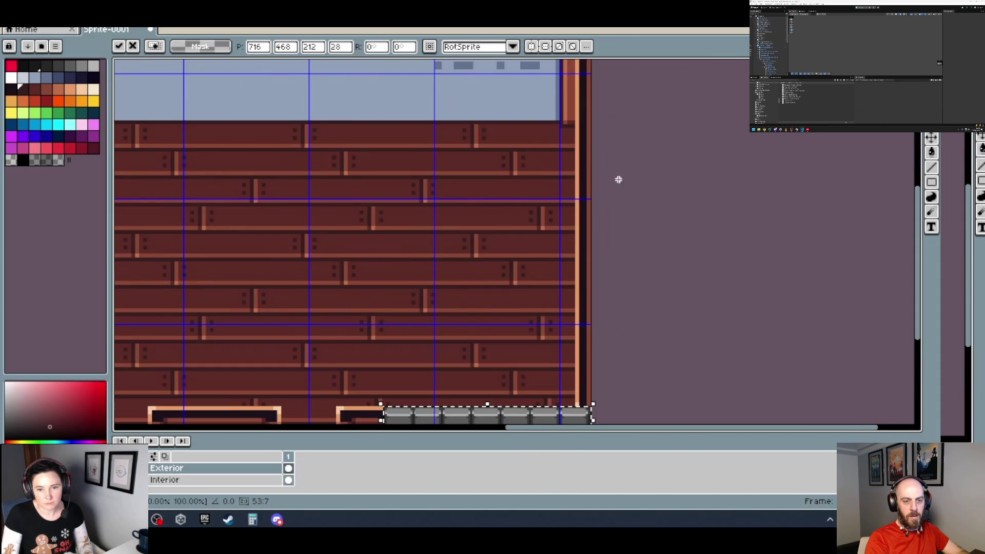
scroll("down", 3)
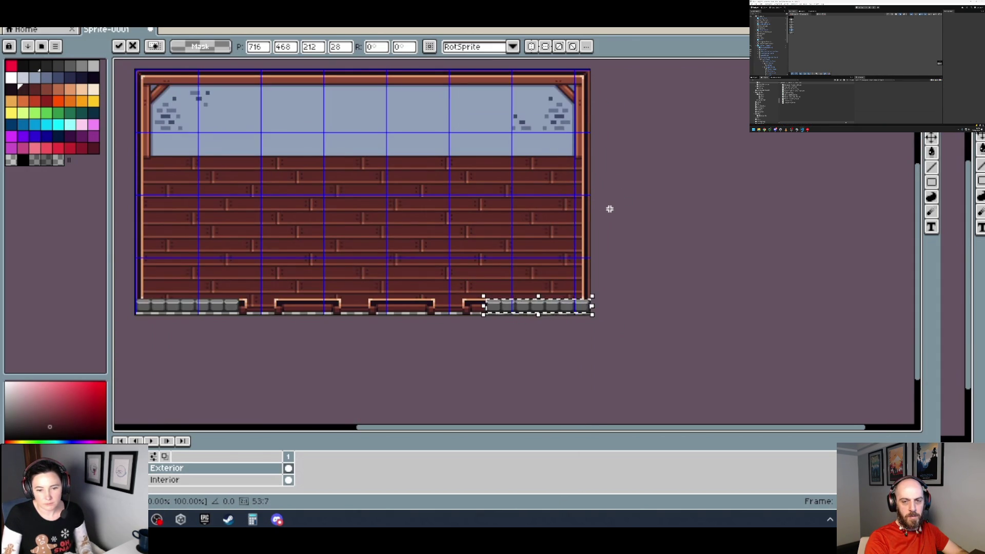
Undo the stone-strip move so stones stay only at the bottom-left.
key("ctrl+z")
scroll("right", 3)
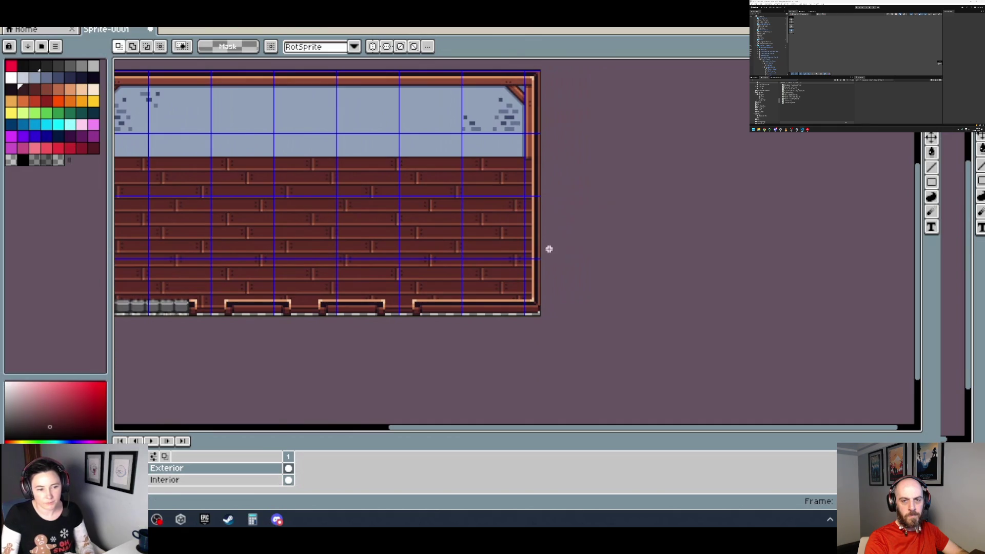
scroll("up", 3)
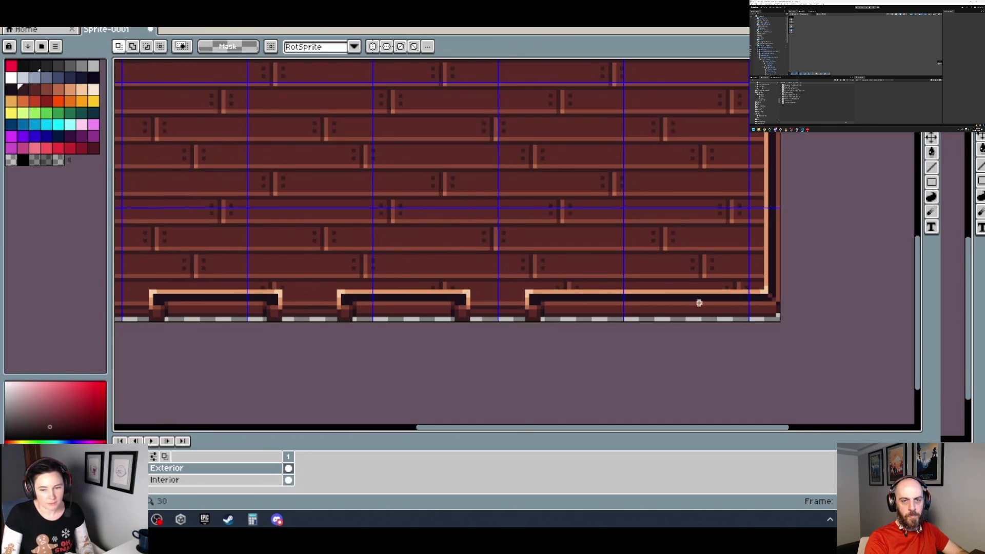
scroll("right", 3)
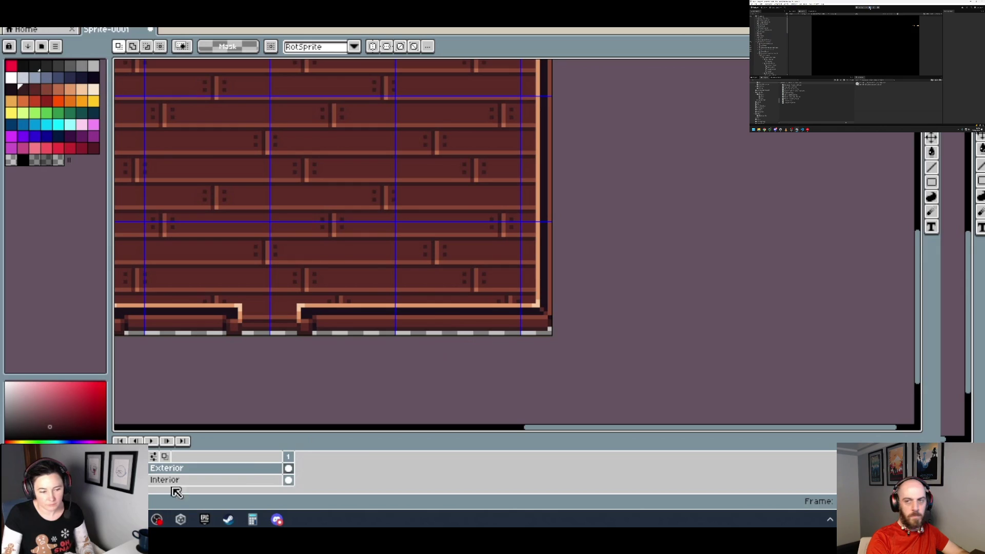
Switch to the Interior layer and frame the wall's right end.
left_click(169, 481)
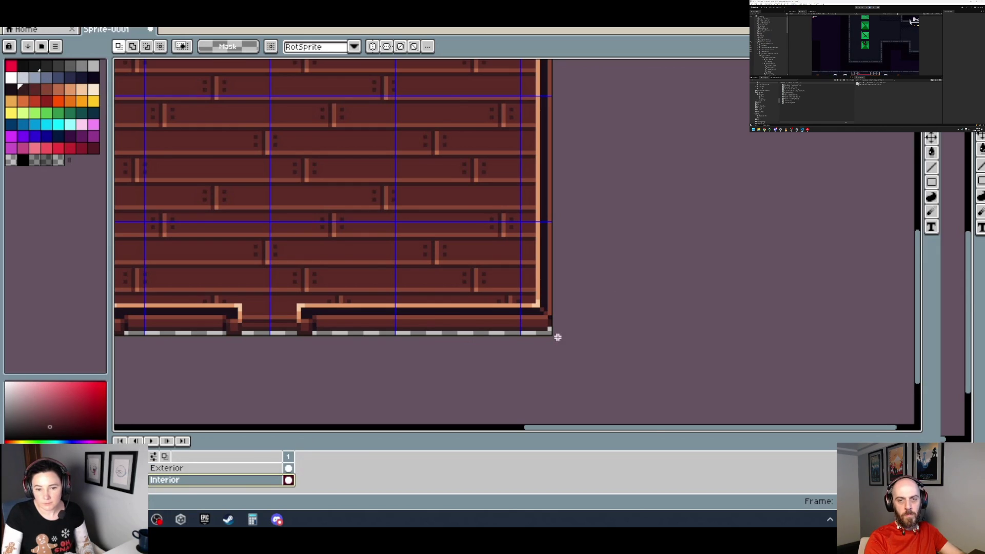
scroll("up", 3)
left_click(550, 334)
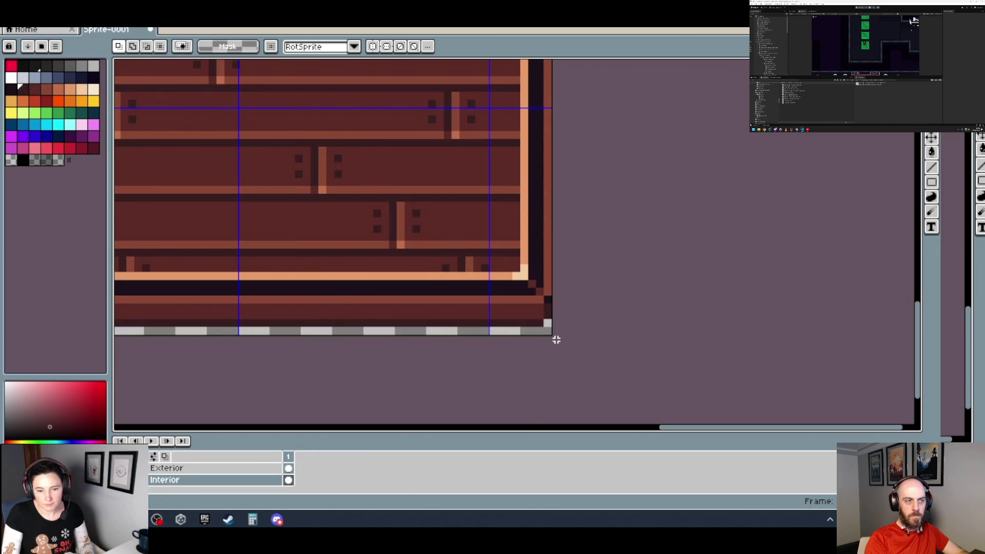
scroll("up", 3)
scroll("up", 3)
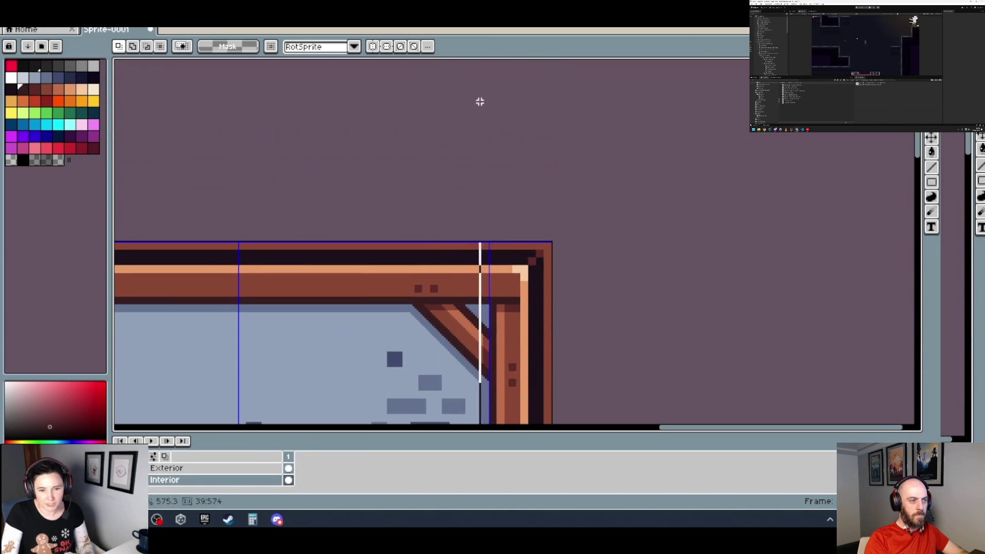
scroll("down", 3)
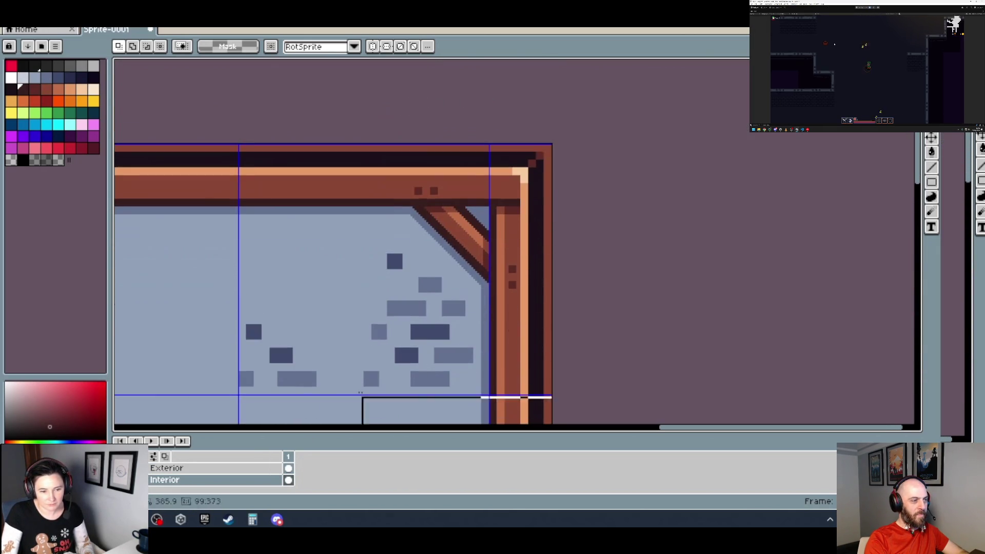
Select the right wall section with its corner frame, shift it left and up, and confirm.
left_click_drag(240, 418, 534, 150)
scroll("down", 3)
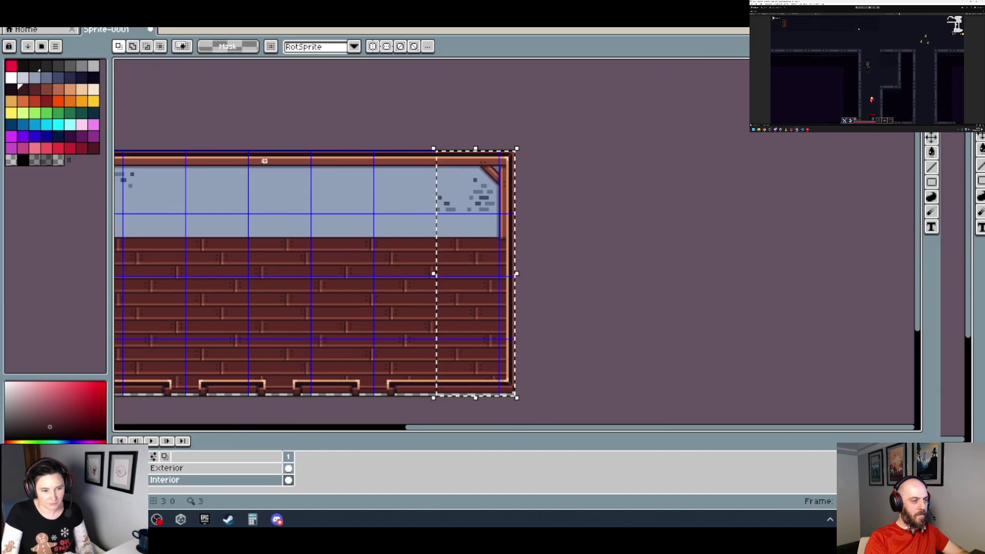
scroll("up", 3)
scroll("up", 3)
scroll("up", 3)
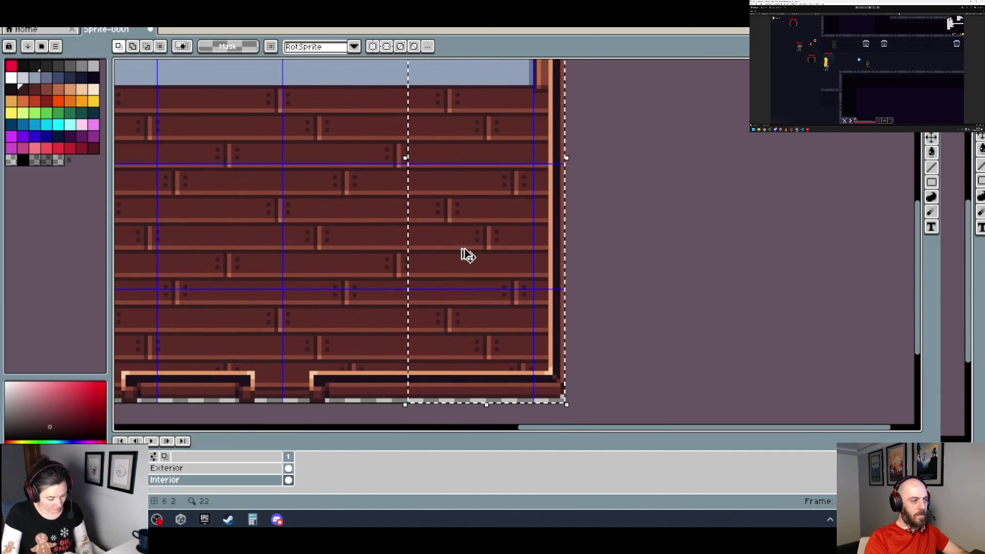
left_click_drag(469, 255, 443, 259)
left_click_drag(468, 398, 462, 395)
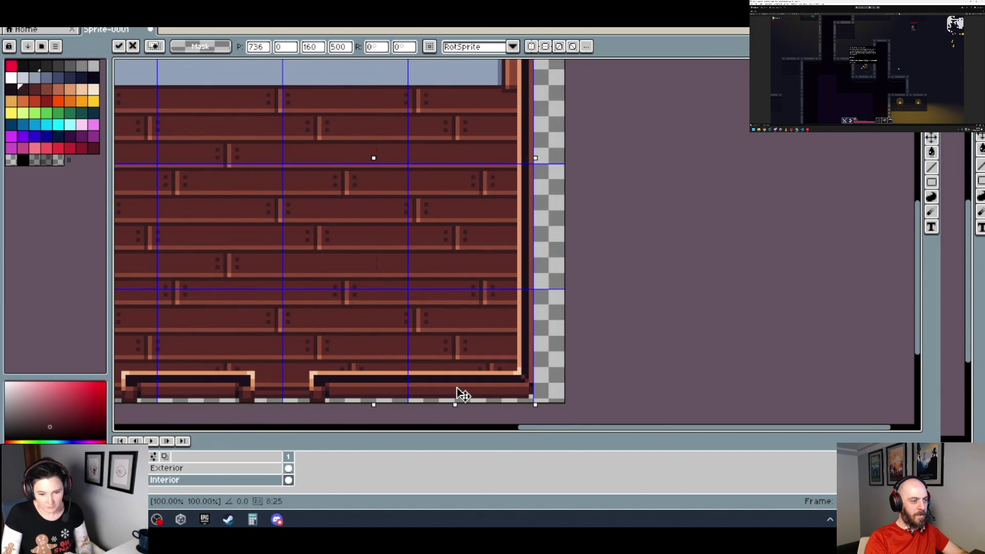
scroll("down", 3)
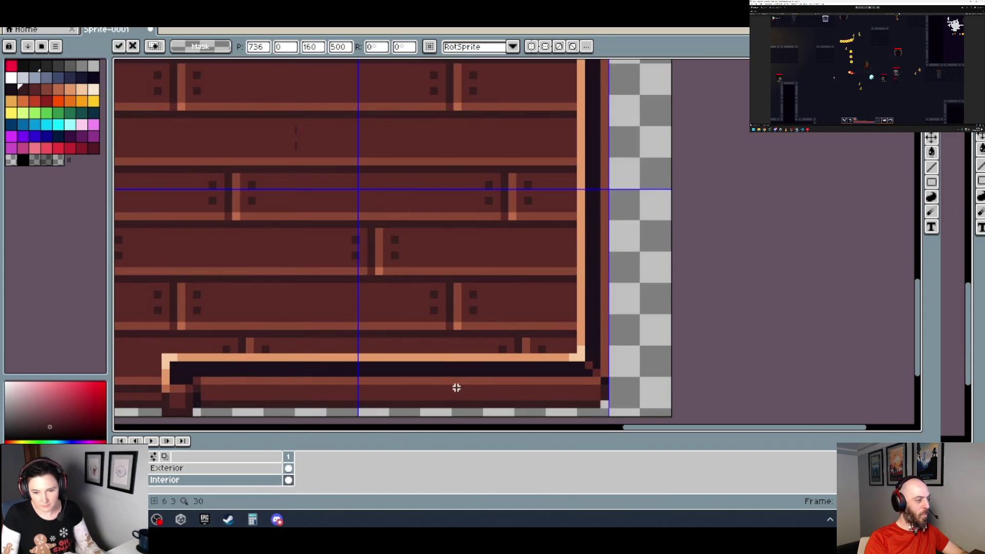
key("Return")
scroll("down", 3)
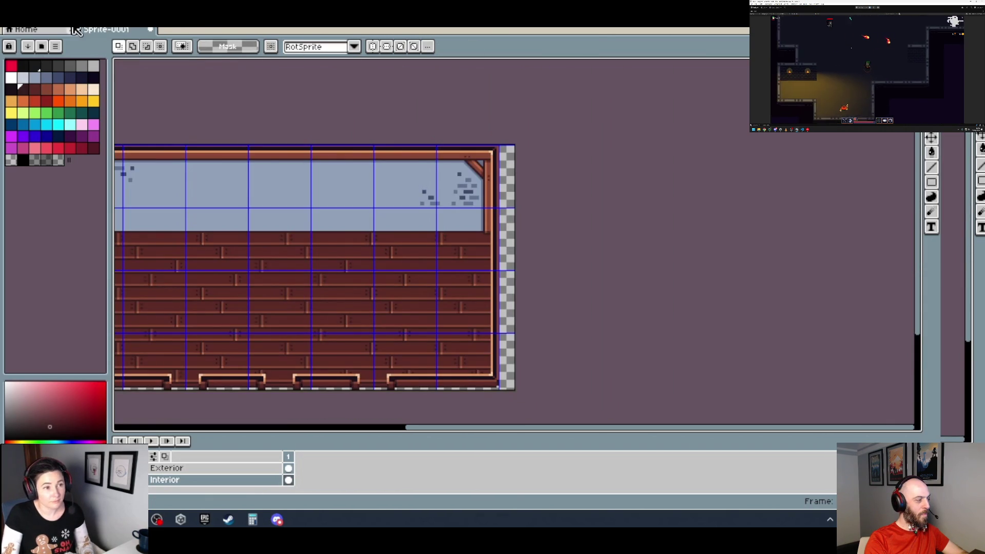
left_click(77, 28)
left_click(83, 161)
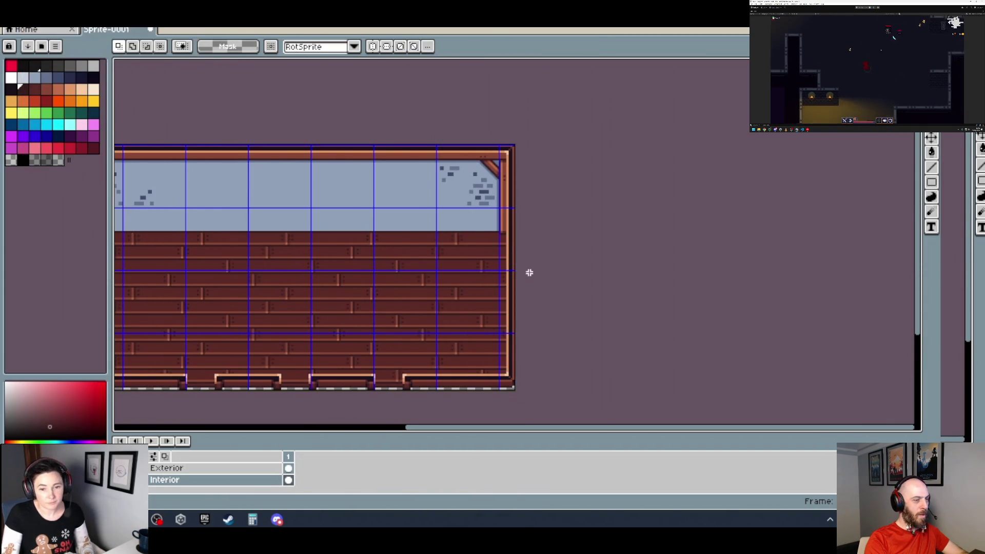
scroll("down", 3)
key("ctrl+z")
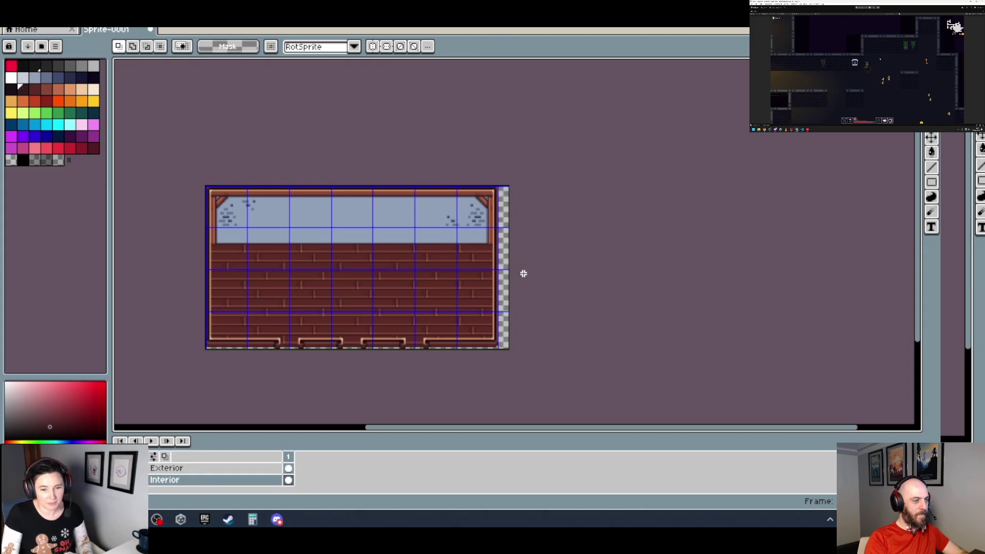
scroll("up", 3)
scroll("down", 3)
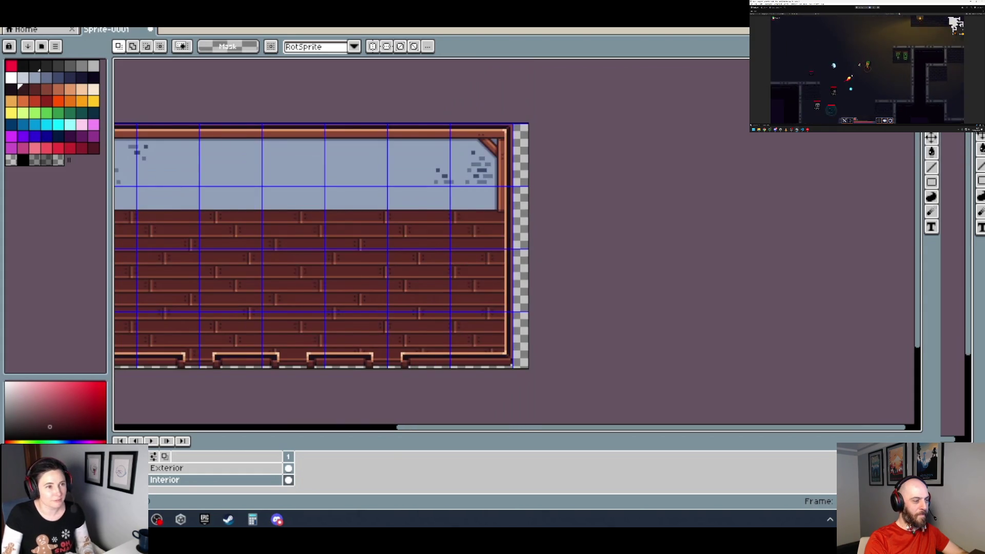
key("alt+e")
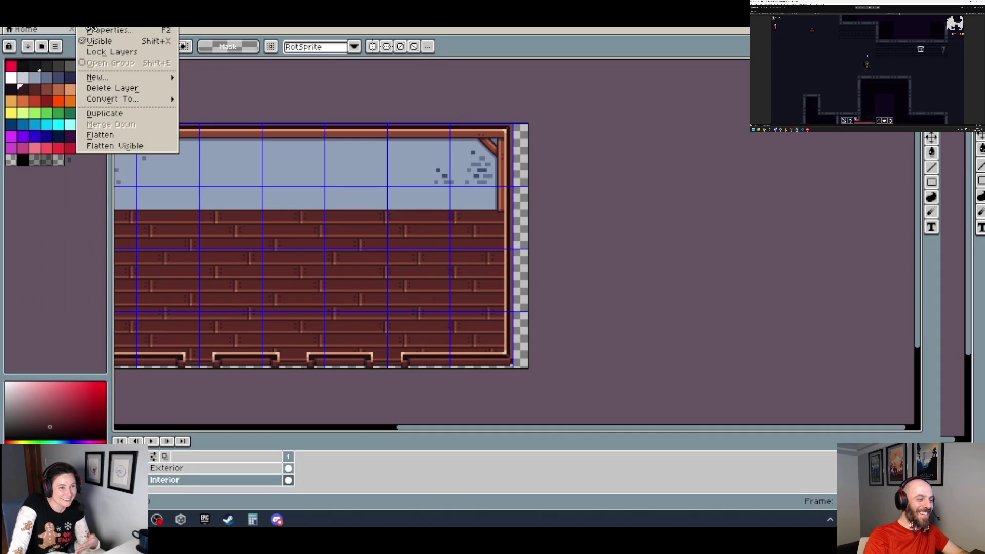
Trim the canvas by 32 pixels on the right side via Sprite > Canvas Size.
mouse_move(77, 27)
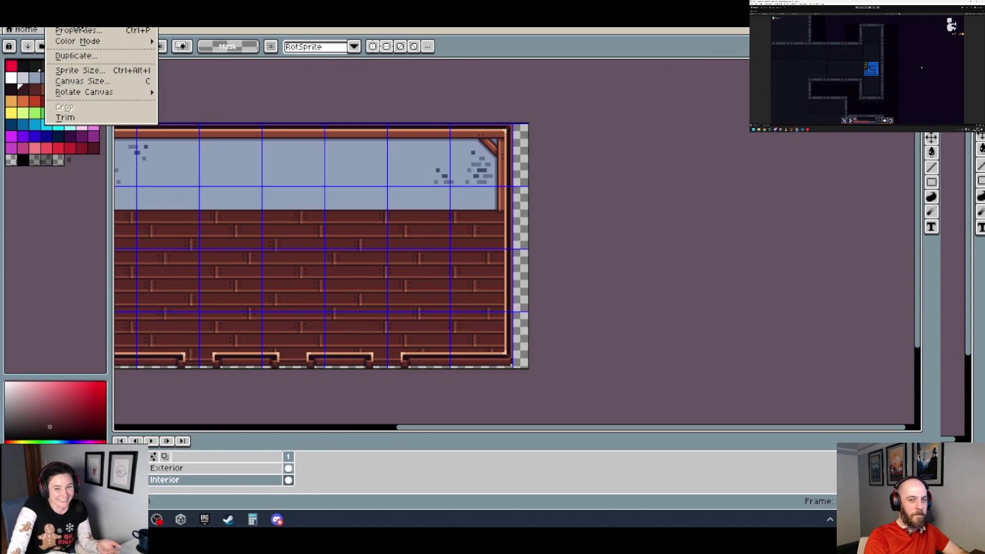
left_click(95, 82)
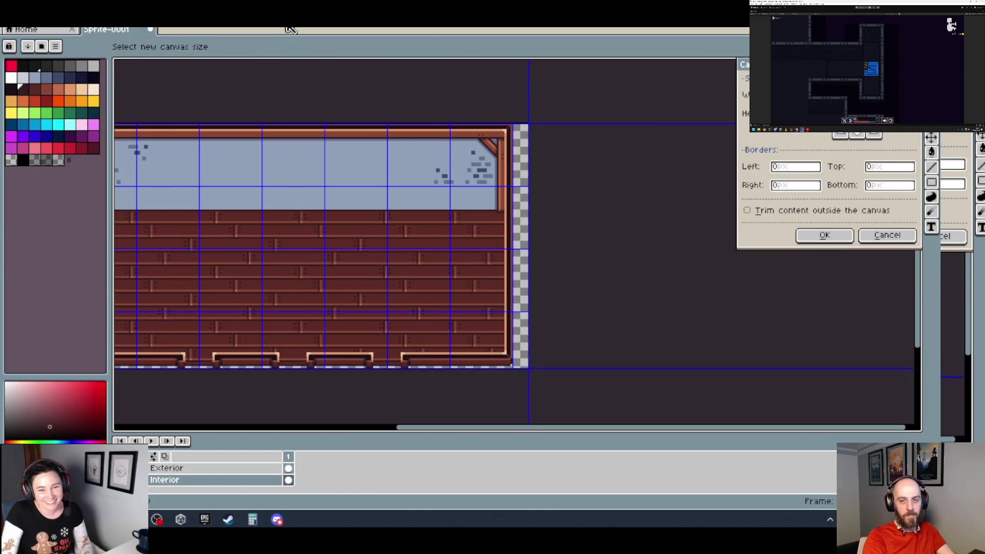
scroll("up", 3)
left_click_drag(532, 244, 501, 249)
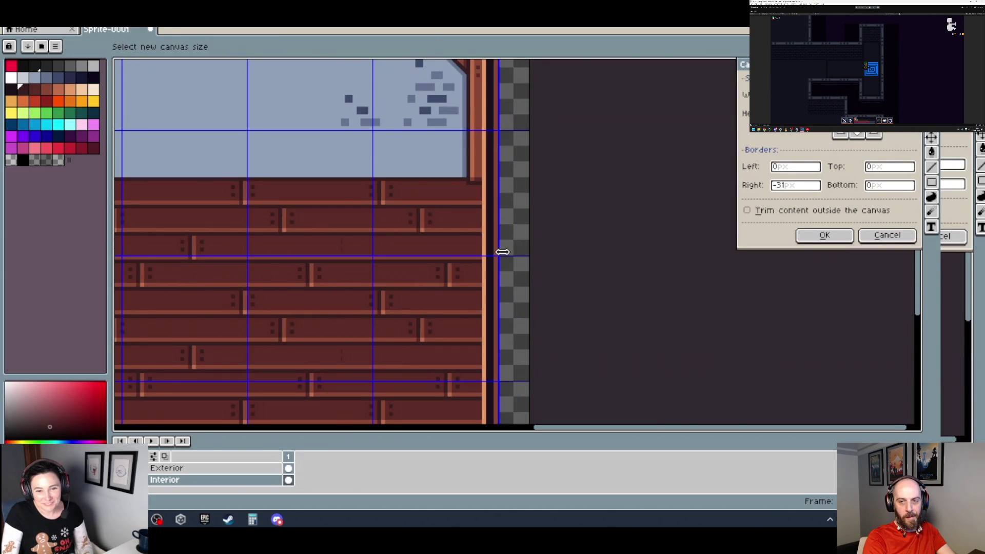
scroll("up", 3)
scroll("down", 3)
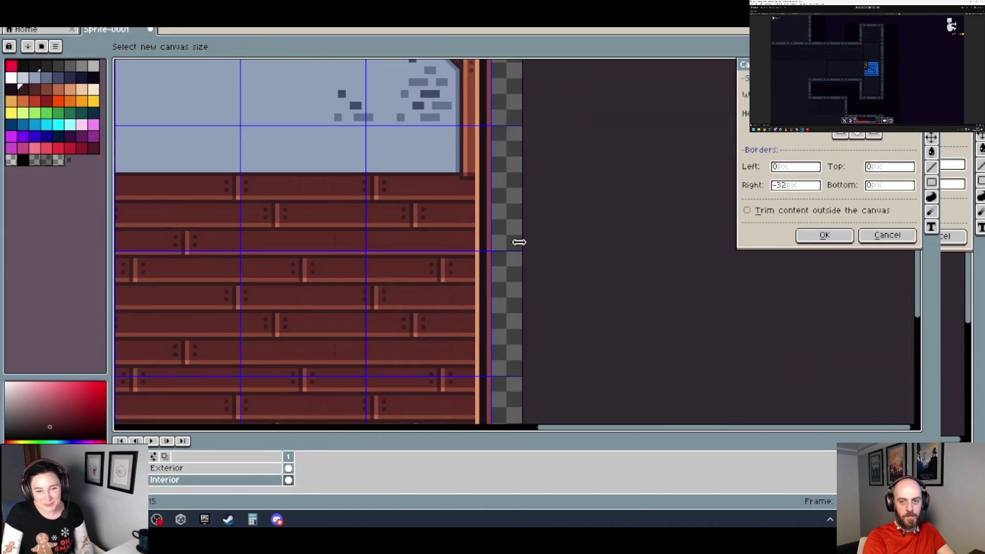
left_click(808, 240)
scroll("down", 3)
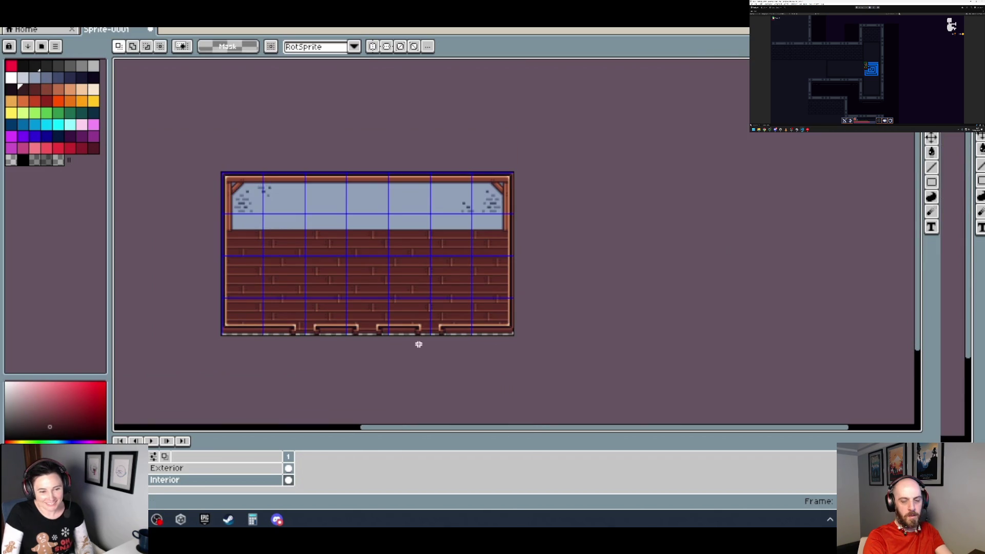
scroll("up", 3)
scroll("down", 3)
scroll("down", 3)
scroll("up", 3)
left_click_drag(371, 327, 628, 284)
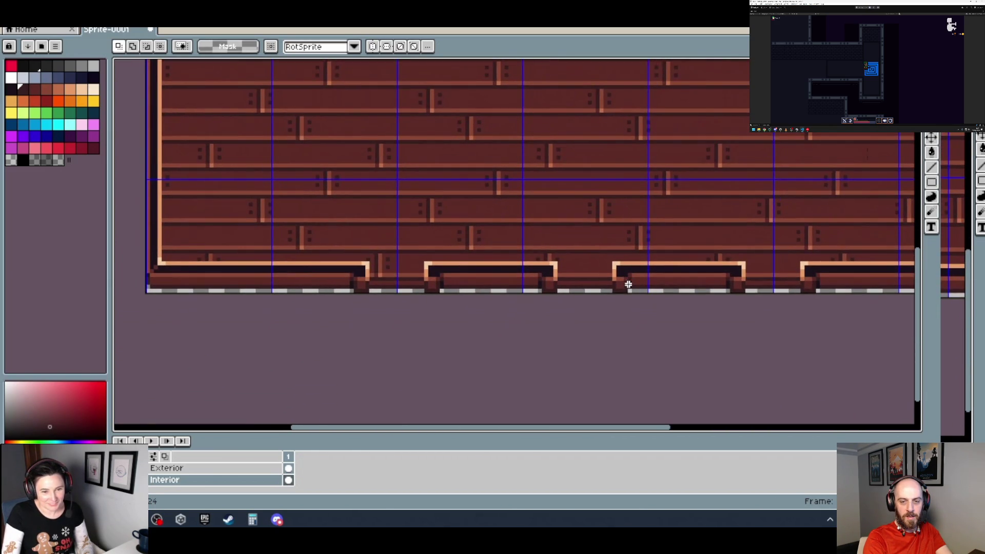
left_click_drag(500, 258, 222, 262)
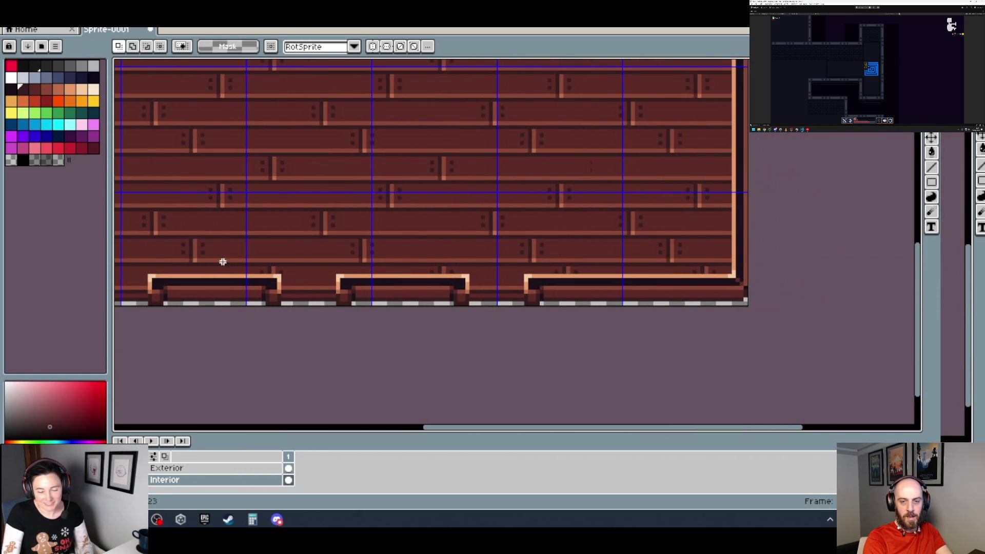
key("ctrl+z")
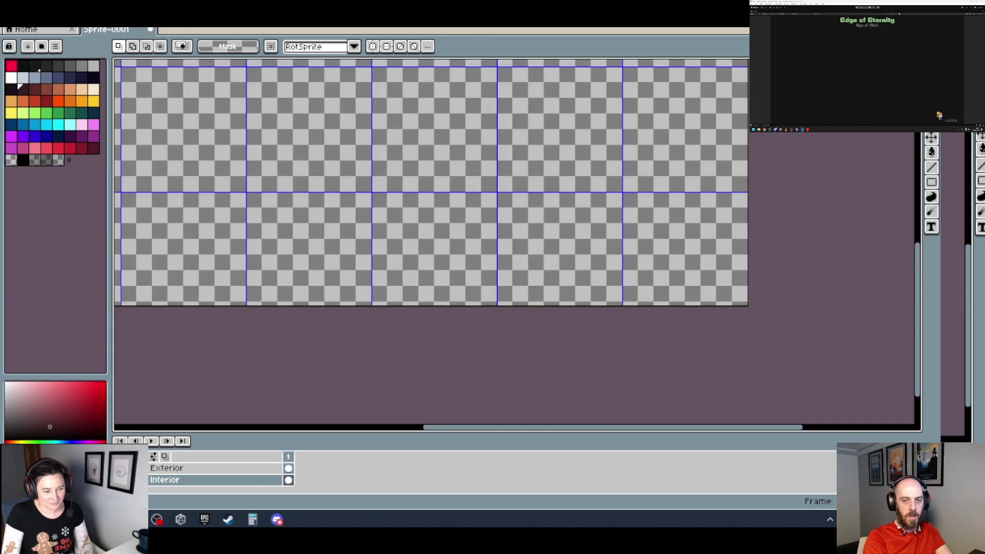
key("ctrl+y")
scroll("down", 3)
scroll("up", 3)
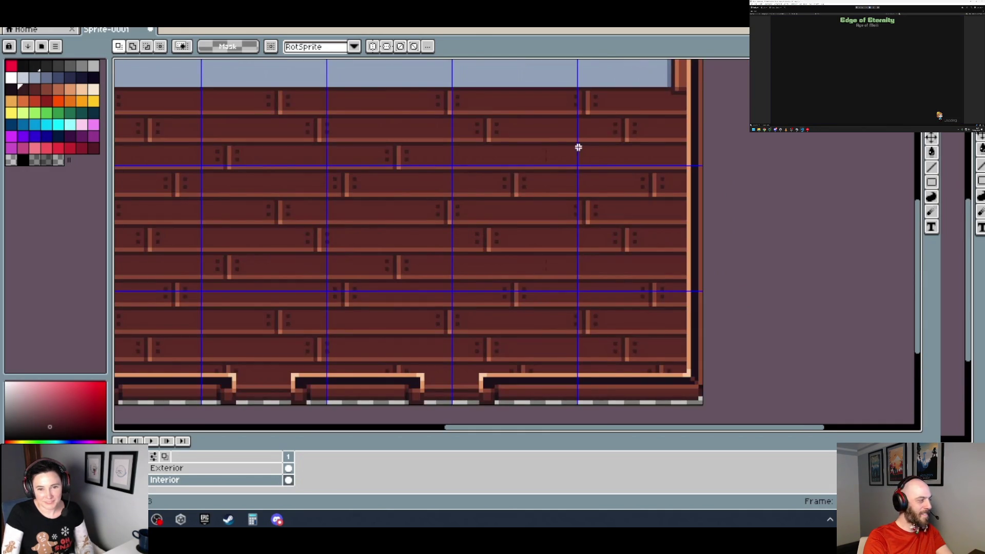
left_click_drag(451, 95, 201, 115)
scroll("up", 3)
scroll("up", 3)
scroll("up", 3)
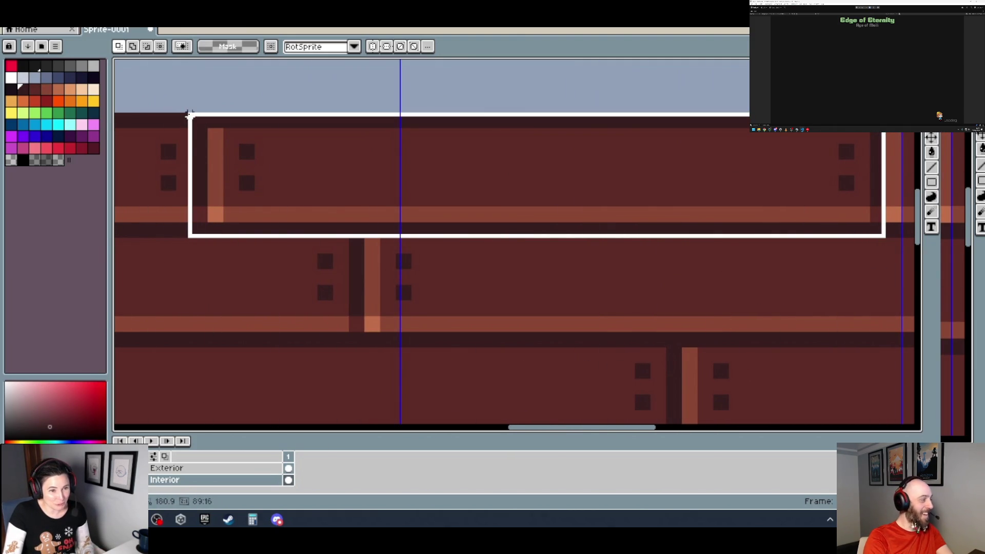
Copy a top-row plank and move the pasted copy right and two rows down.
left_click_drag(201, 115, 196, 114)
scroll("down", 3)
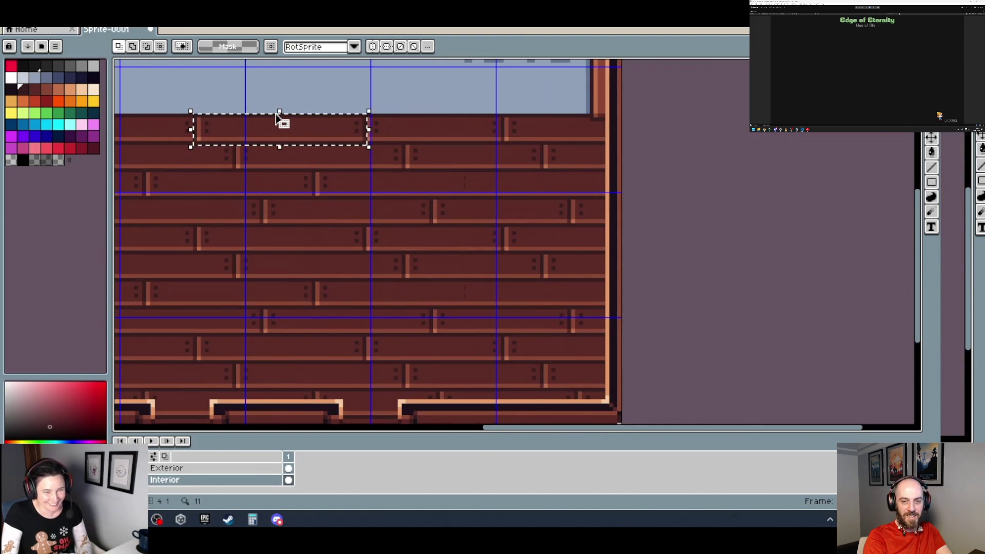
scroll("up", 3)
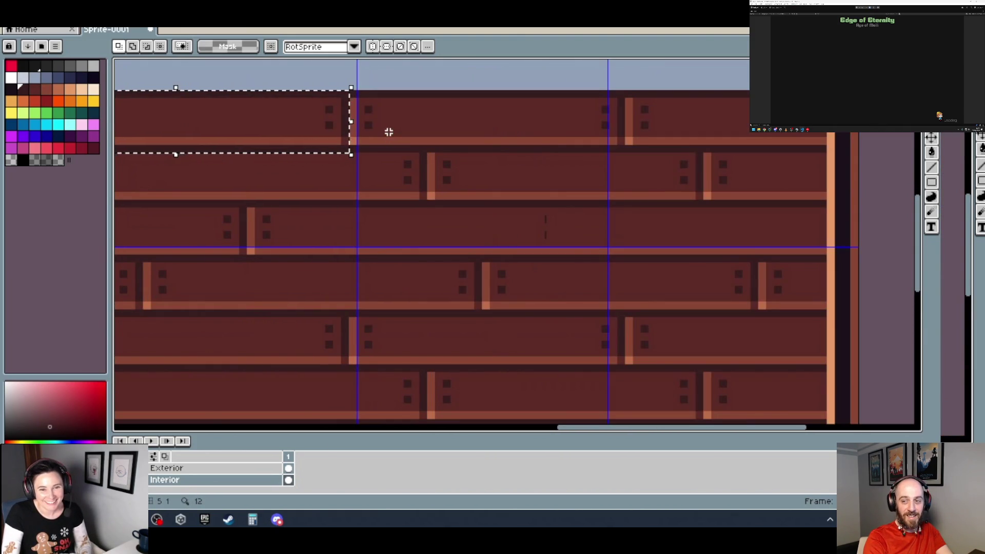
scroll("down", 3)
scroll("up", 3)
key("ctrl+v")
left_click_drag(283, 254, 163, 217)
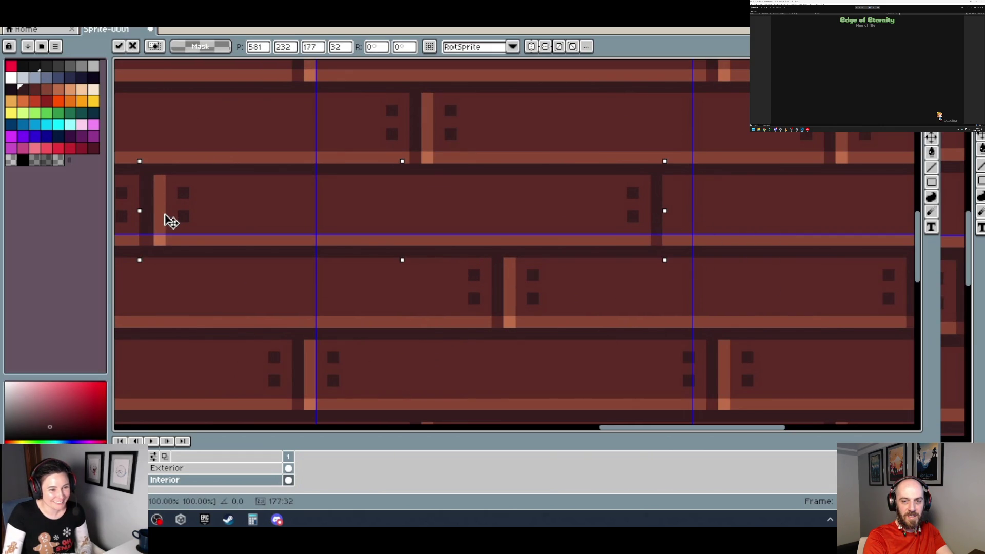
scroll("down", 3)
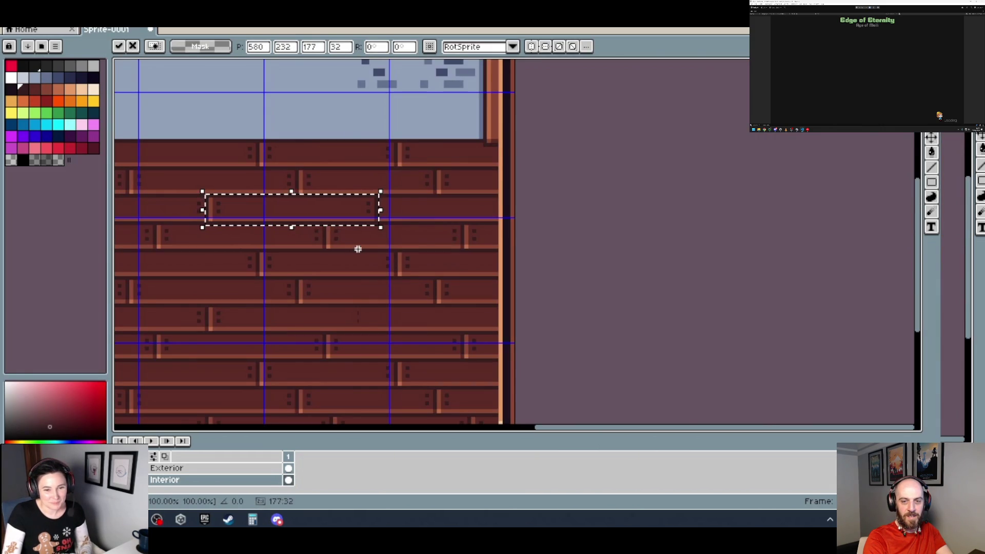
scroll("up", 3)
left_click_drag(128, 185, 333, 241)
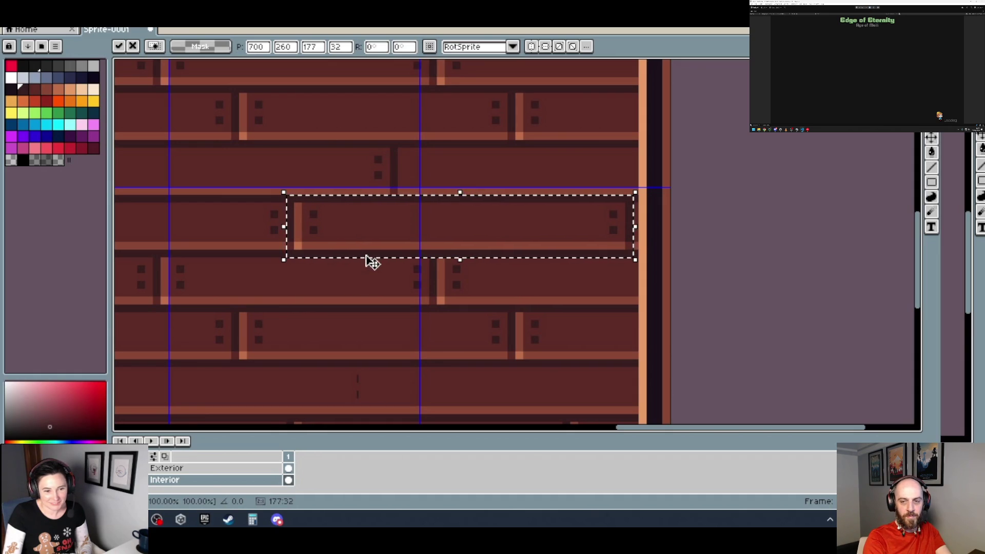
Shift the pasted plank slightly left to line up with the surrounding boards.
left_click_drag(336, 291, 393, 239)
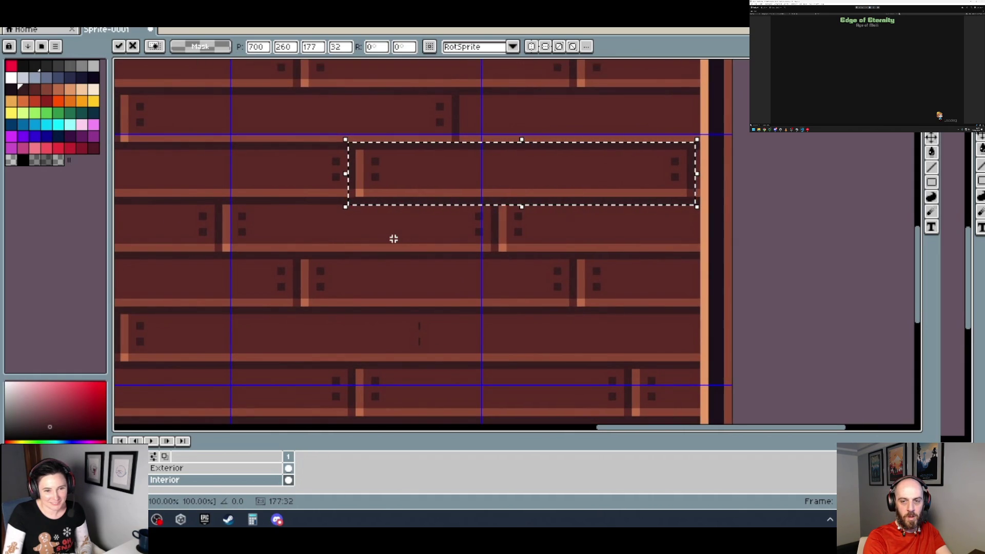
left_click_drag(413, 238, 424, 202)
left_click_drag(442, 148, 352, 266)
scroll("up", 3)
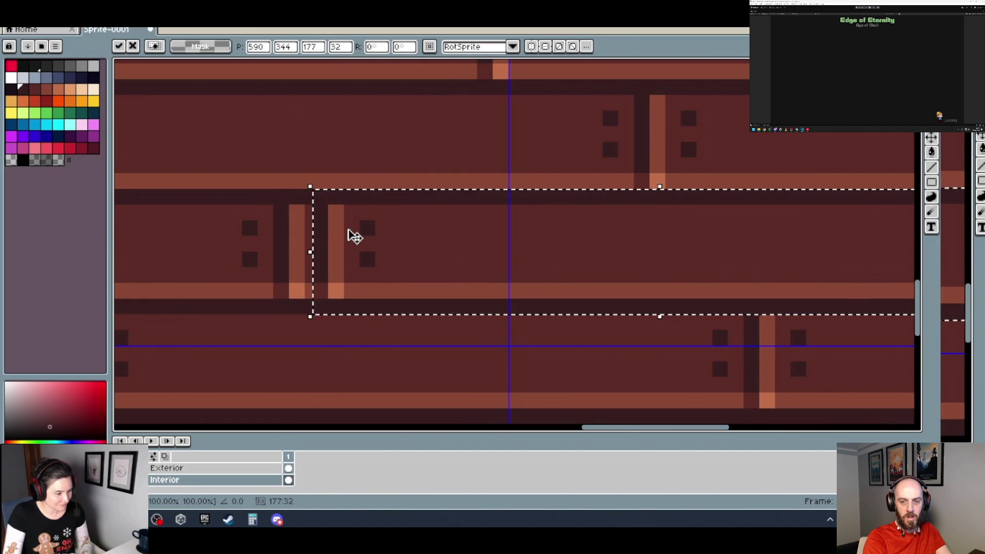
left_click_drag(349, 234, 299, 245)
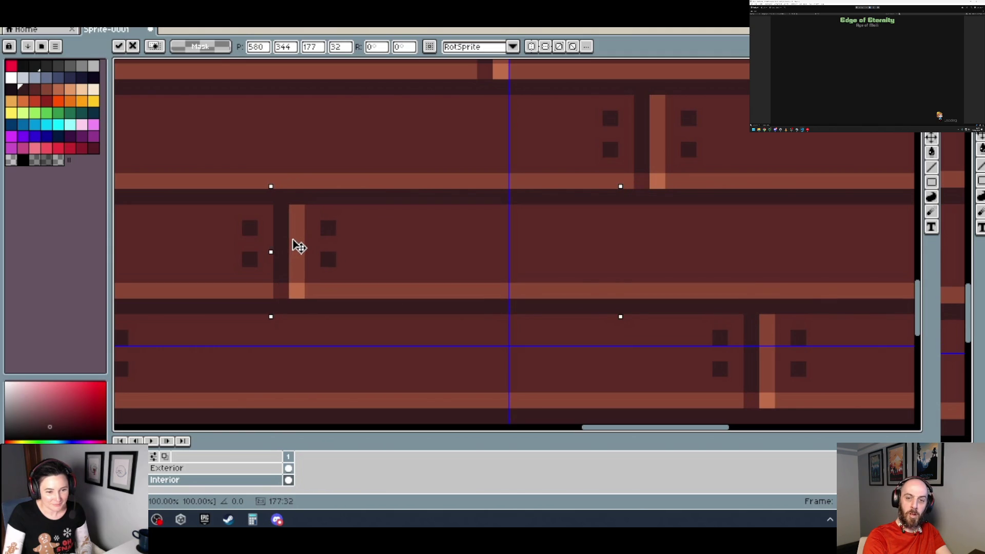
scroll("down", 3)
scroll("down", 3)
scroll("right", 3)
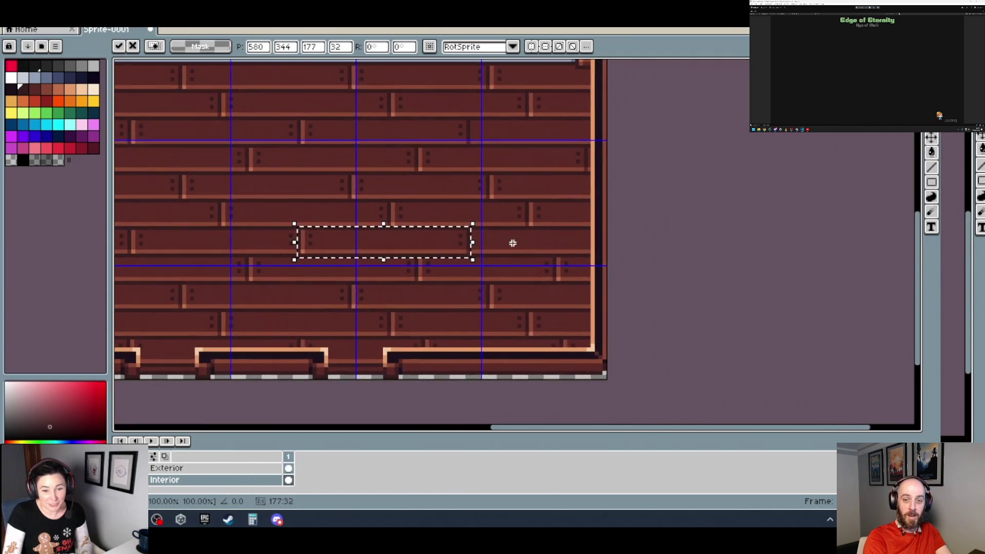
scroll("up", 3)
right_click(213, 479)
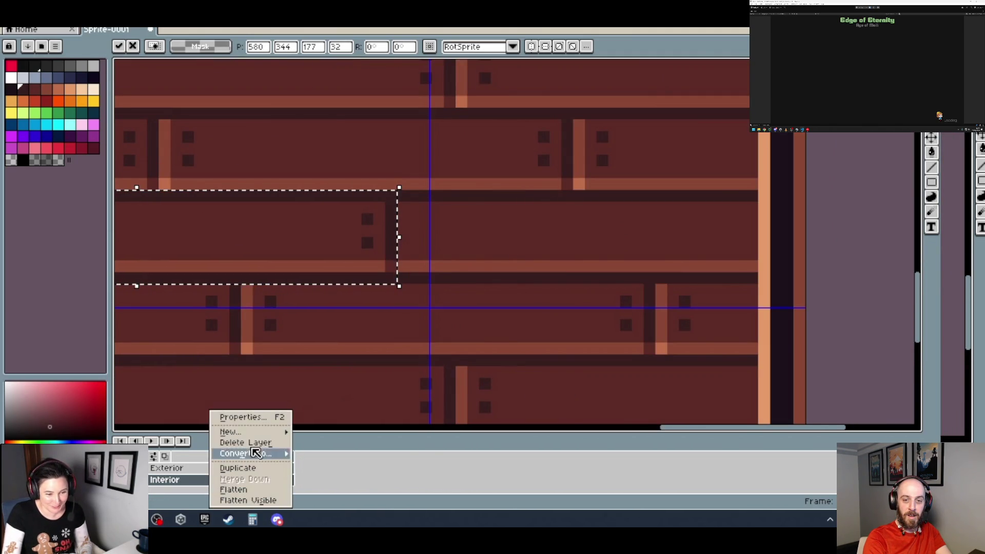
Add a new layer above Interior and paste the copied plank section onto it, committing it in place.
mouse_move(255, 440)
left_click(325, 432)
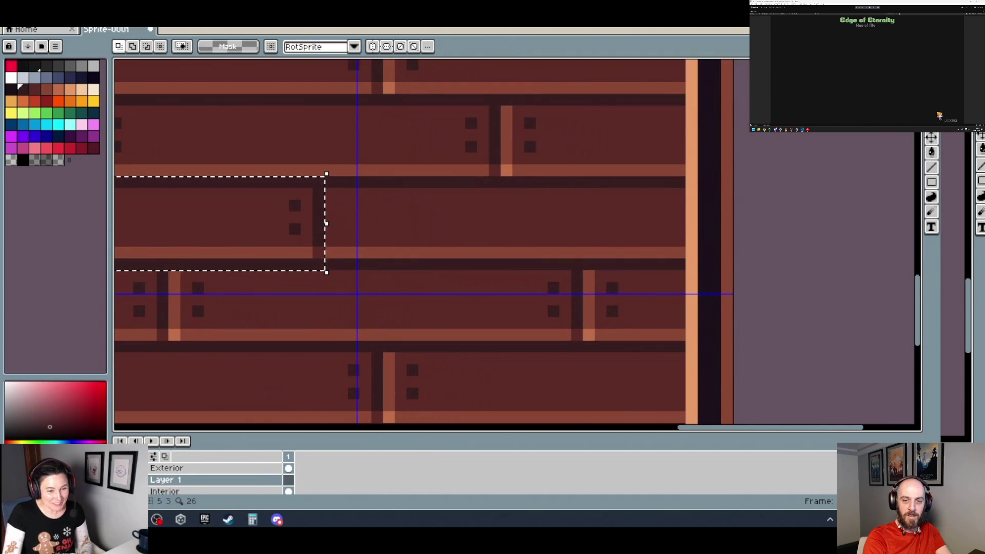
key("ctrl+v")
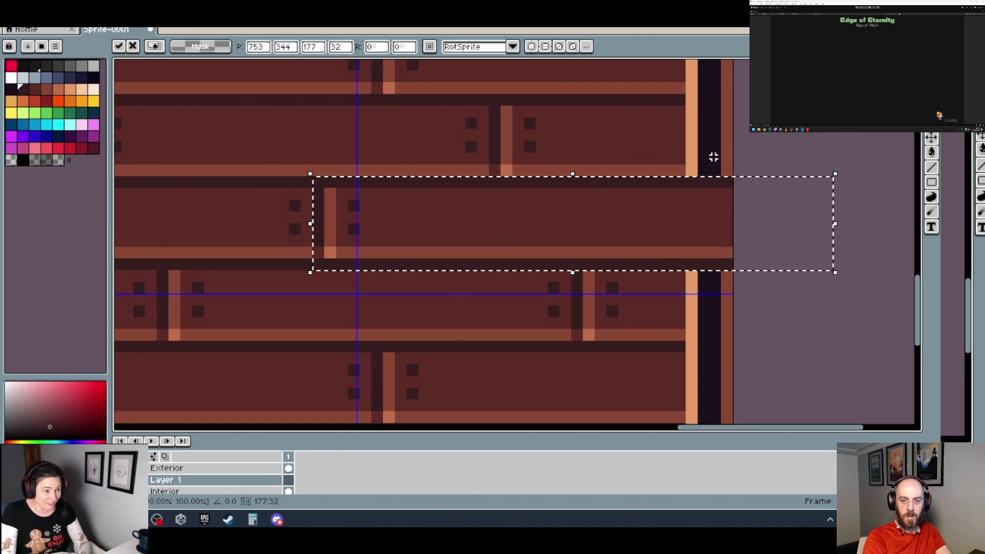
left_click(714, 156)
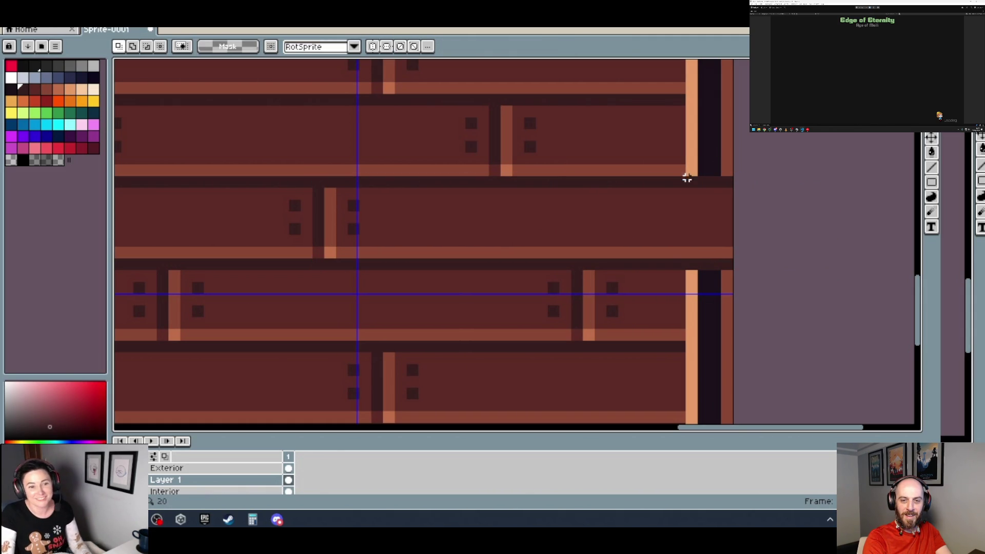
scroll("down", 3)
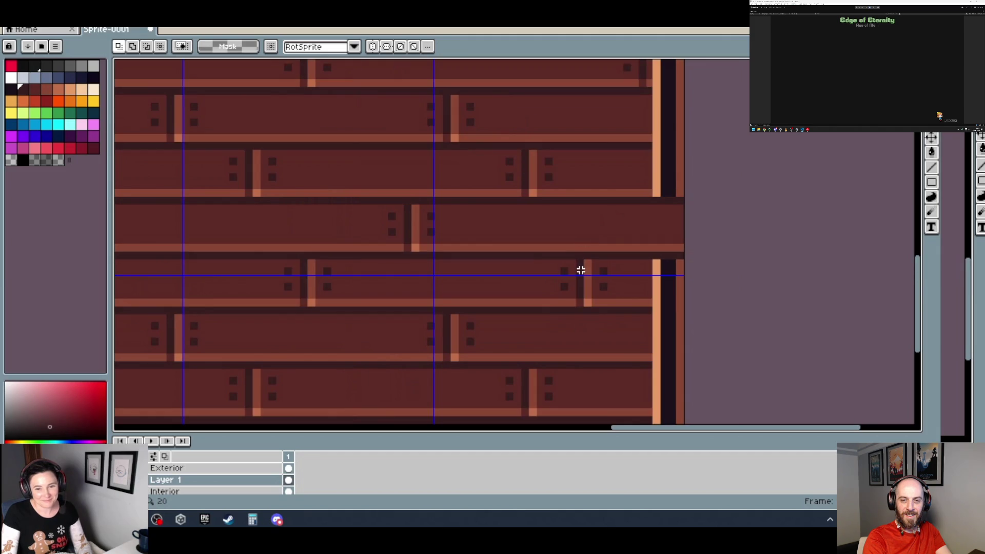
Move the pasted plank piece right and down into a plank row, nudged one pixel left.
left_click_drag(603, 276, 595, 212)
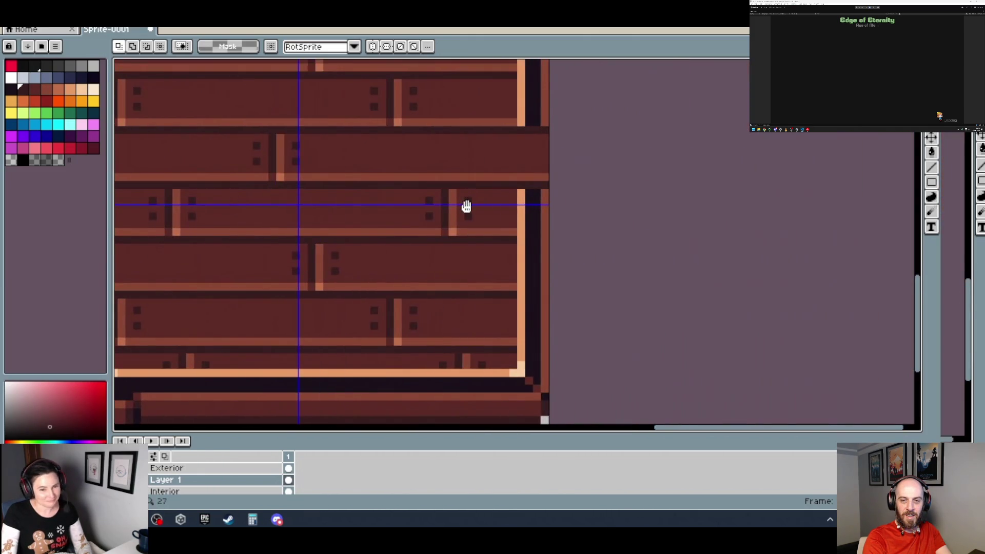
scroll("left", 3)
left_click_drag(128, 211, 541, 287)
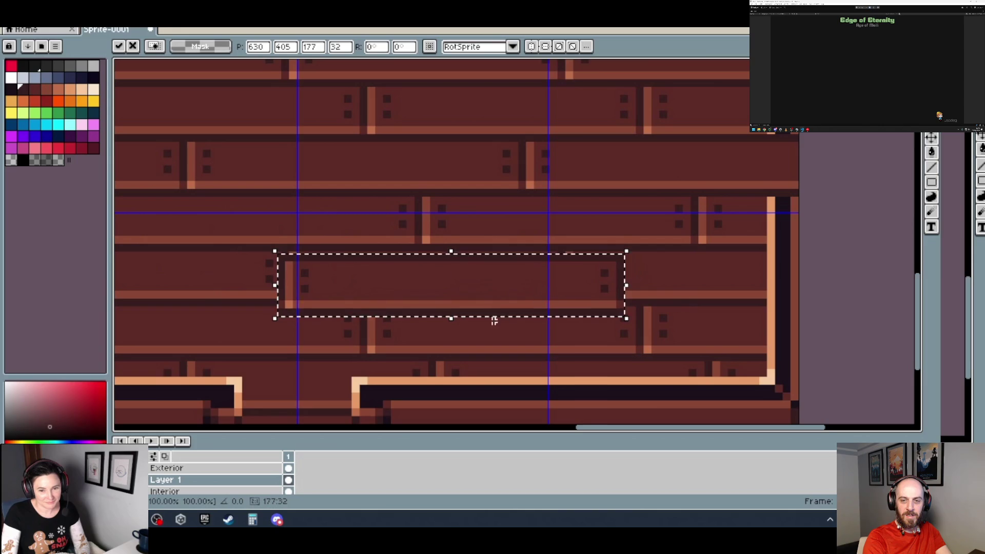
scroll("up", 3)
left_click_drag(342, 253, 330, 253)
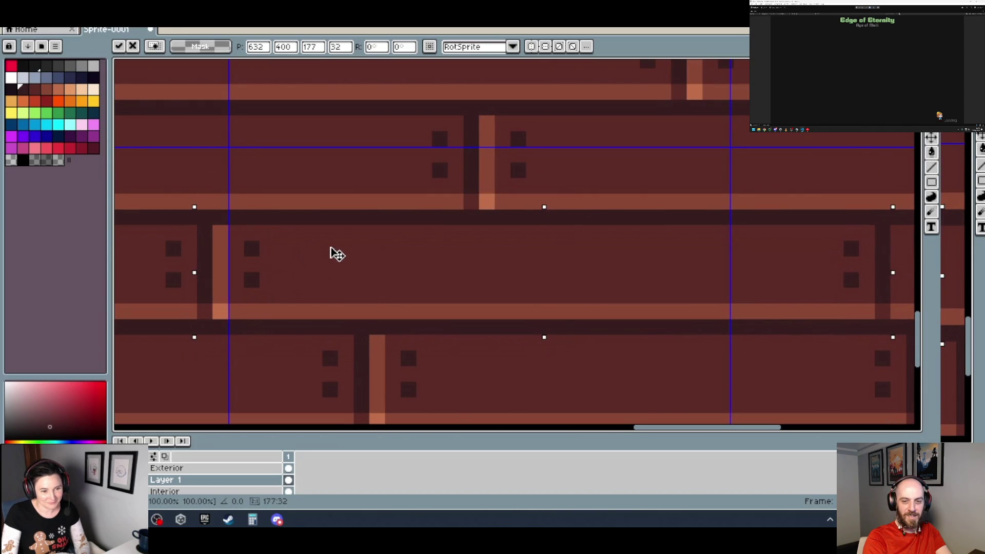
scroll("down", 3)
scroll("down", 3)
scroll("up", 3)
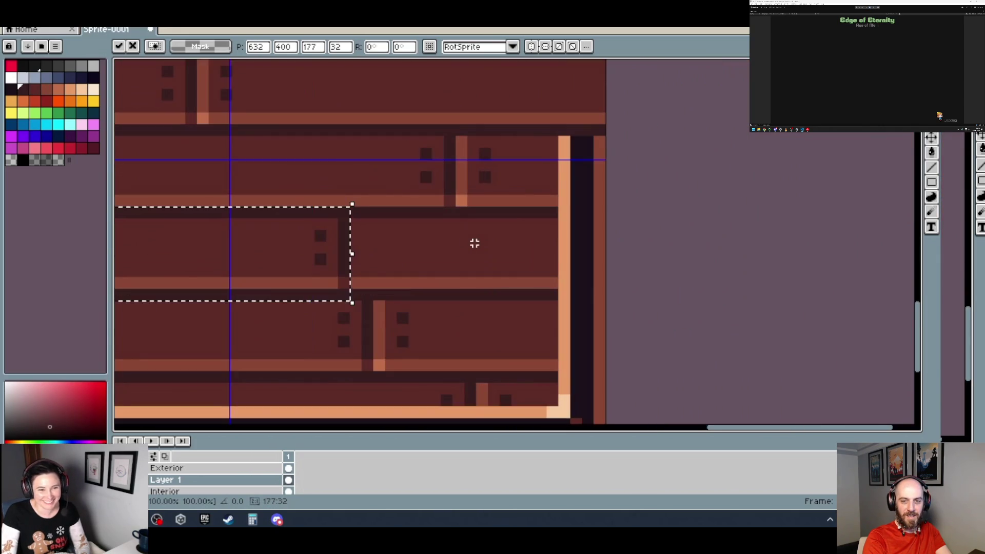
Shift the plank piece to the row's right end, then back left and up one row.
left_click_drag(472, 242, 533, 249)
scroll("down", 3)
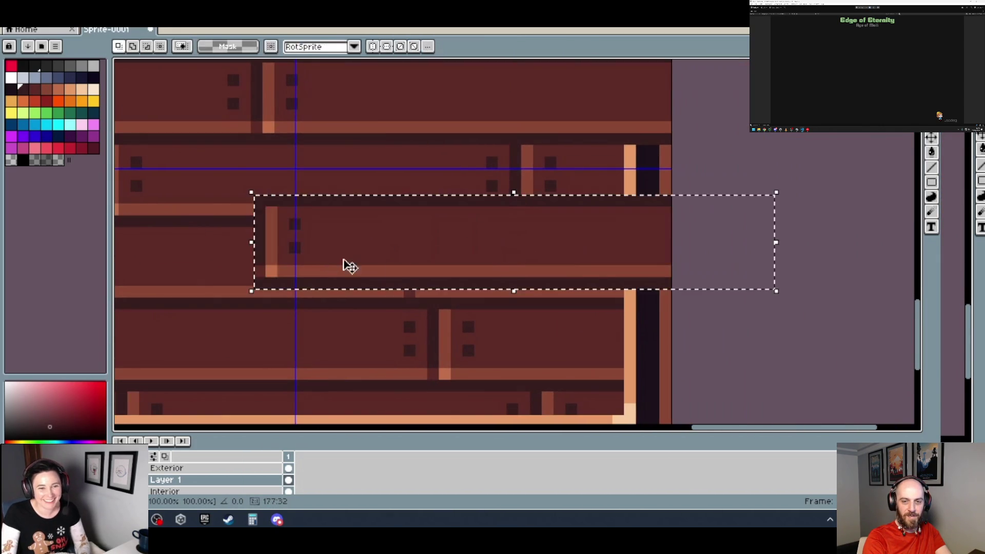
left_click_drag(392, 269, 527, 241)
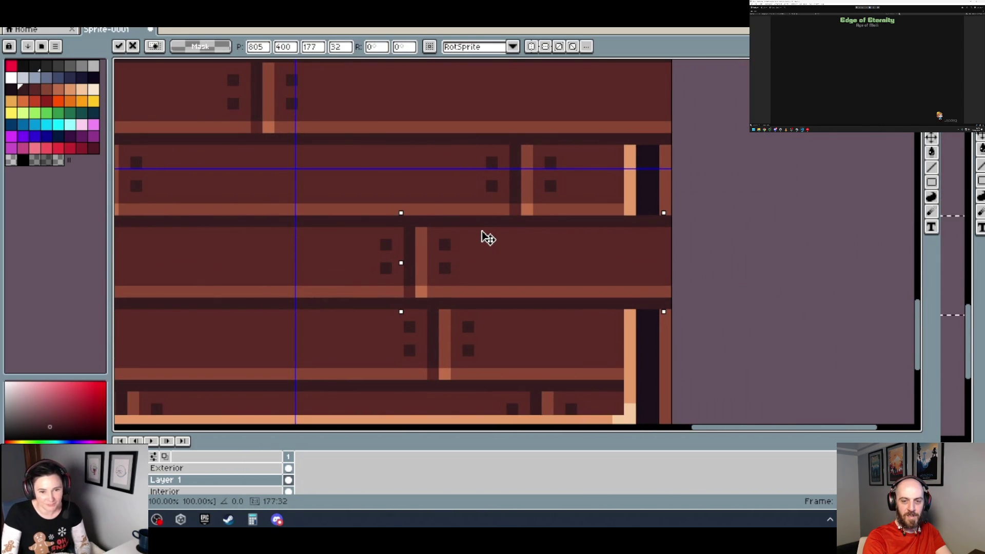
scroll("down", 3)
scroll("down", 3)
scroll("up", 3)
left_click_drag(634, 264, 363, 203)
scroll("up", 3)
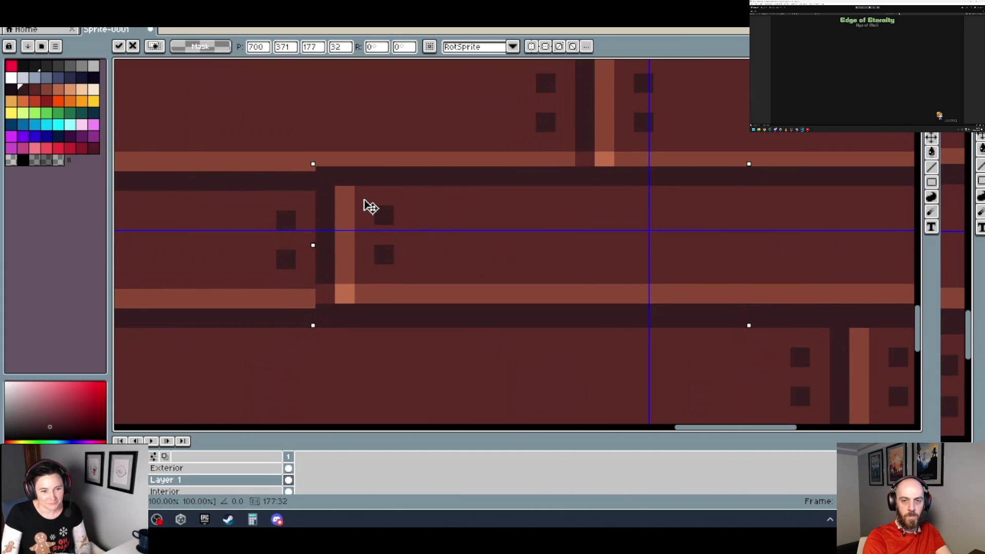
scroll("down", 3)
scroll("up", 3)
Settle the 177×32 plank copy on a lower row near the wall's right end, at 845,428.
left_click_drag(195, 241, 666, 230)
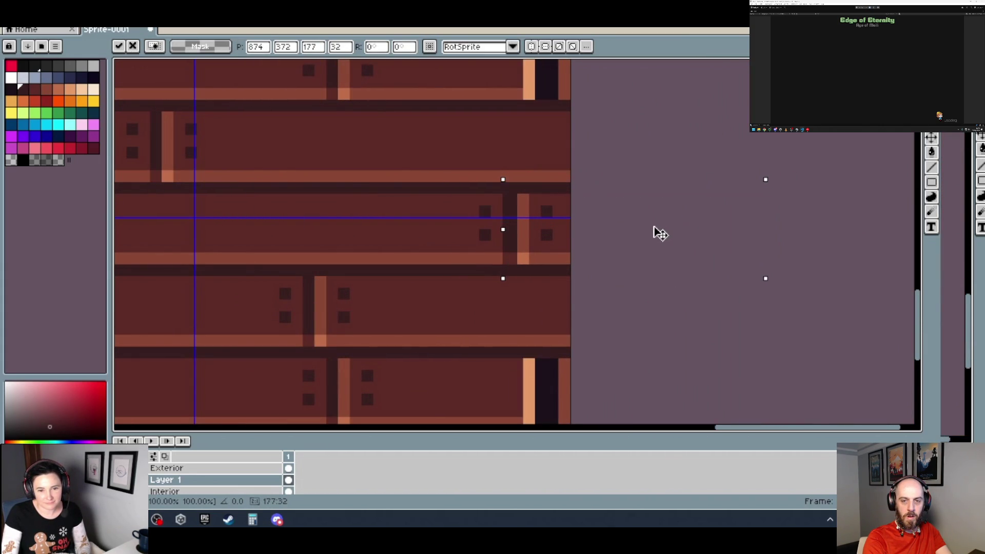
scroll("down", 3)
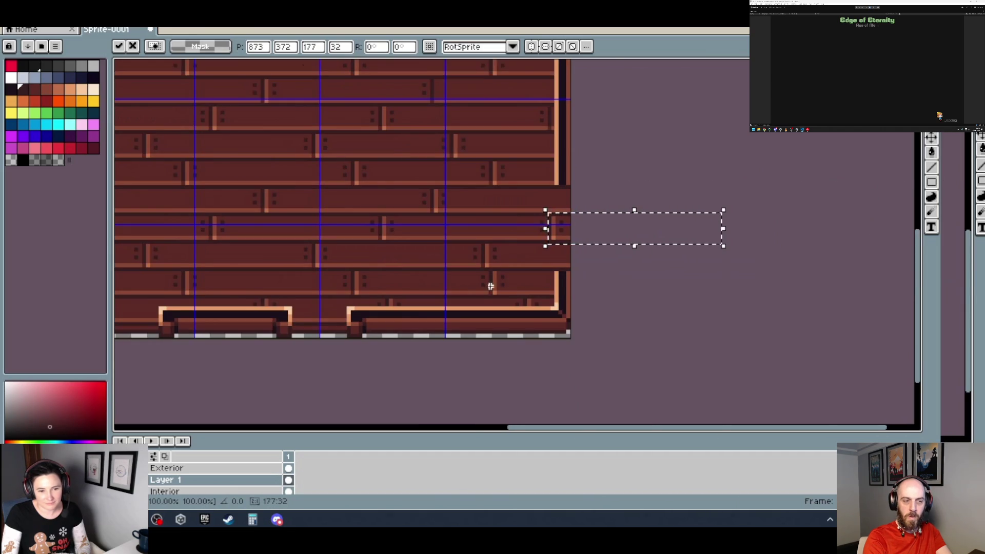
scroll("up", 3)
left_click_drag(814, 231, 429, 285)
left_click_drag(398, 231, 342, 282)
scroll("up", 3)
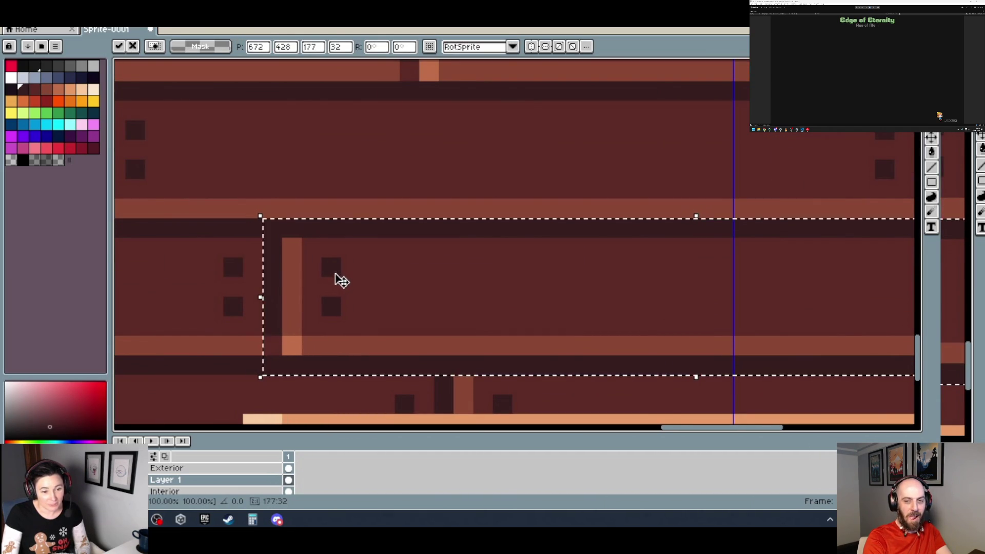
scroll("down", 3)
scroll("down", 3)
scroll("right", 3)
scroll("up", 3)
left_click_drag(215, 254, 464, 264)
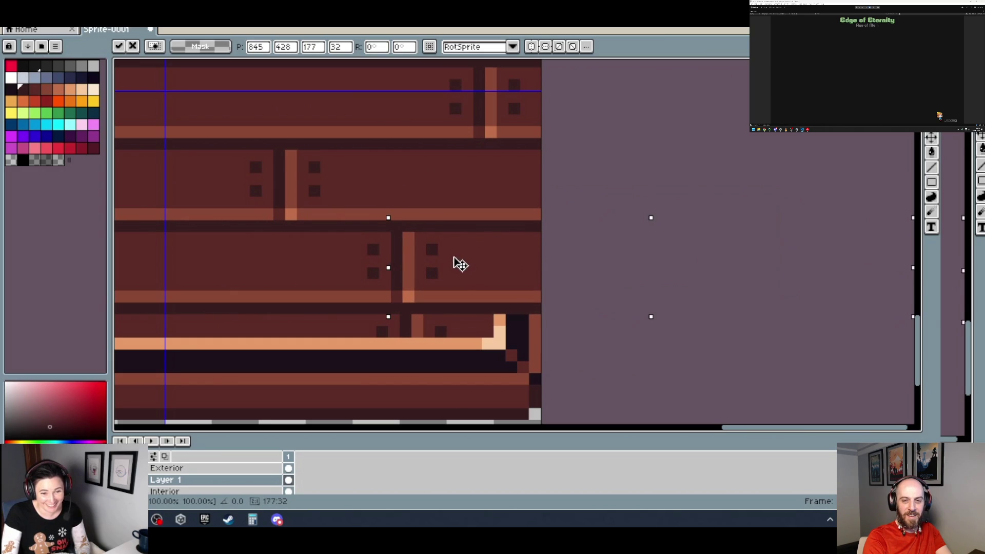
scroll("down", 3)
scroll("down", 3)
scroll("up", 3)
scroll("right", 3)
scroll("down", 3)
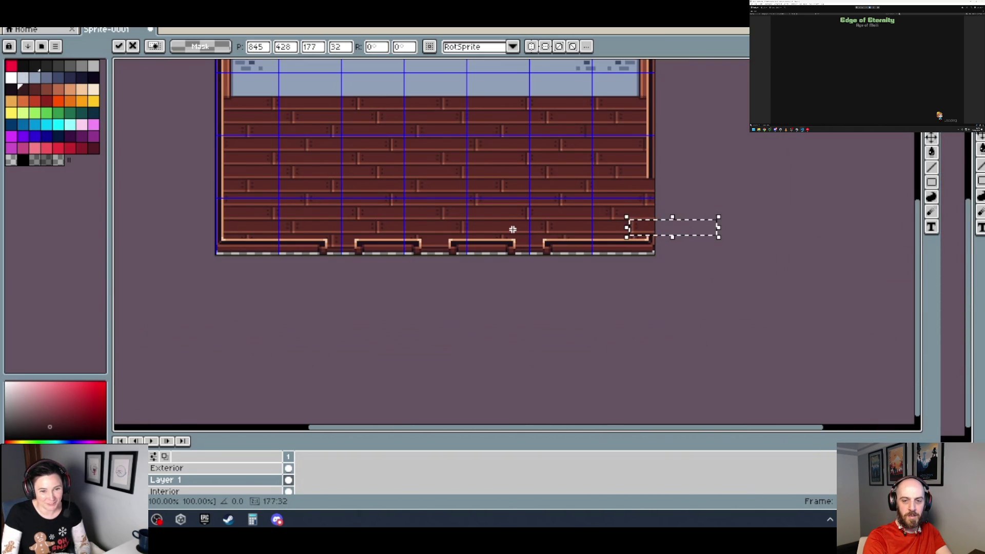
Cancel the floating piece and slide the selected plank section along the bottom row, nudged one pixel right.
scroll("up", 3)
scroll("right", 3)
scroll("up", 3)
key("Escape")
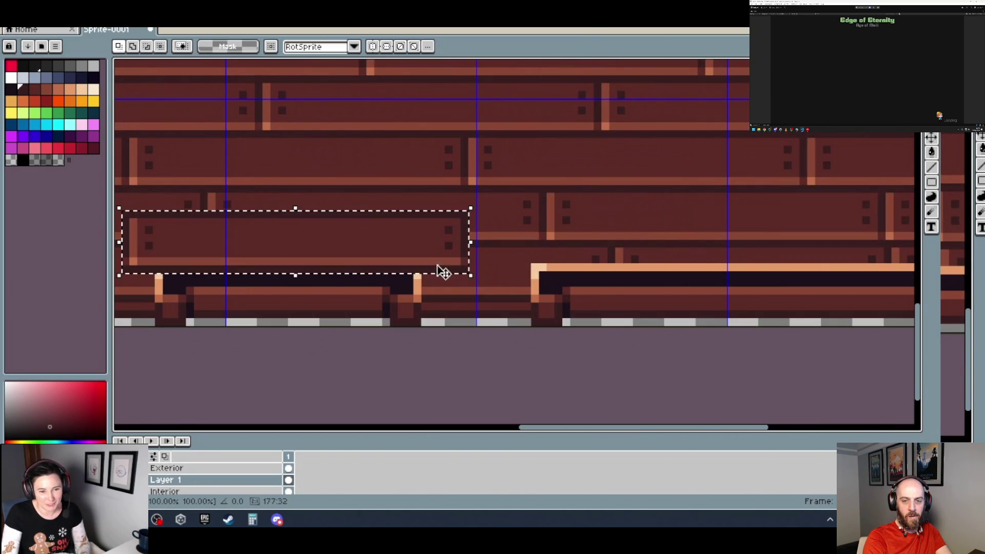
left_click_drag(243, 222, 515, 262)
scroll("up", 3)
left_click_drag(377, 262, 362, 261)
key("Right")
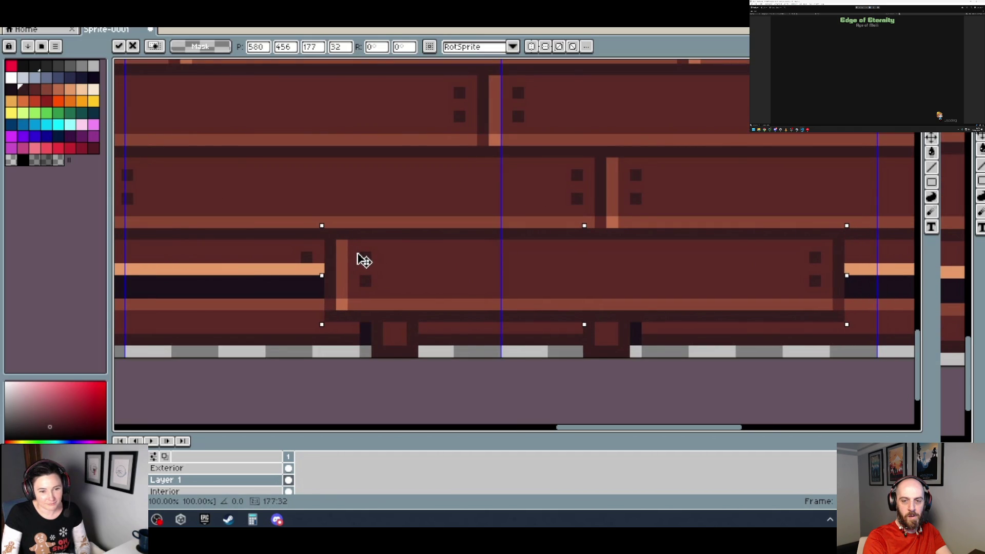
scroll("down", 3)
scroll("up", 3)
left_click_drag(429, 229, 398, 232)
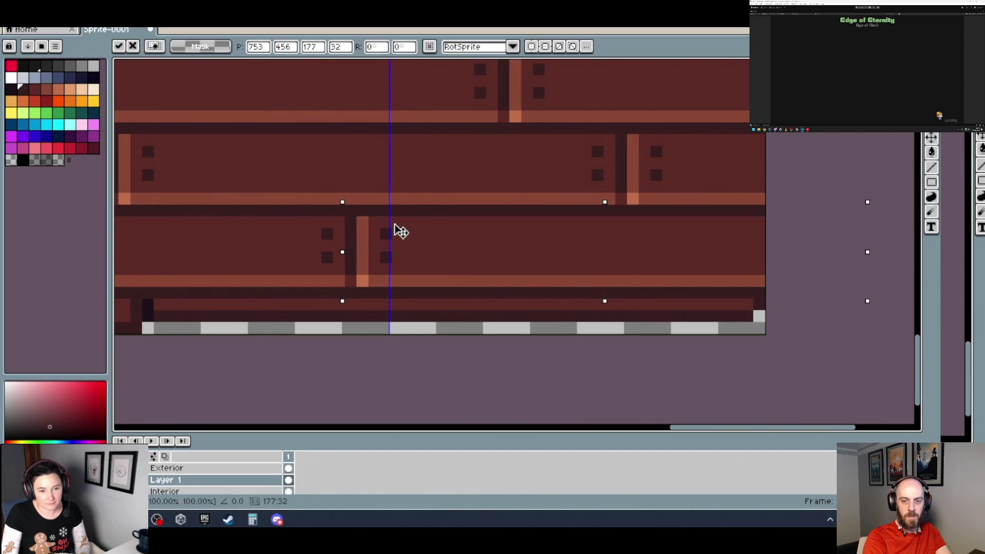
scroll("down", 3)
scroll("down", 3)
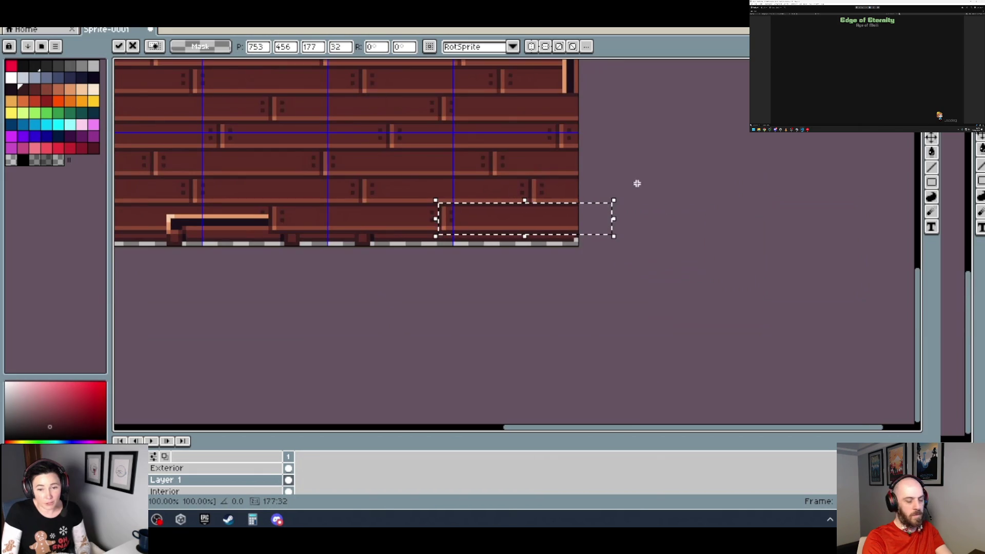
scroll("up", 3)
scroll("up", 3)
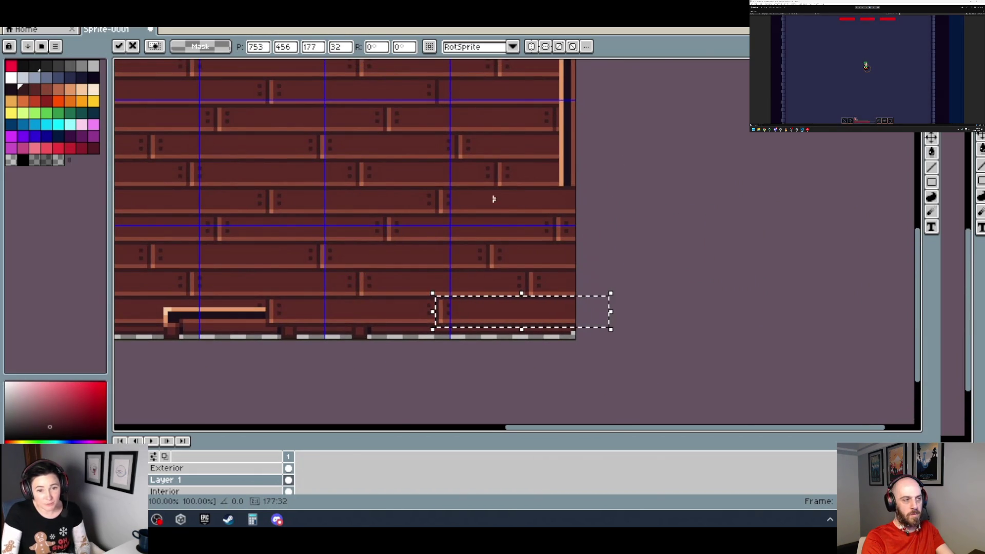
scroll("up", 3)
scroll("down", 3)
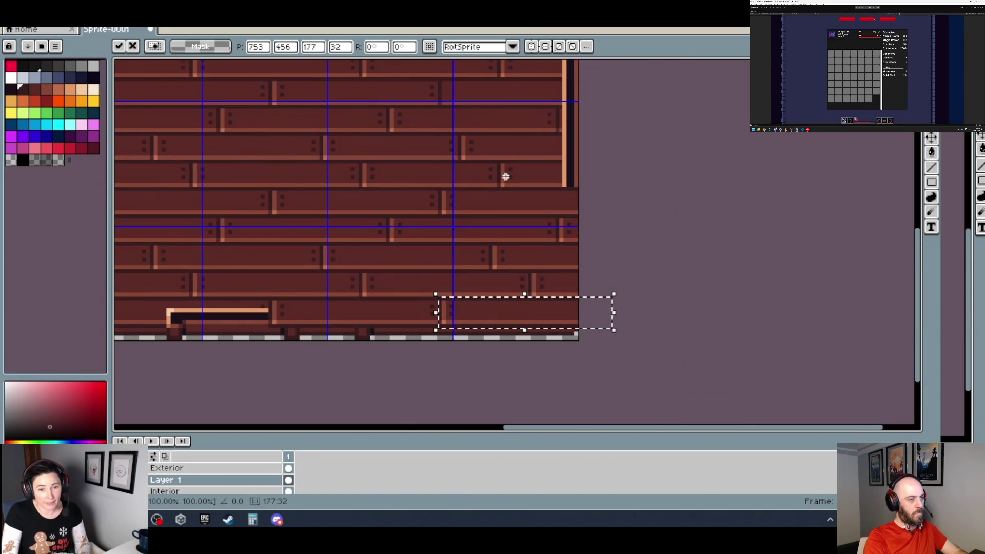
scroll("up", 3)
scroll("down", 3)
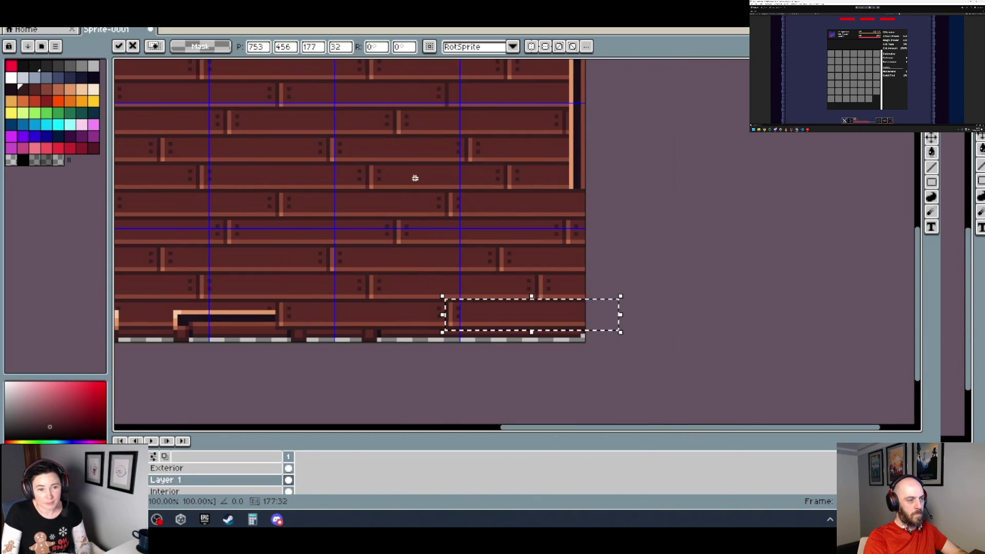
scroll("up", 3)
Raise the plank section into an upper row and commit it, then drag another section right and down.
left_click_drag(349, 173, 353, 185)
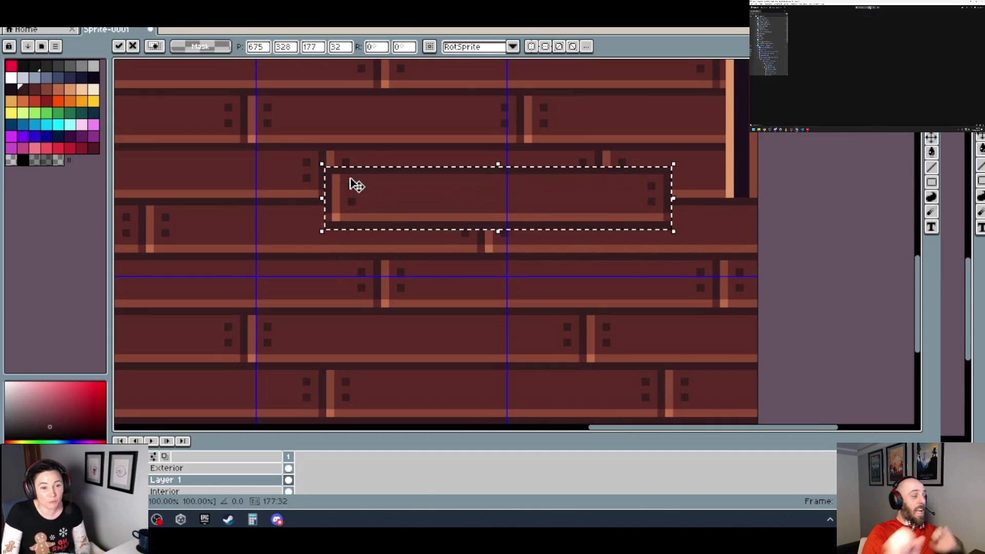
scroll("up", 3)
left_click_drag(332, 151, 335, 148)
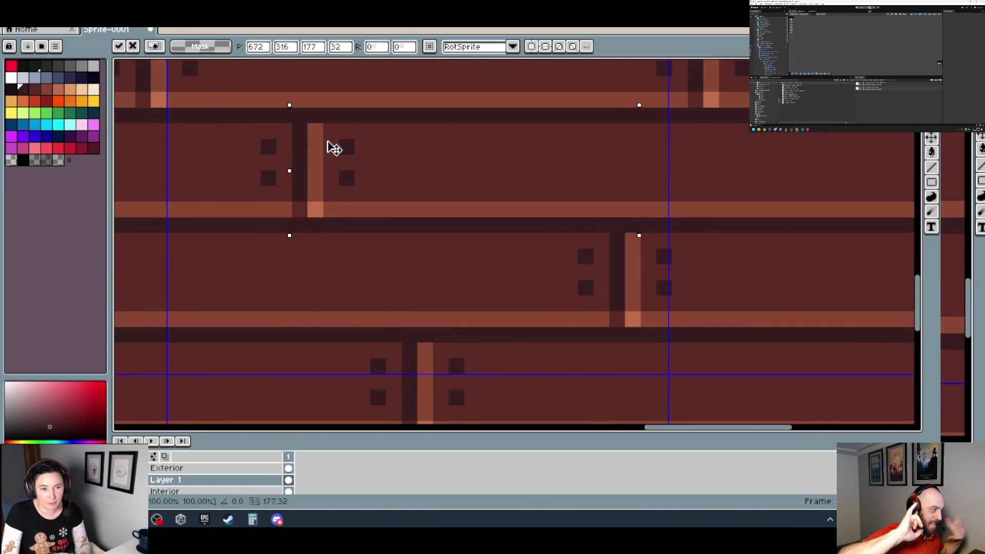
scroll("down", 3)
scroll("up", 3)
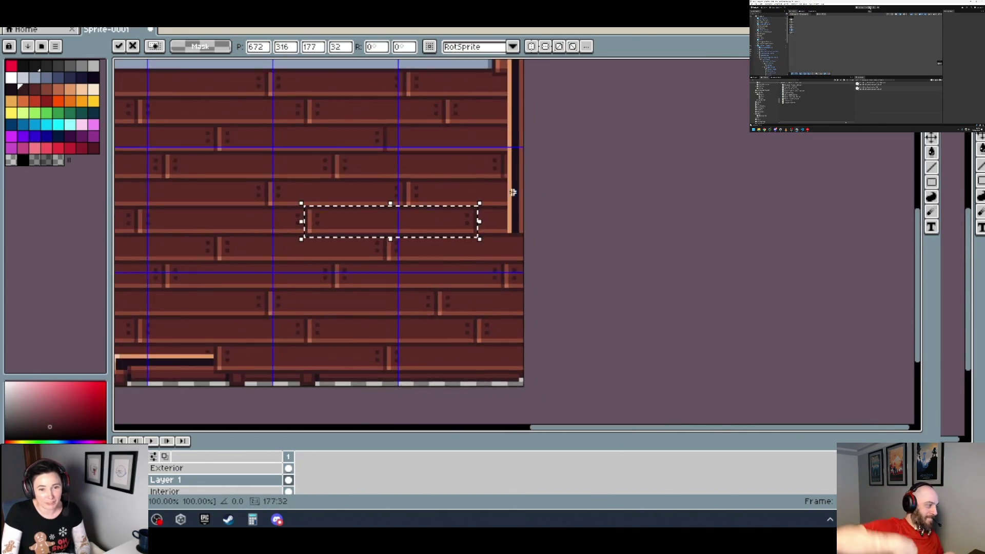
scroll("up", 3)
scroll("up", 3)
key("Return")
left_click_drag(329, 229, 458, 264)
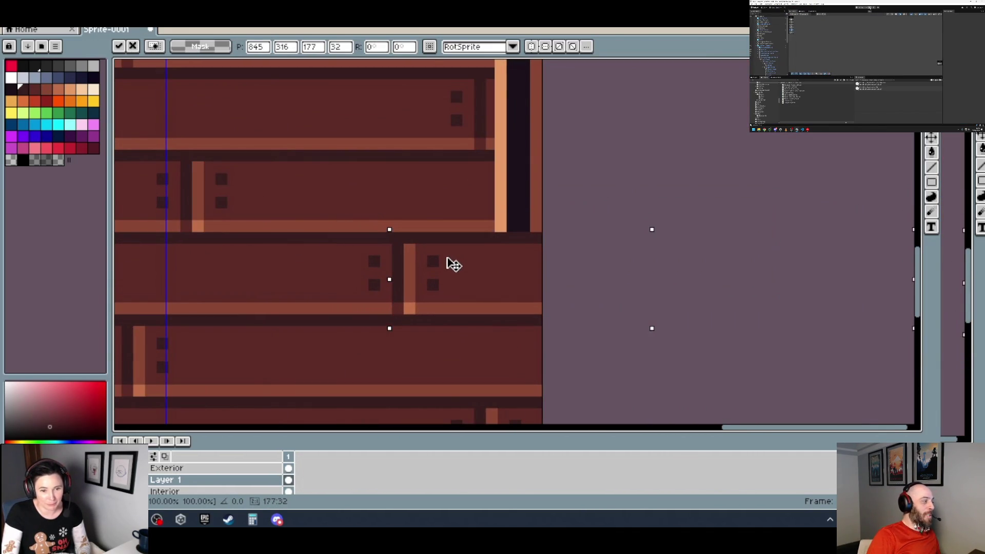
scroll("down", 3)
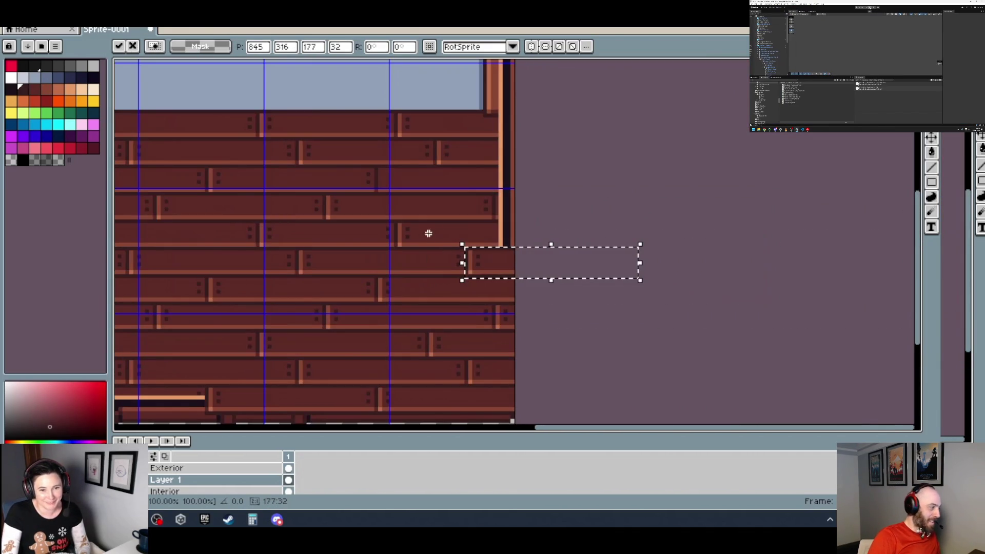
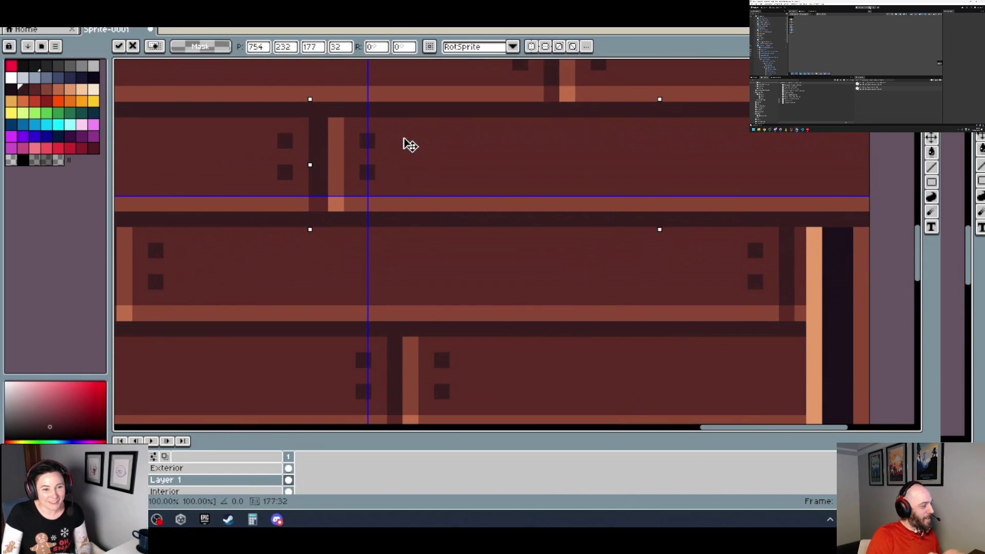
Move the first floating plank rows into position near the wall's right edge.
scroll("down", 3)
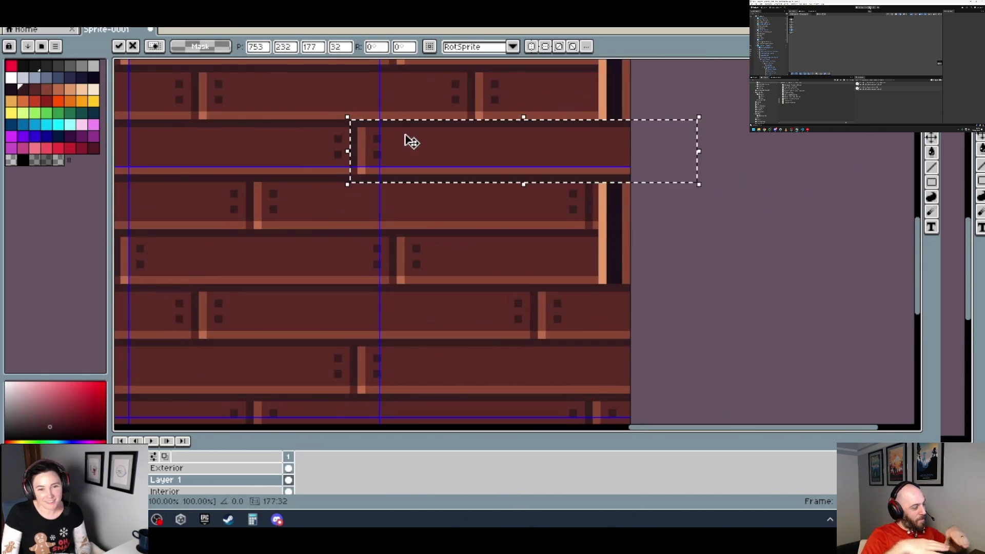
scroll("down", 3)
scroll("up", 3)
left_click_drag(518, 185, 585, 181)
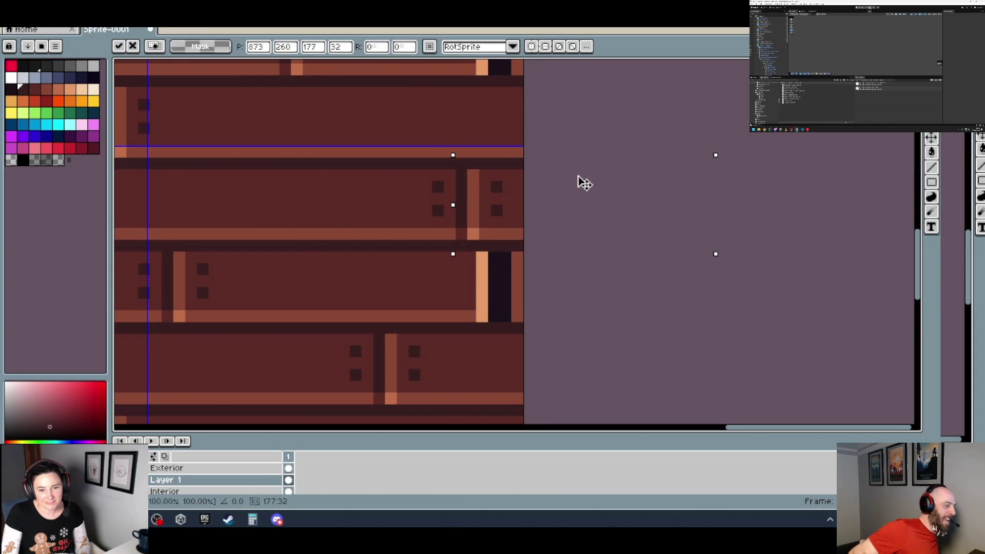
scroll("down", 3)
scroll("down", 3)
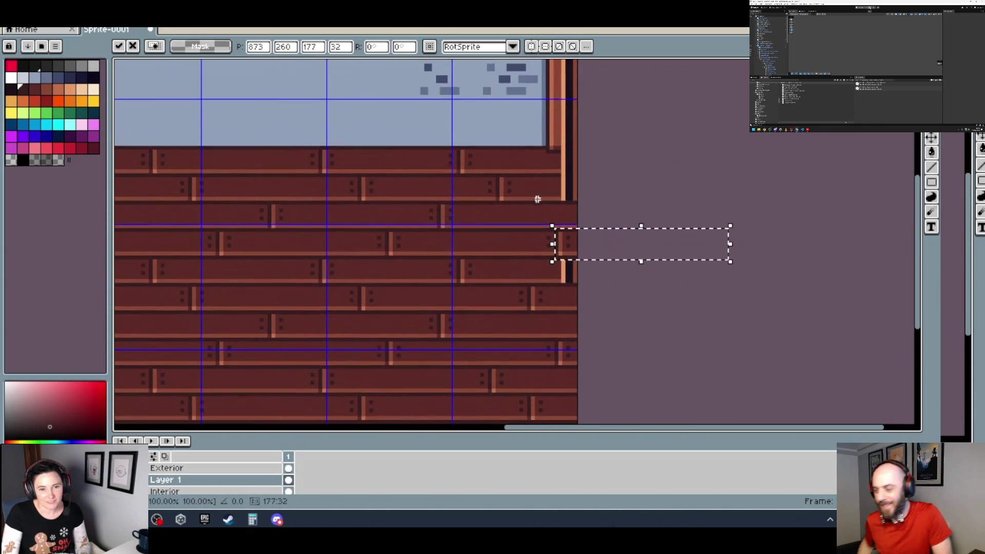
scroll("up", 3)
left_click_drag(424, 196, 265, 192)
Slide another floating plank row right until it reaches the wall edge.
scroll("down", 3)
scroll("down", 3)
scroll("up", 3)
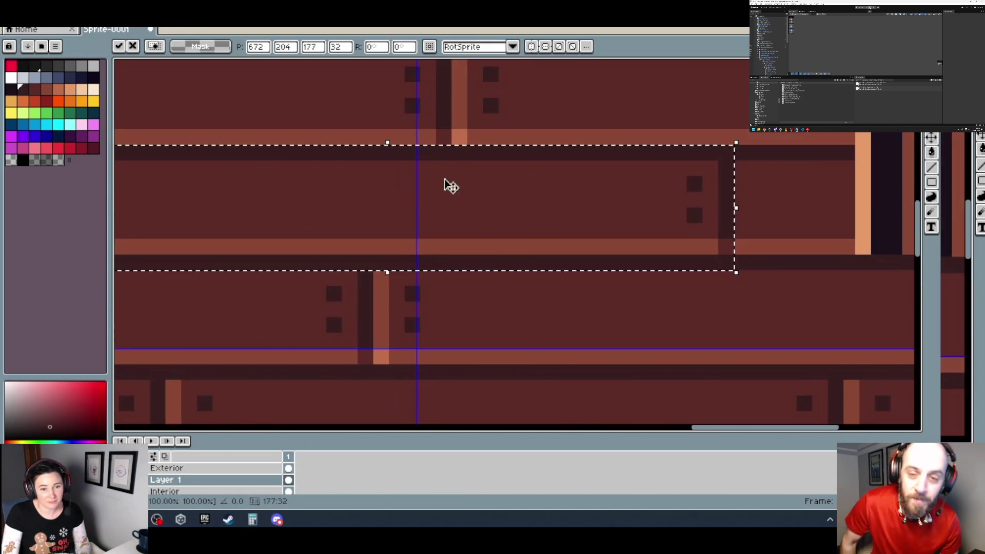
scroll("right", 3)
left_click_drag(310, 251, 642, 248)
Place a plank piece at the end of the top plank row and commit it.
scroll("down", 3)
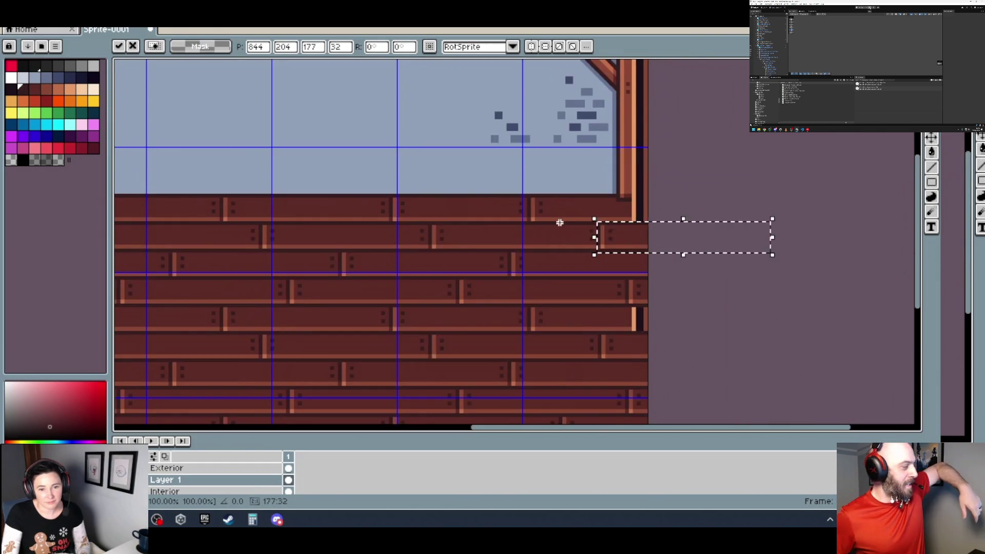
scroll("up", 3)
scroll("up", 3)
scroll("up", 3)
left_click_drag(414, 226, 770, 234)
left_click_drag(488, 218, 547, 220)
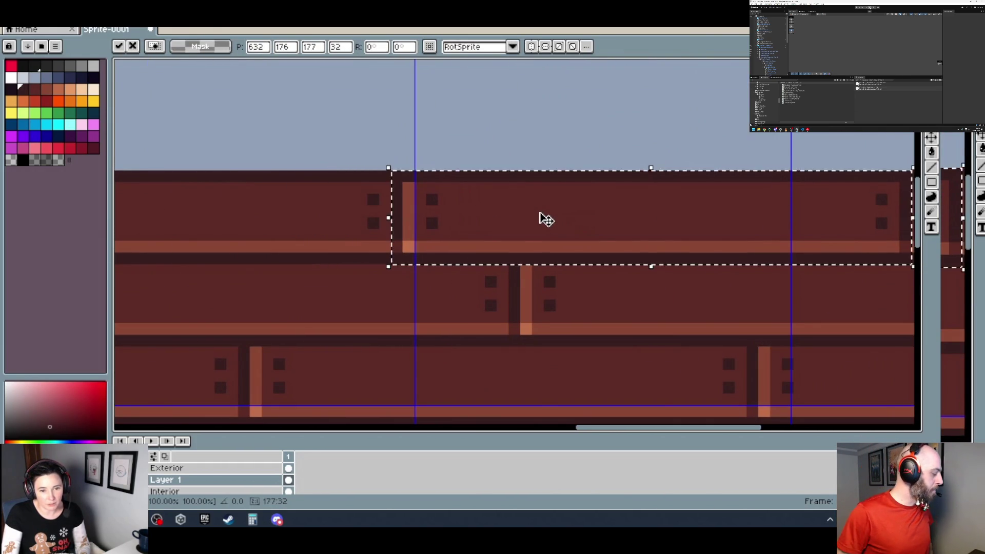
scroll("down", 3)
scroll("up", 3)
scroll("up", 3)
key("Return")
Reposition the top-row plank piece slightly and commit its new position.
left_click_drag(471, 231, 473, 235)
scroll("up", 3)
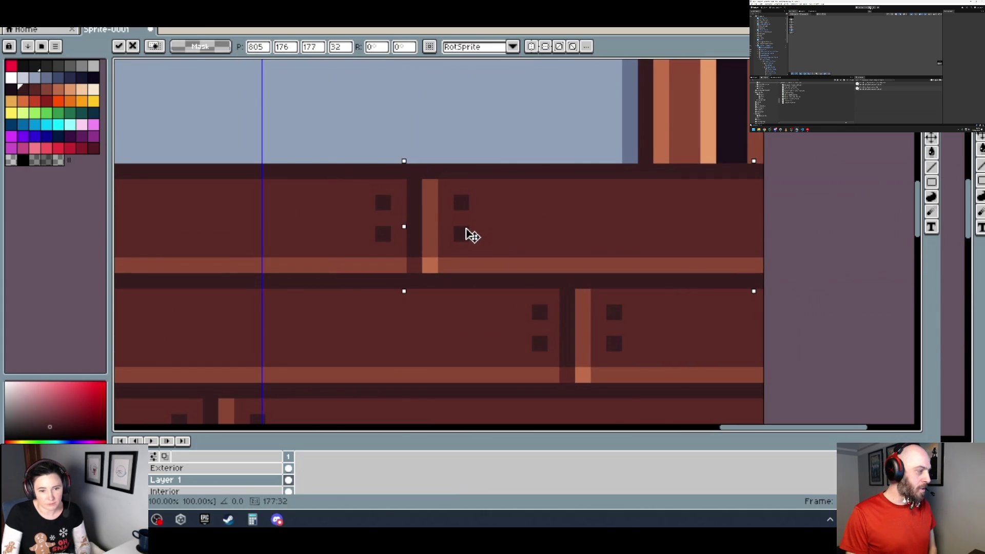
scroll("down", 3)
scroll("down", 3)
key("Return")
scroll("up", 3)
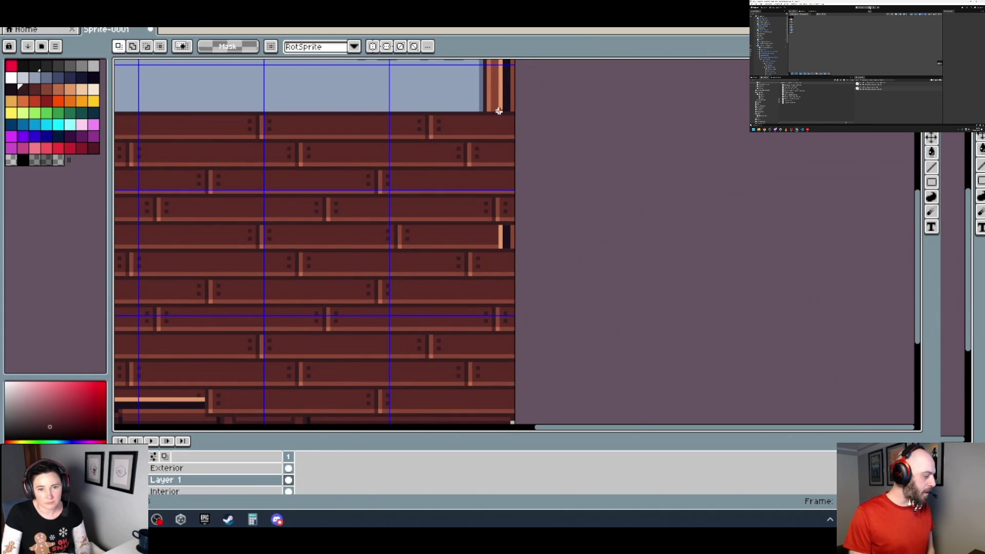
Select a block of planks at the corner, then clear the selection.
scroll("down", 3)
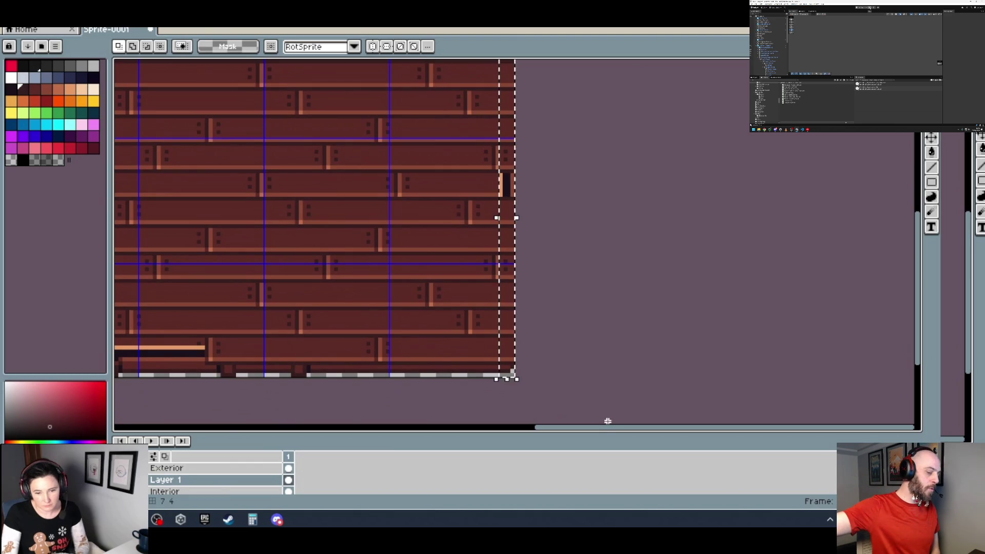
scroll("up", 3)
scroll("up", 3)
left_click_drag(425, 230, 517, 161)
left_click(499, 244)
Marquee-select the bottom trim strip at the wall's lower-right corner.
scroll("down", 3)
scroll("down", 3)
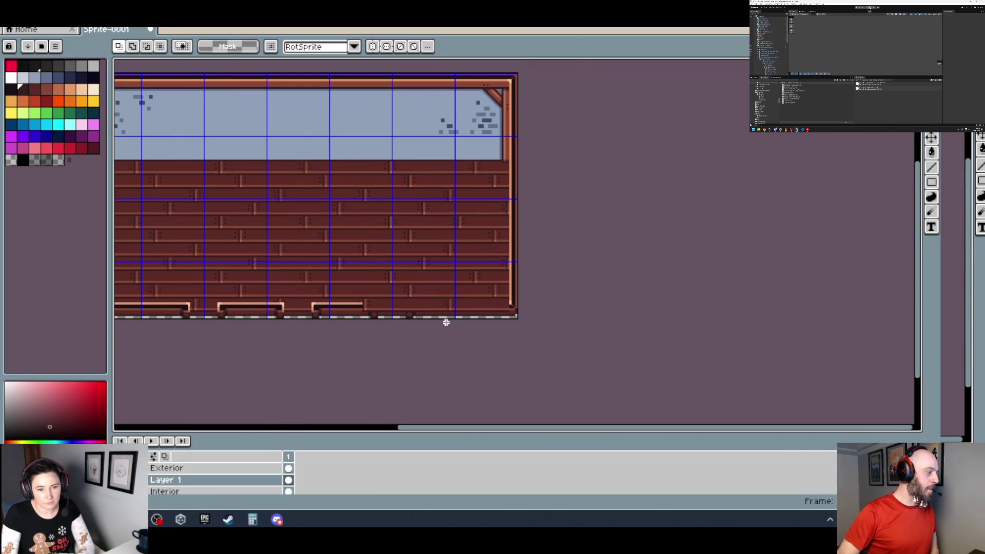
scroll("up", 3)
scroll("up", 3)
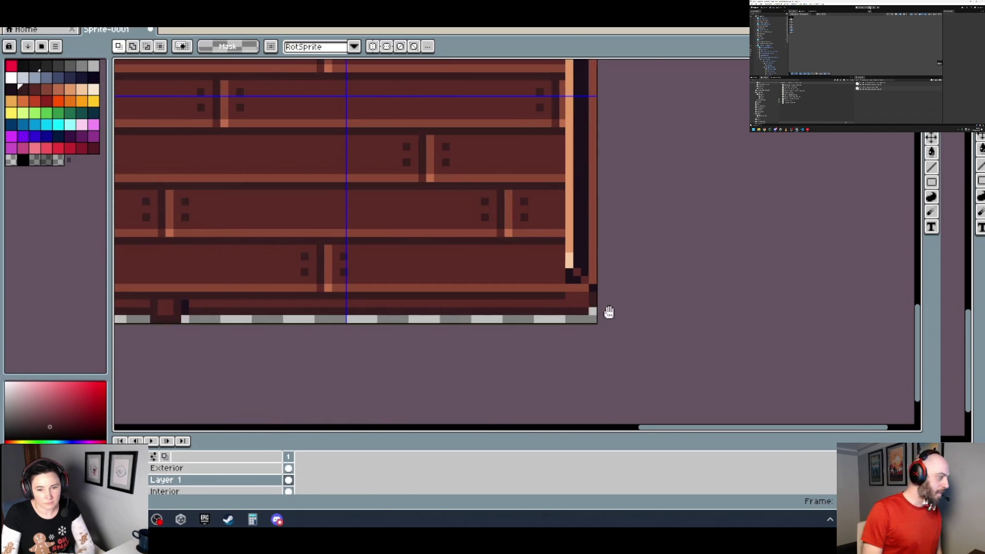
left_click_drag(603, 313, 724, 303)
scroll("left", 3)
left_click_drag(905, 307, 191, 257)
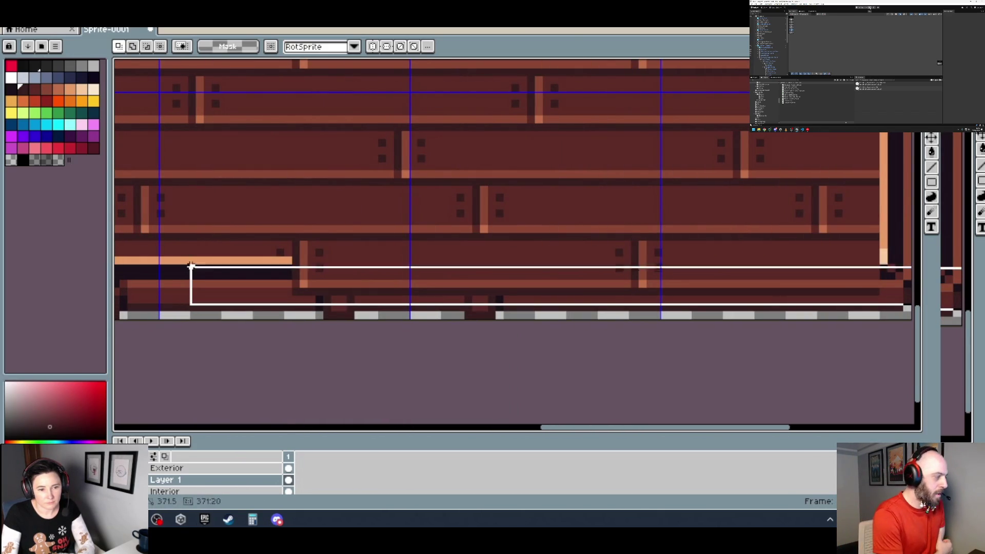
Bring the whole sprite into view to check the lower-right trim and plank rows.
scroll("down", 3)
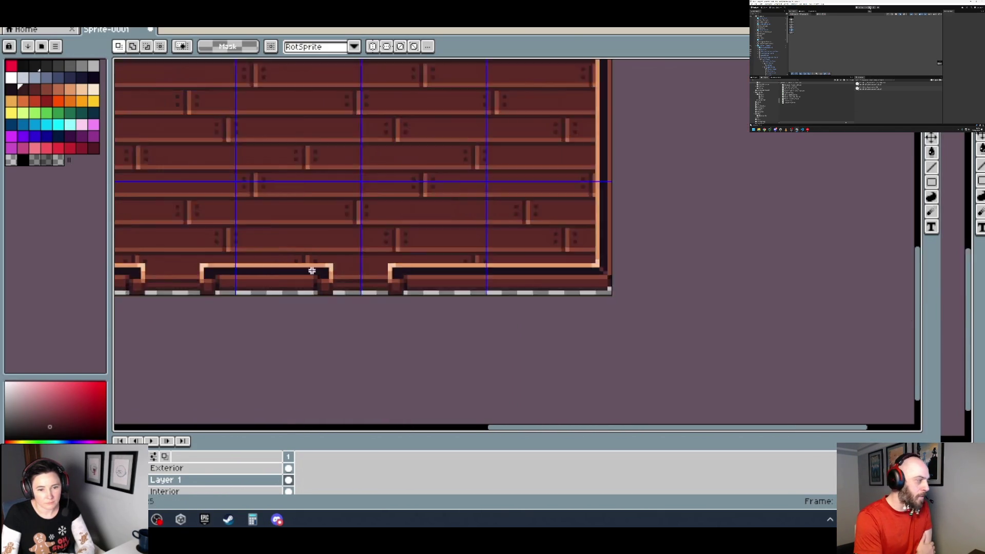
scroll("down", 3)
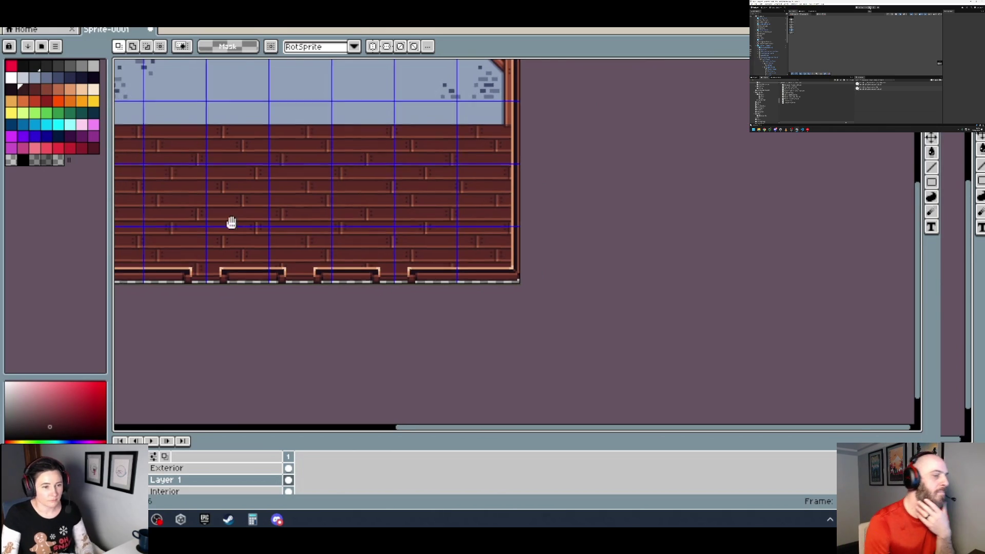
left_click_drag(223, 219, 461, 250)
scroll("up", 3)
scroll("down", 3)
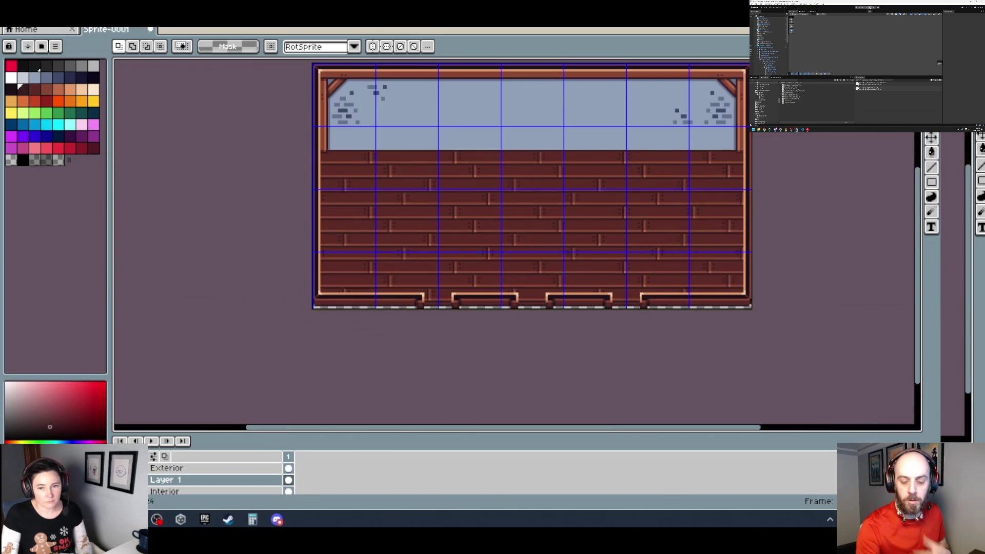
scroll("right", 3)
scroll("right", 3)
scroll("up", 3)
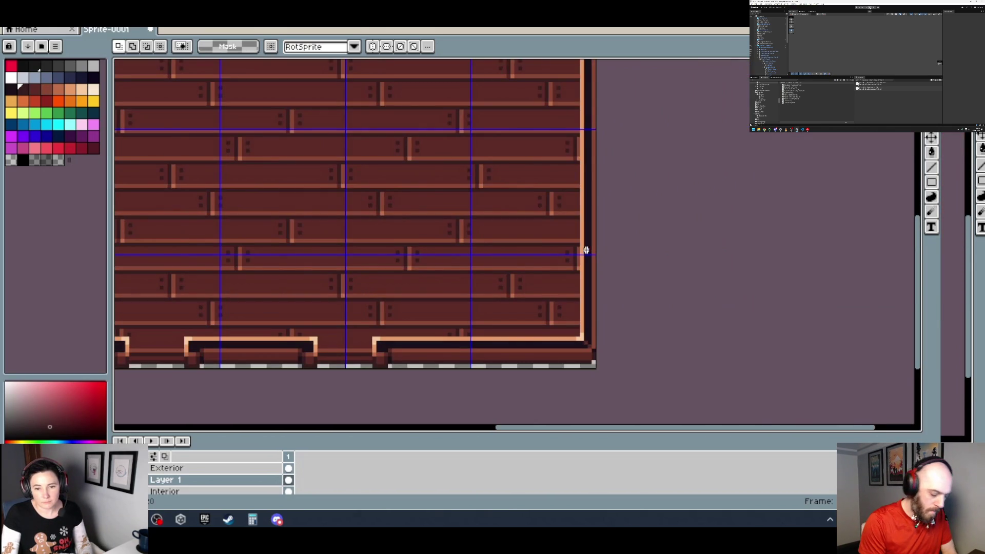
scroll("up", 3)
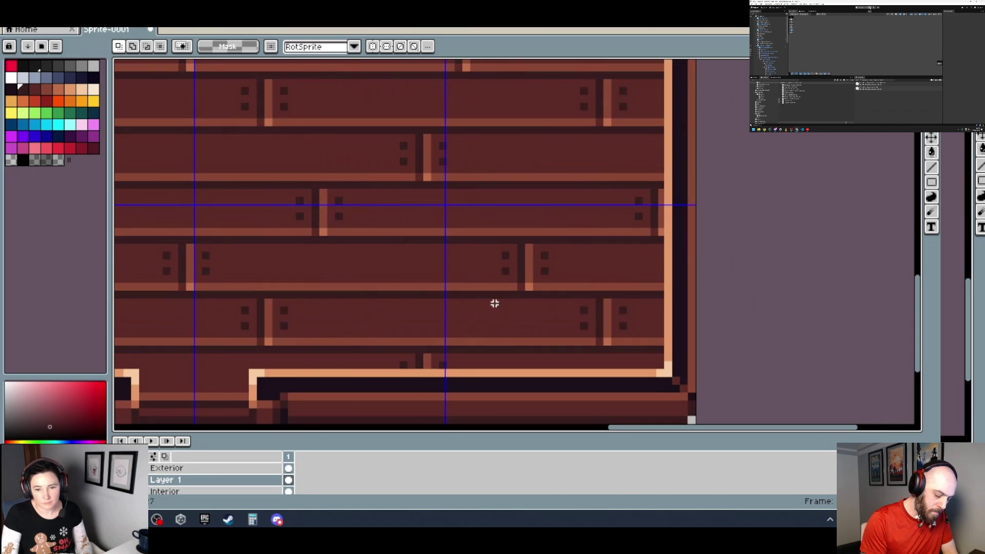
scroll("right", 3)
scroll("up", 3)
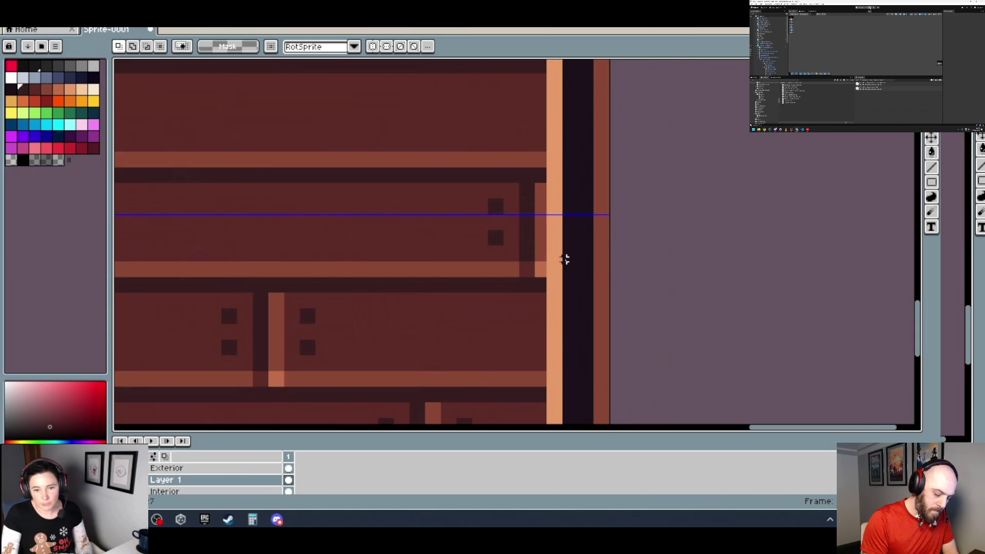
key("b")
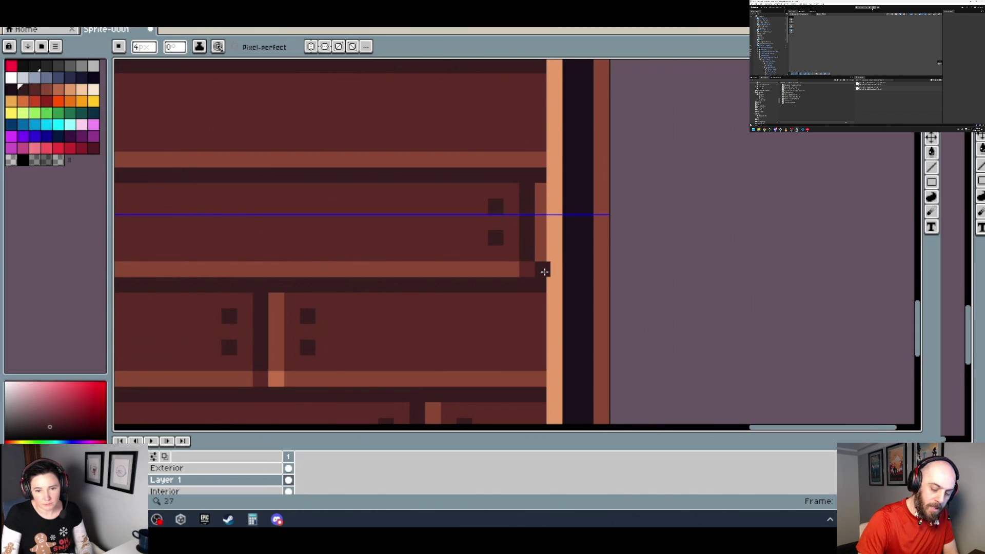
scroll("down", 3)
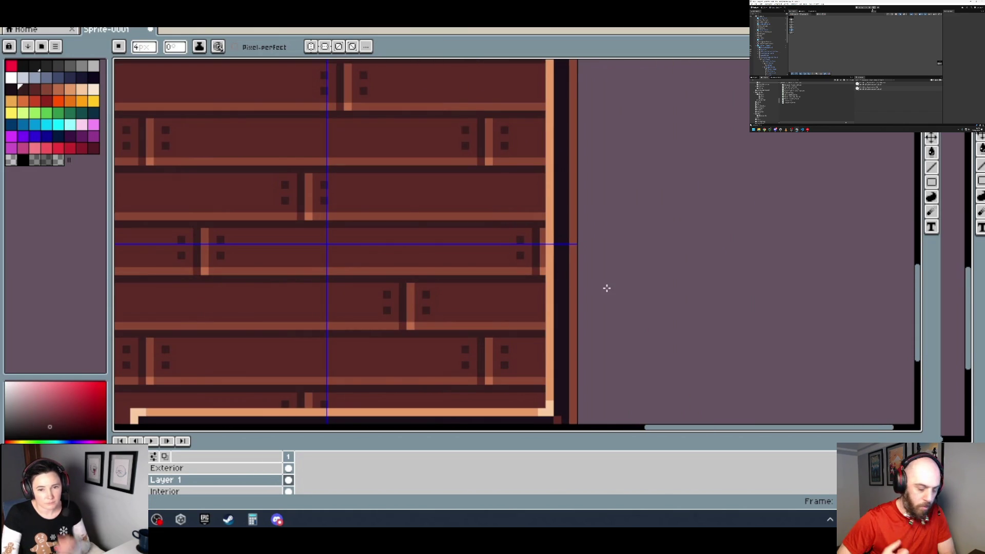
scroll("down", 3)
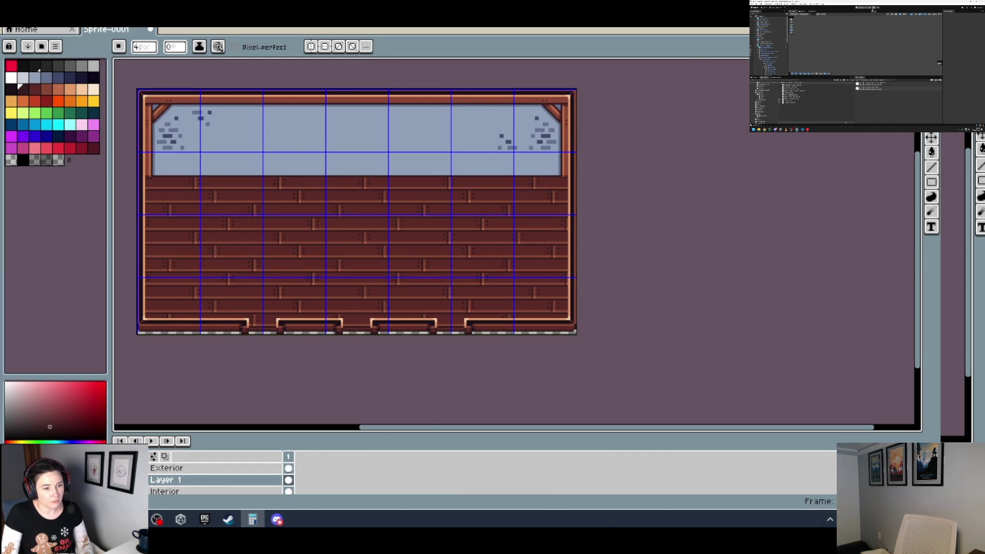
scroll("up", 3)
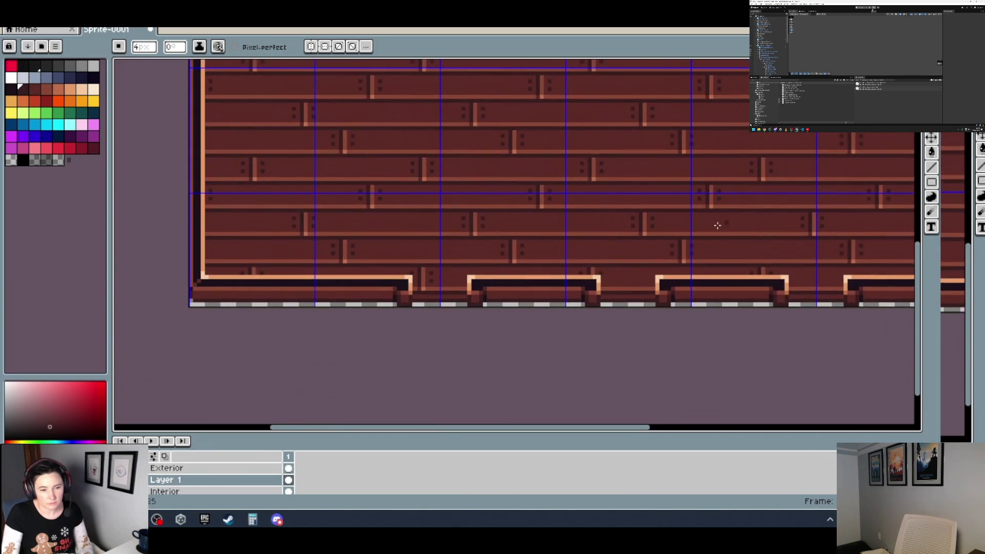
scroll("up", 3)
scroll("down", 3)
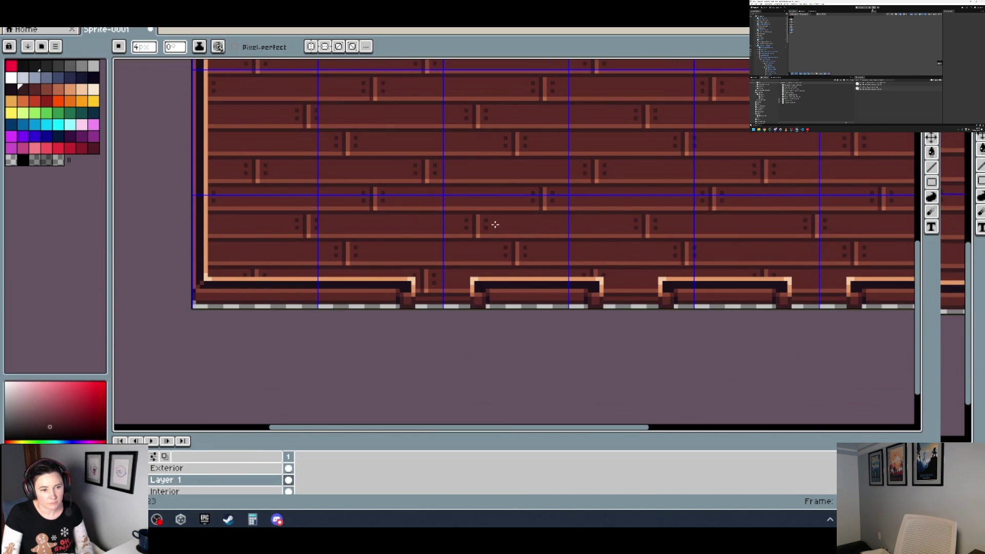
scroll("right", 3)
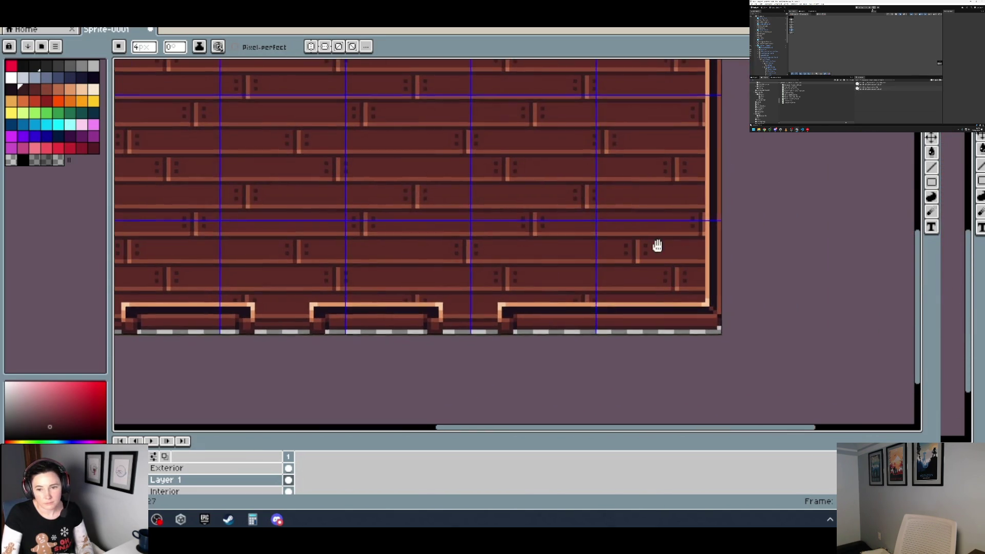
scroll("right", 3)
scroll("up", 3)
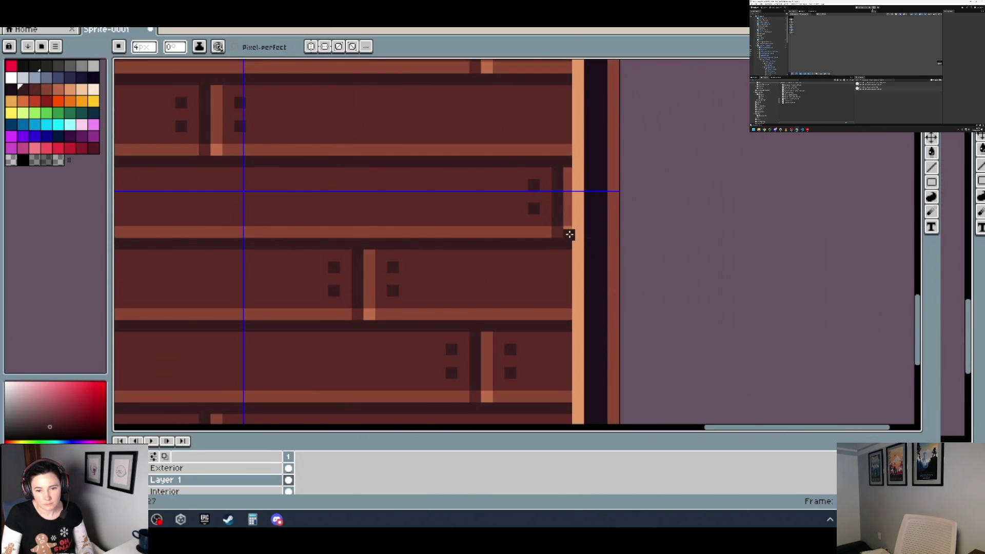
scroll("down", 3)
scroll("down", 3)
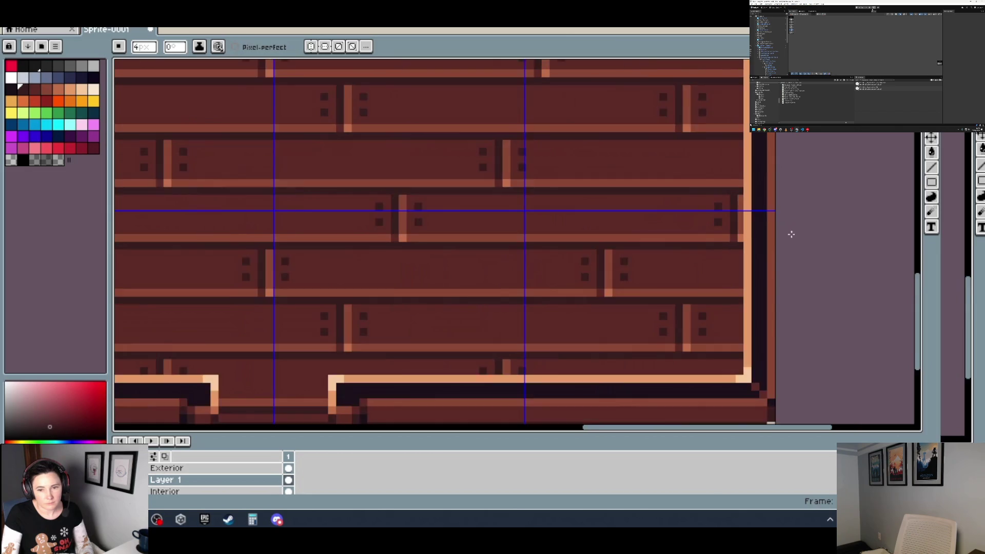
scroll("down", 3)
left_click_drag(800, 239, 589, 334)
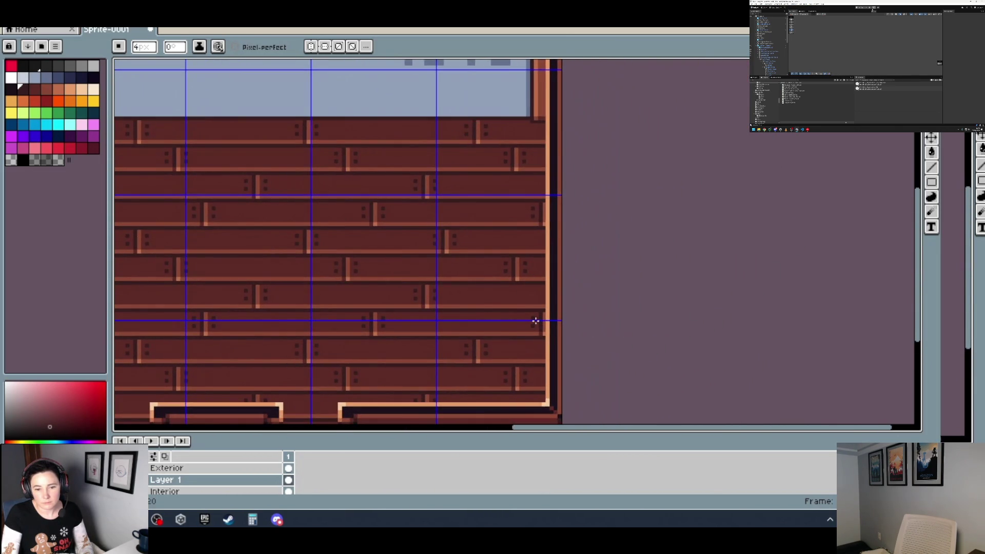
scroll("up", 3)
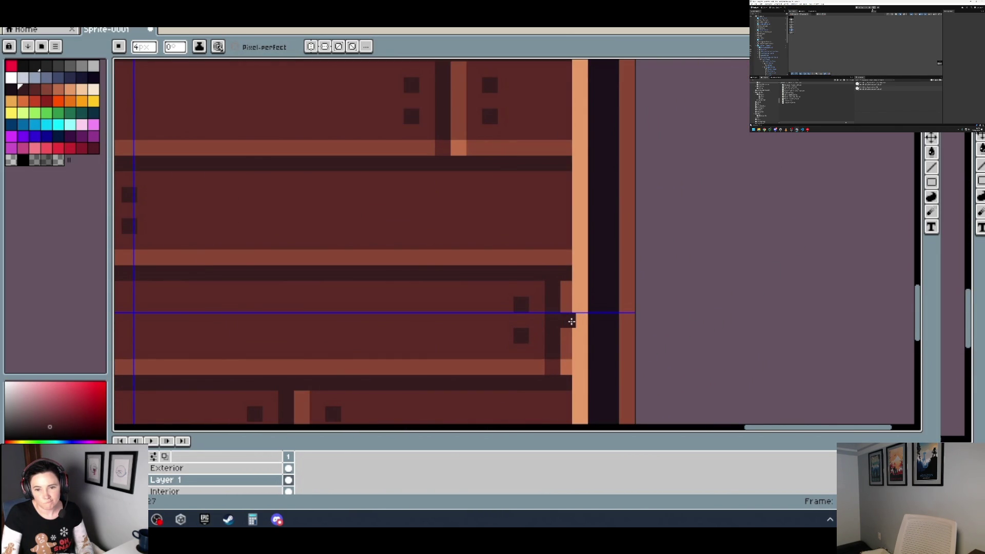
scroll("down", 3)
scroll("down", 3)
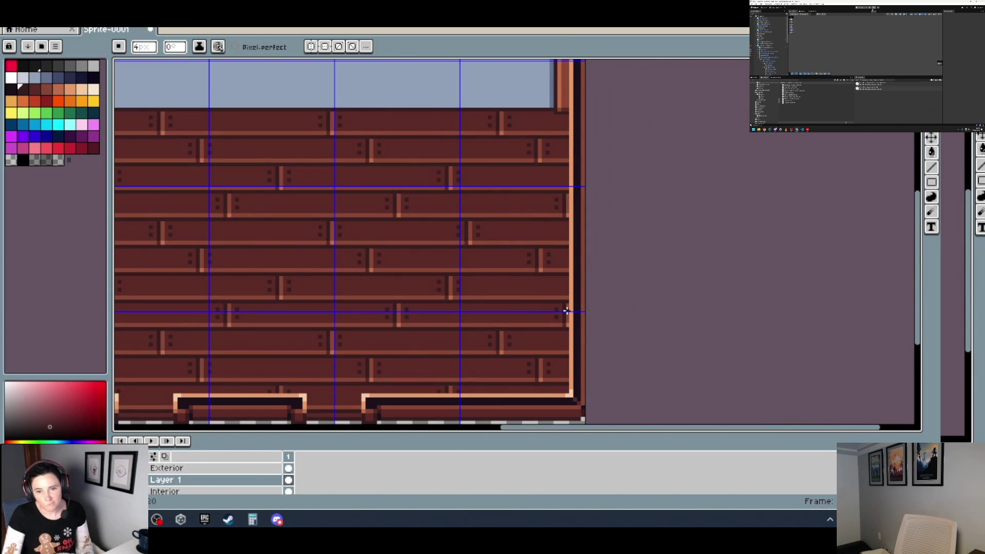
Paste a plank piece and the three-block grey stone row, shift the stones left and commit.
key("ctrl+v")
left_click_drag(274, 129, 508, 293)
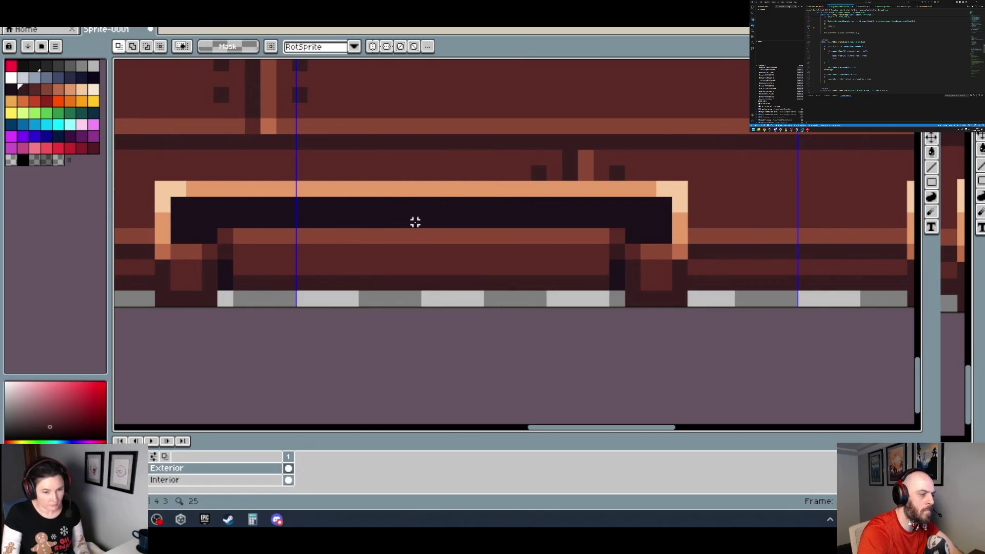
key("ctrl+v")
left_click_drag(433, 235, 418, 236)
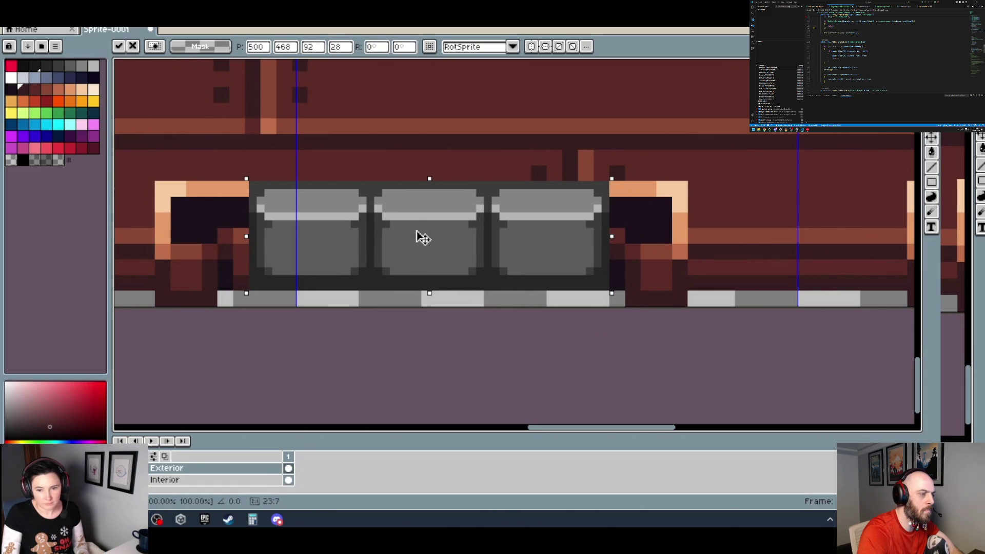
scroll("down", 3)
scroll("down", 3)
left_click_drag(418, 238, 334, 247)
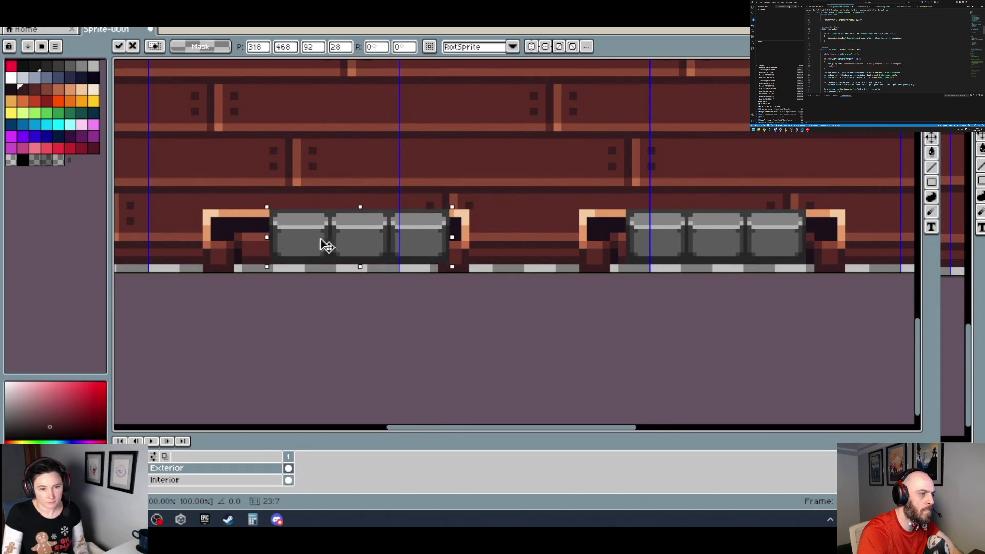
key("Return")
scroll("down", 3)
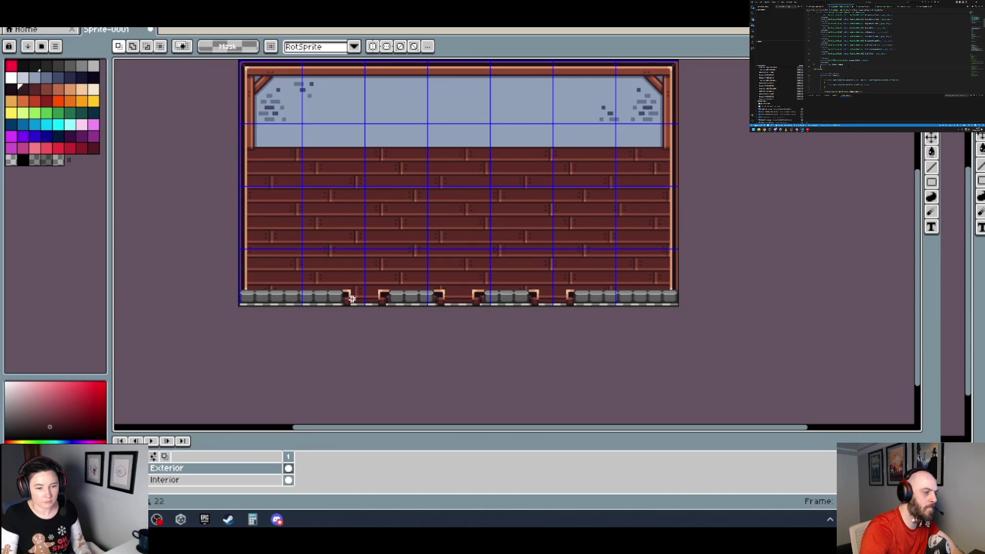
scroll("up", 3)
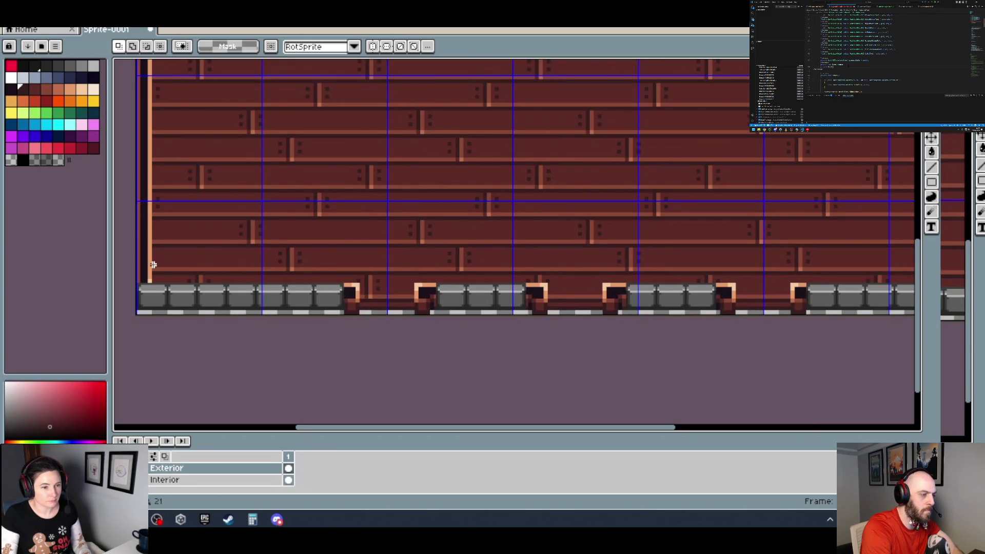
Pick the orange-brown colour and paint a straight orange band from the wall's left end.
left_click(58, 89)
key("b")
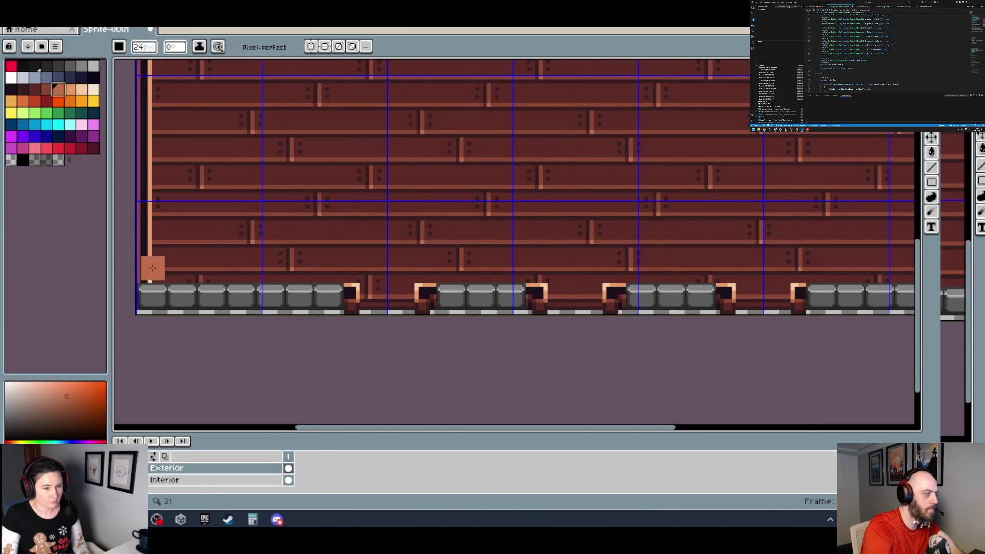
scroll("up", 3)
scroll("left", 3)
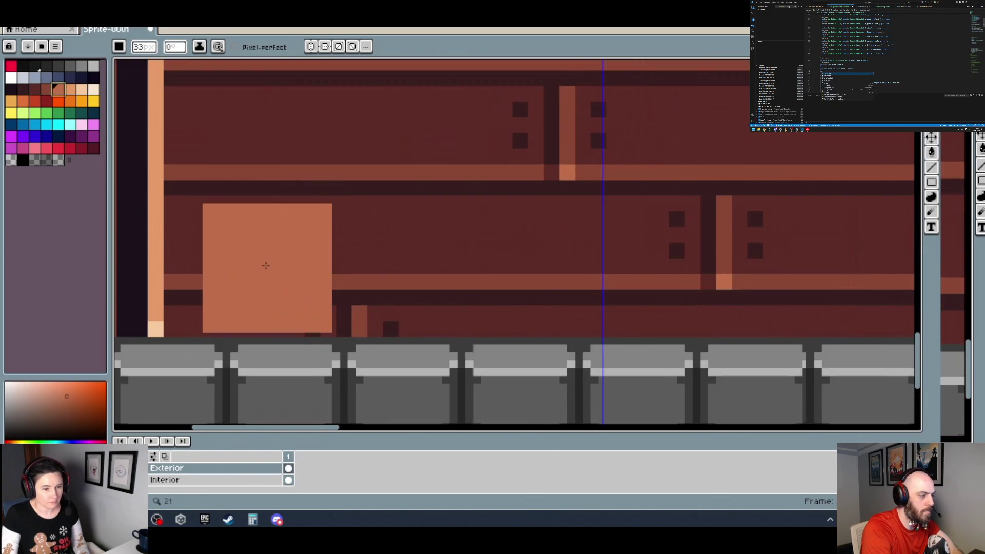
left_click(309, 248)
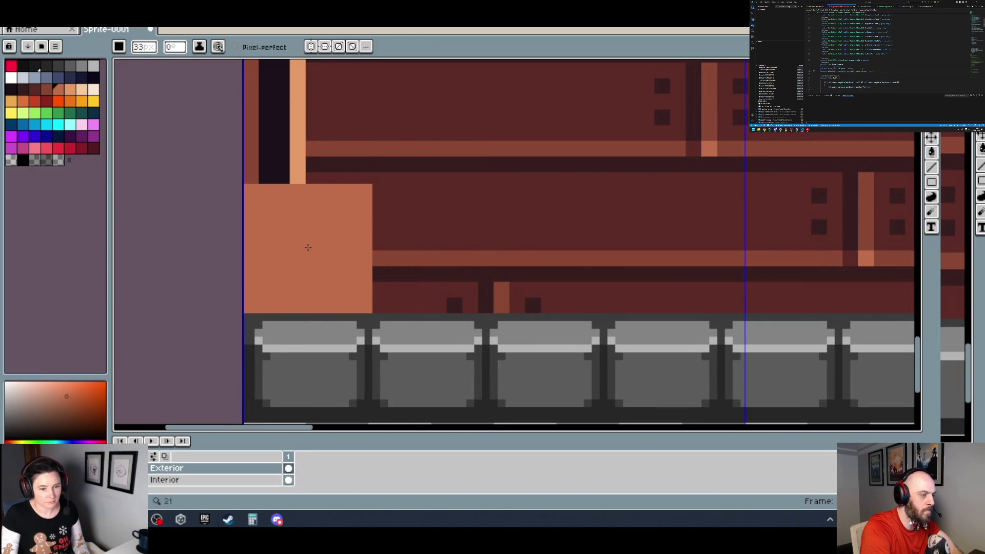
scroll("down", 3)
scroll("right", 3)
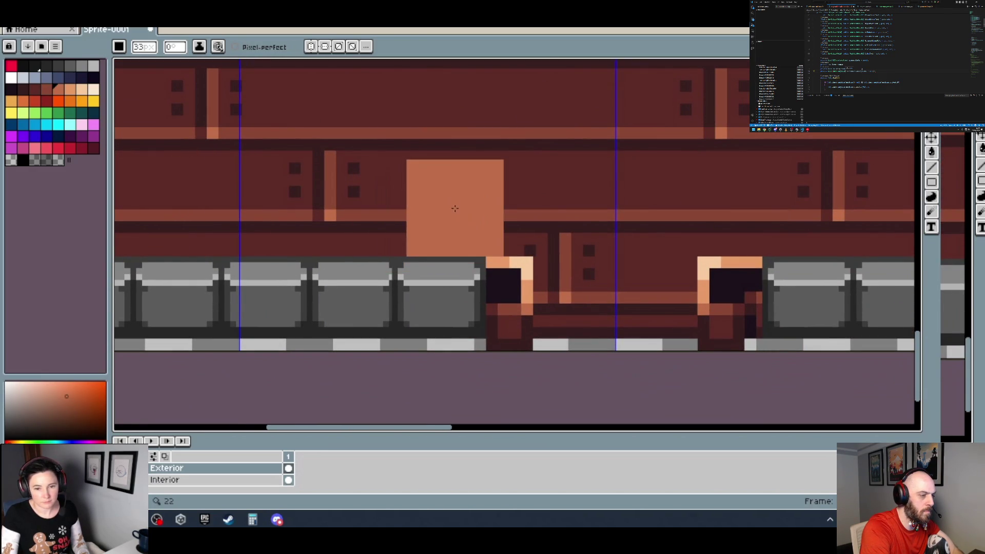
key("shift")
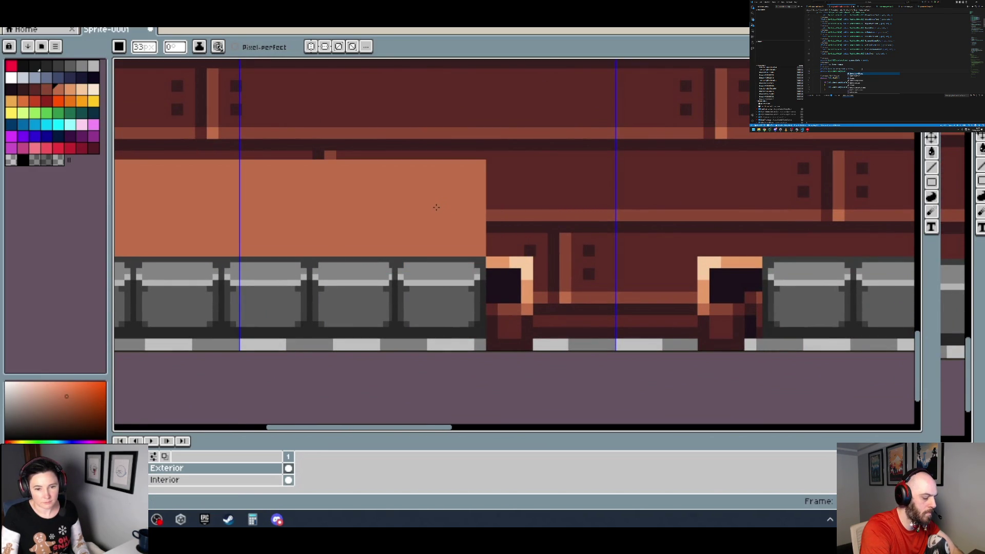
Paint an orange block above the middle run of stones.
scroll("right", 3)
scroll("down", 3)
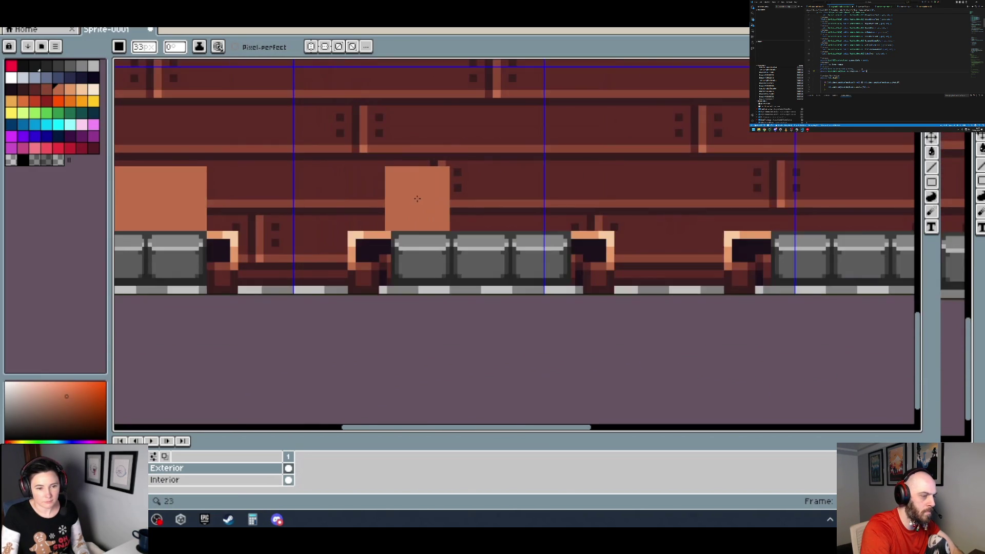
scroll("up", 3)
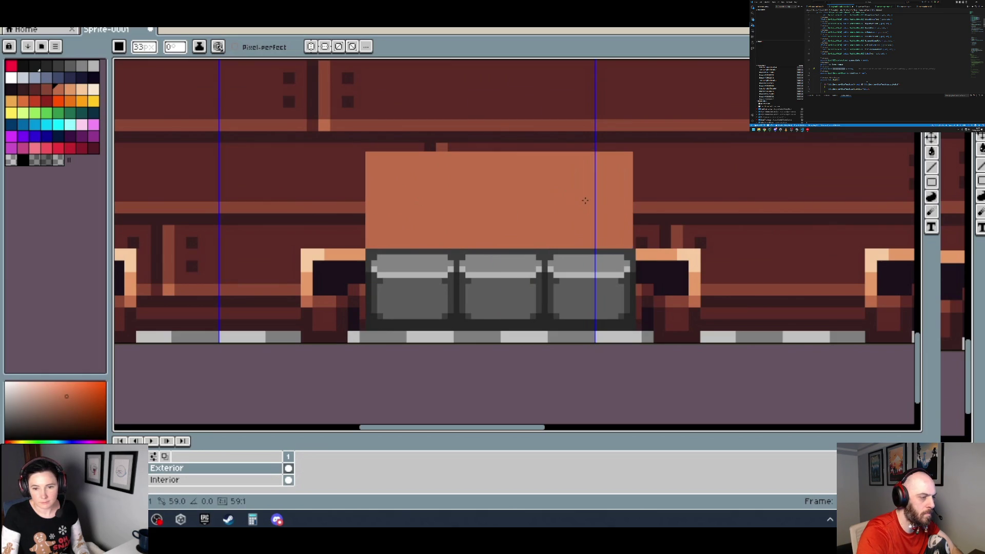
left_click_drag(764, 149, 328, 172)
scroll("right", 3)
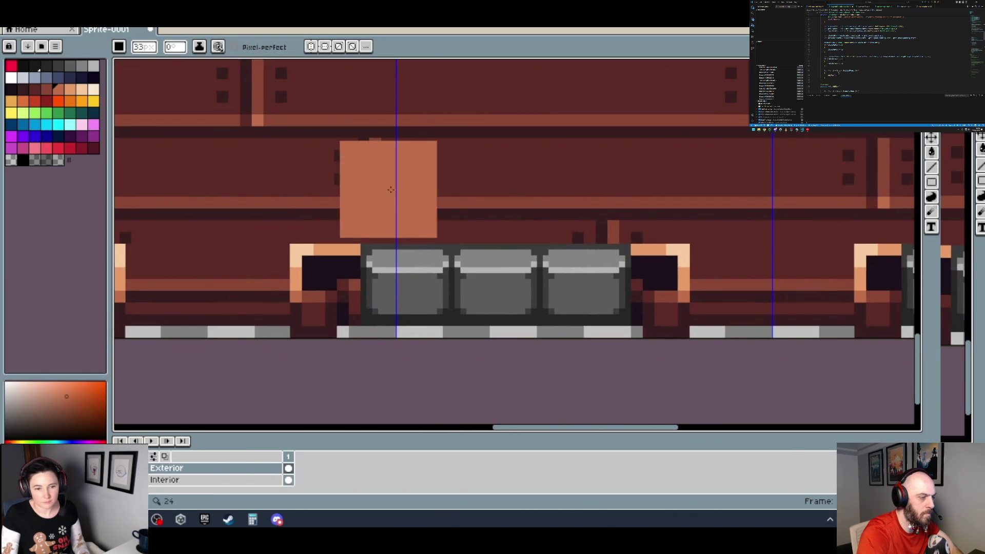
left_click_drag(410, 195, 596, 194)
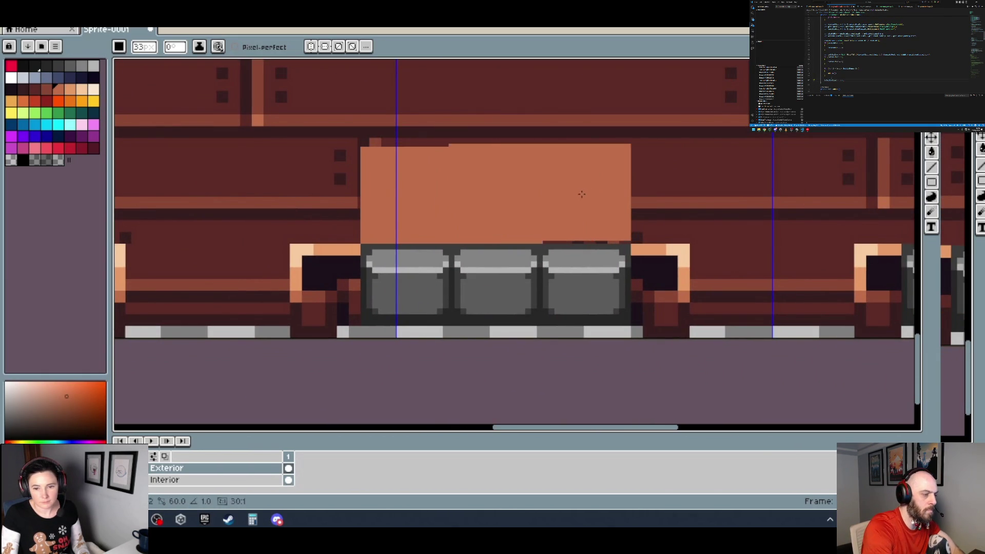
Paint an orange band above the last stone run, flush with the wall's right edge.
left_click_drag(718, 155, 244, 166)
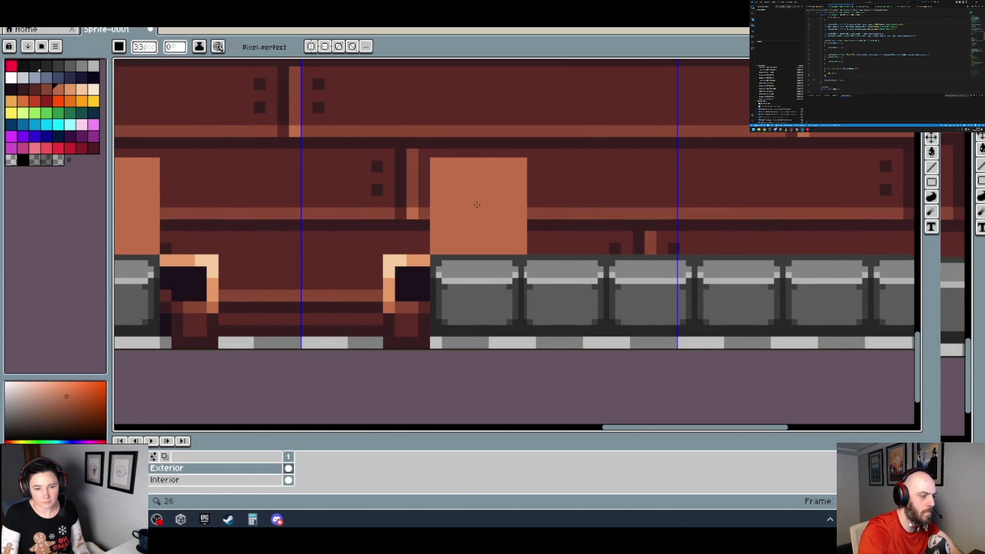
left_click_drag(481, 205, 82, 228)
left_click(457, 220)
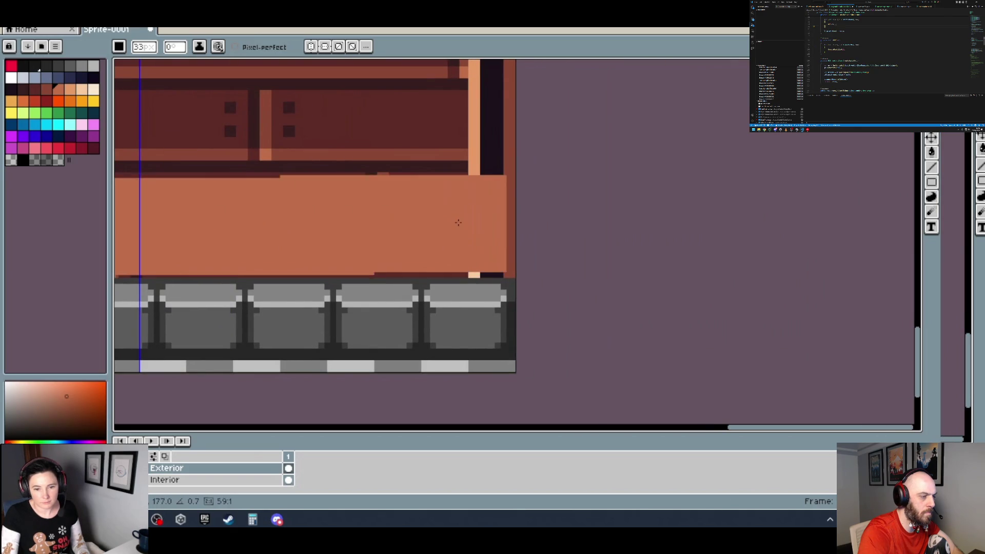
left_click(465, 227)
scroll("down", 3)
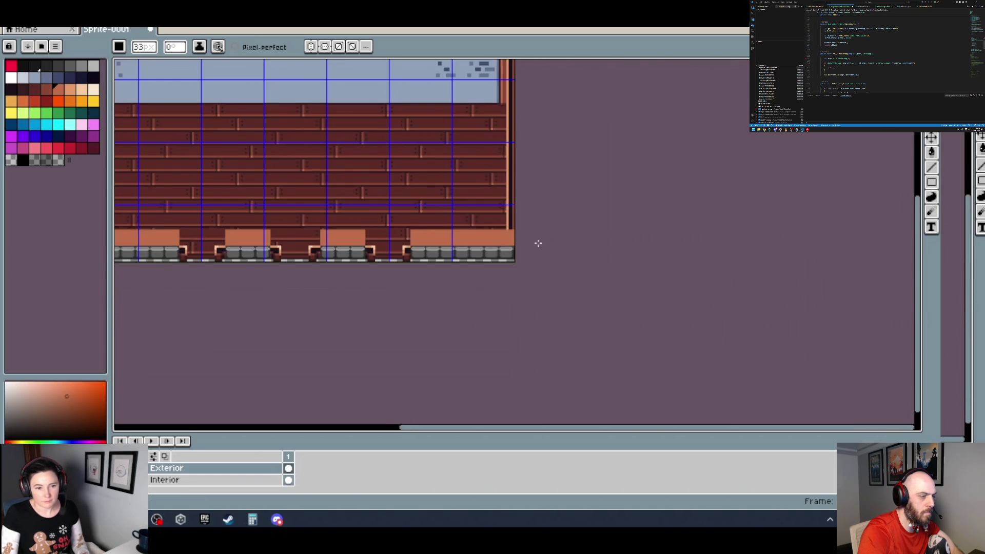
scroll("left", 3)
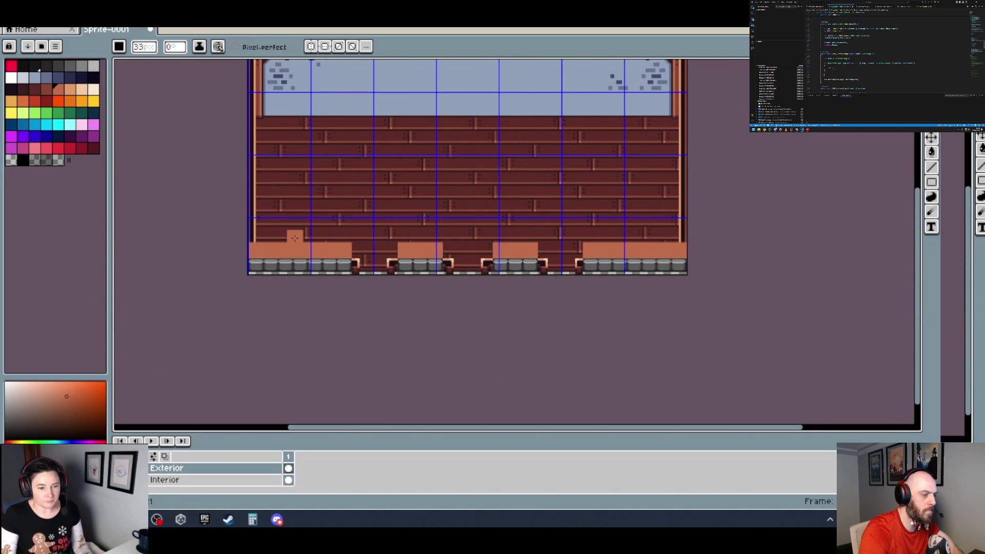
scroll("up", 3)
scroll("up", 3)
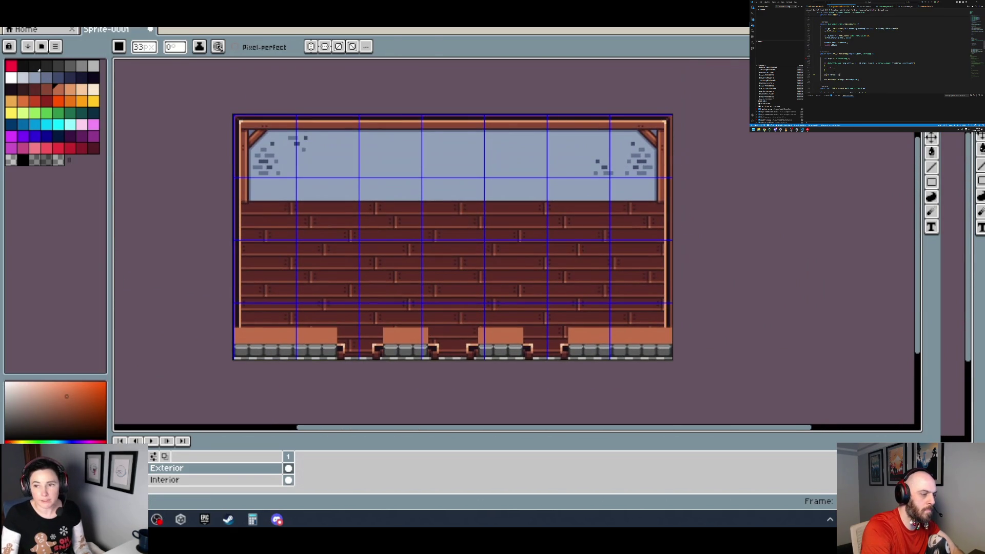
key("m")
scroll("up", 3)
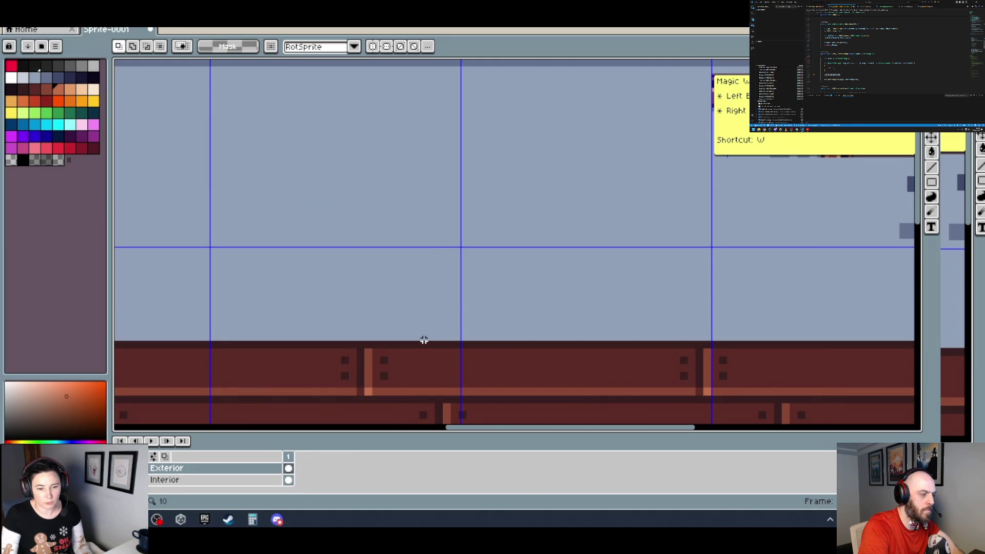
Switch to the Home page listing recent files and folders.
left_click(61, 29)
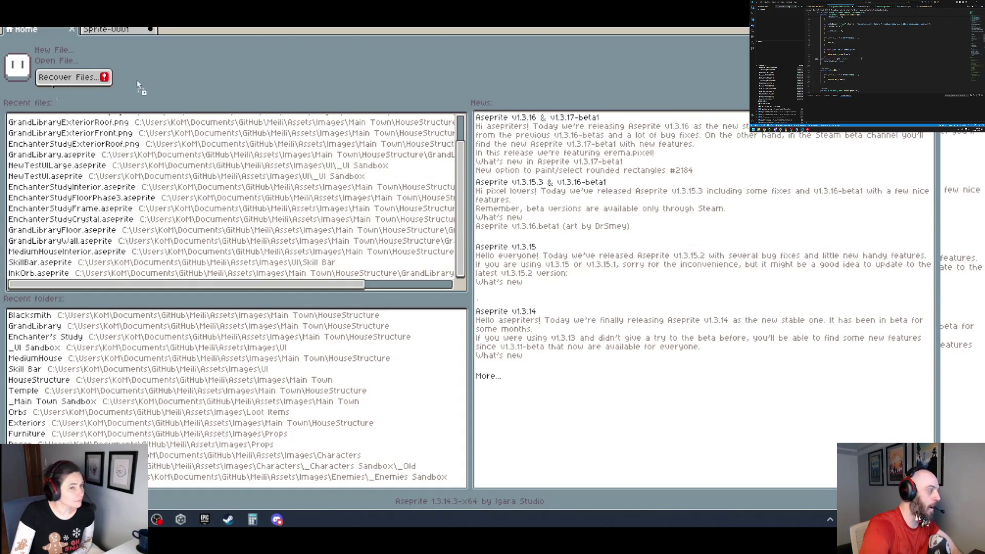
Open the EnchanterStudy facade sprite in its own tab as a reference.
left_click_drag(192, 32, 195, 34)
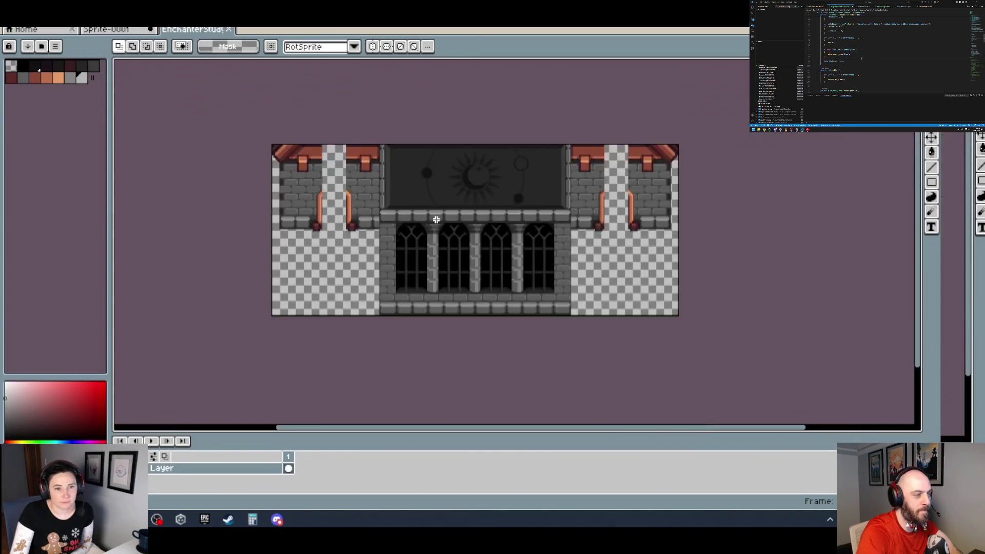
scroll("up", 3)
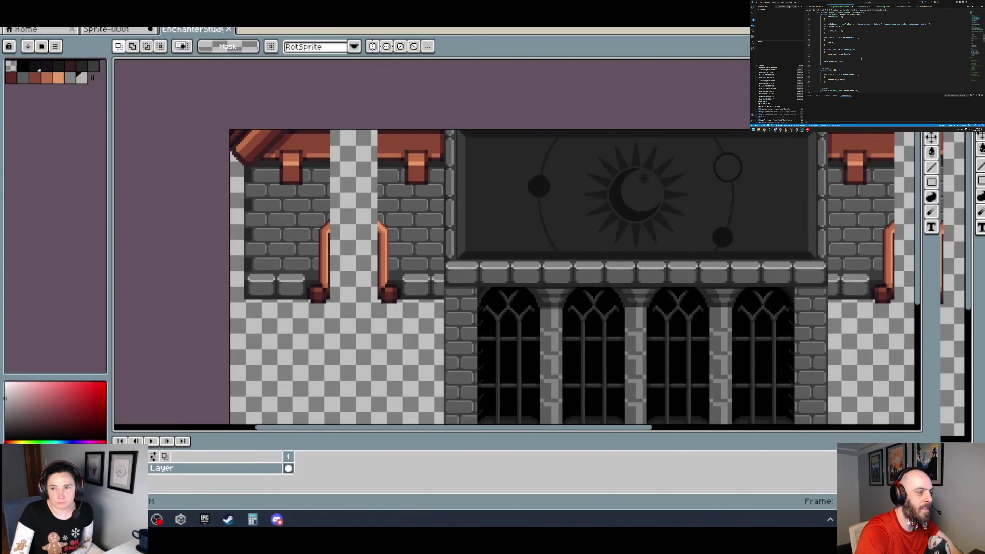
scroll("up", 3)
scroll("up", 3)
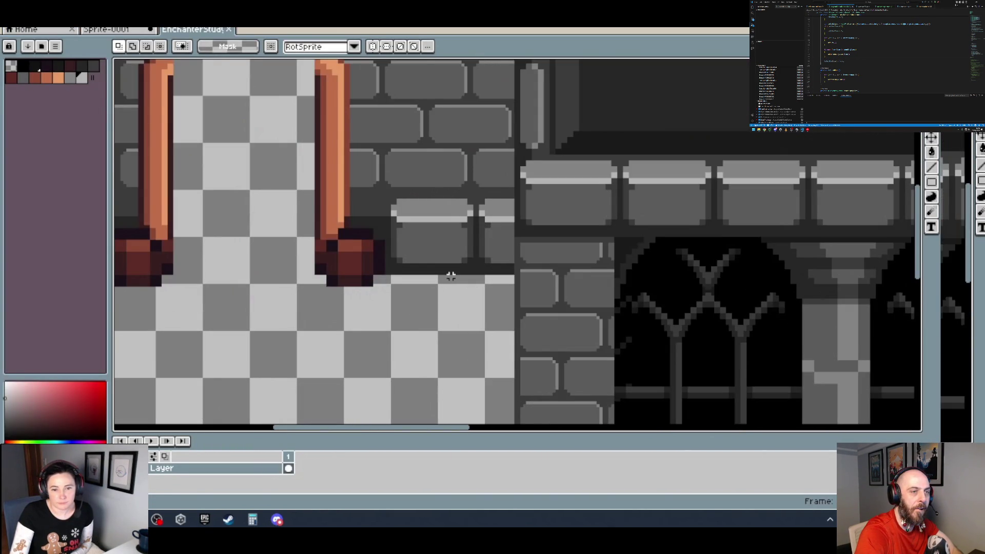
Marquee-select one ledge bracket to measure it, then go back to Sprite-0001.
left_click_drag(430, 226, 372, 173)
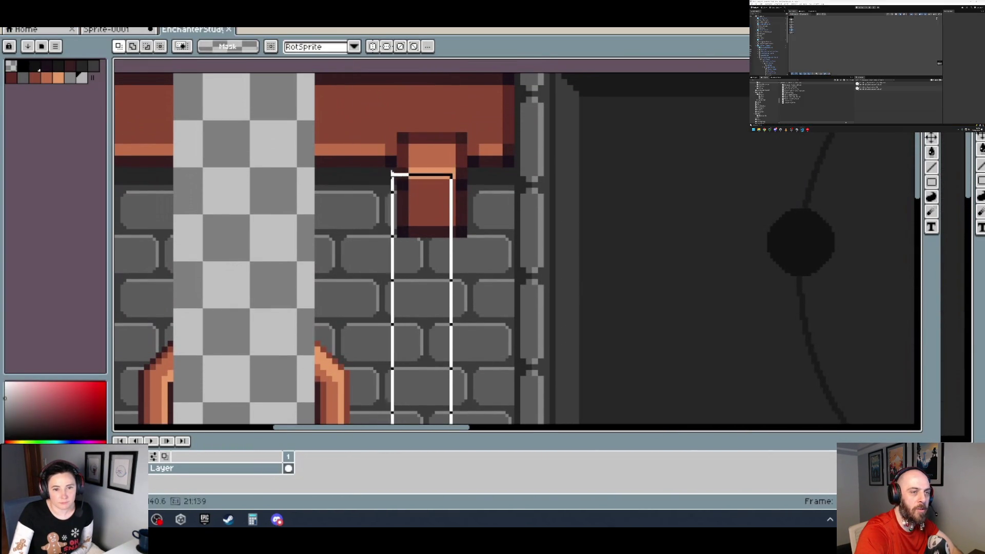
left_click_drag(372, 169, 405, 169)
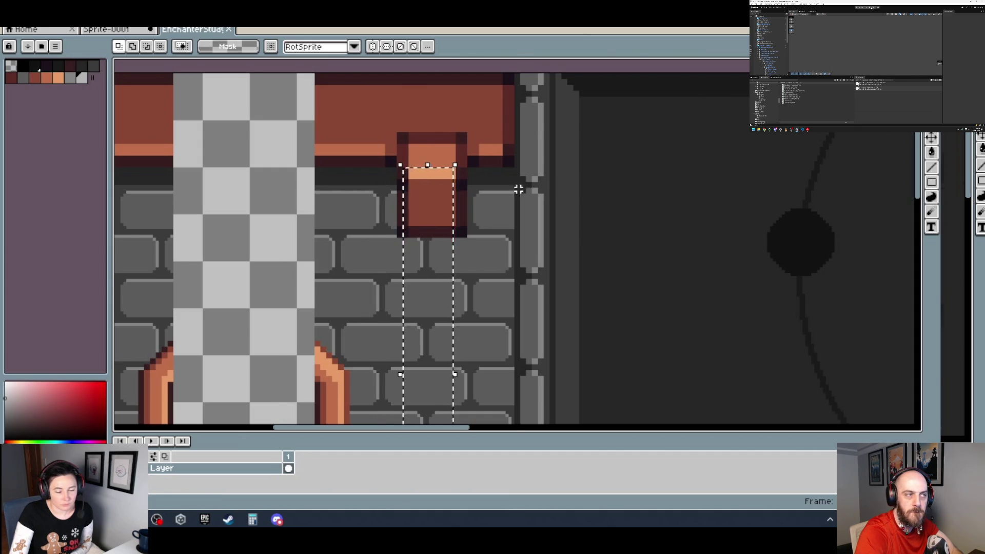
scroll("down", 3)
scroll("down", 3)
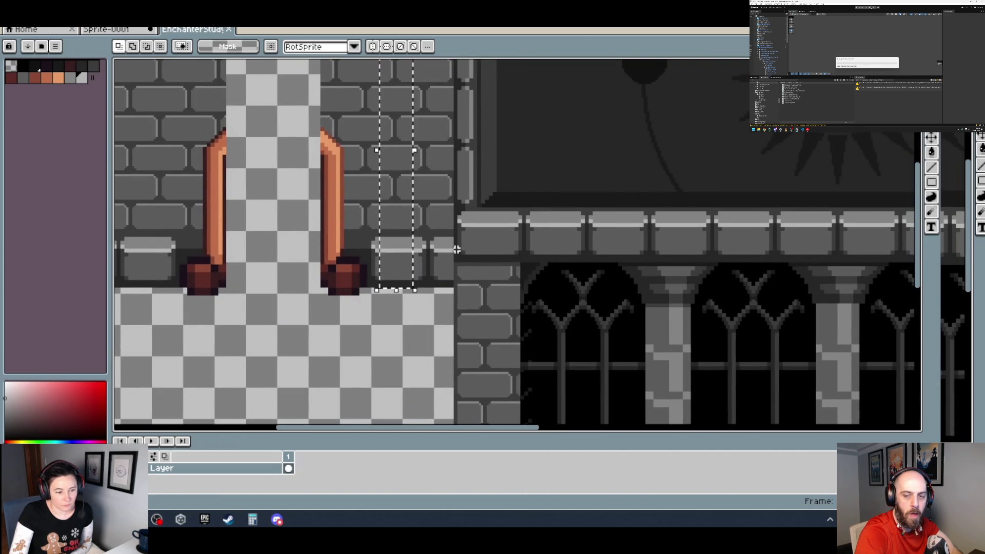
left_click(106, 30)
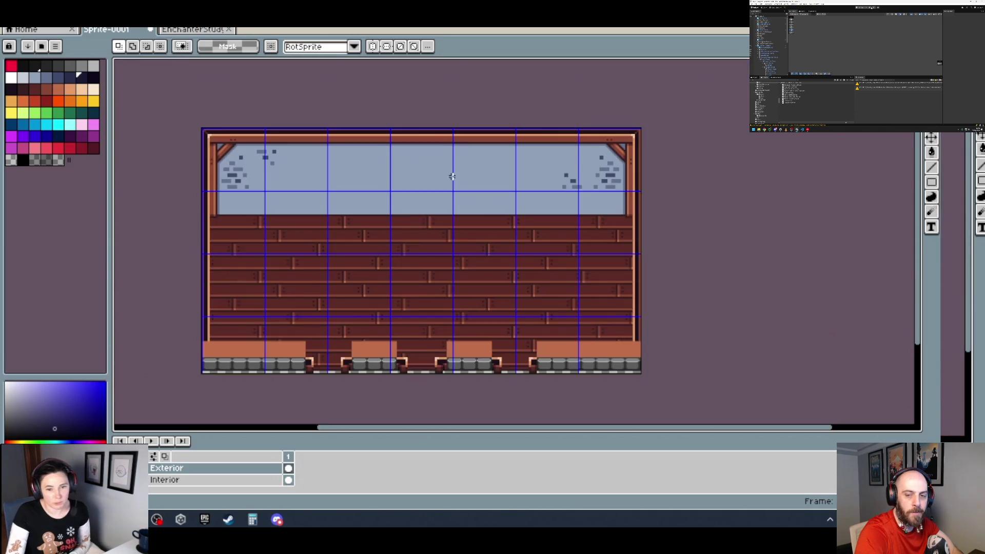
Fill a selected column with orange using the fill tool, then deselect.
scroll("up", 3)
scroll("up", 3)
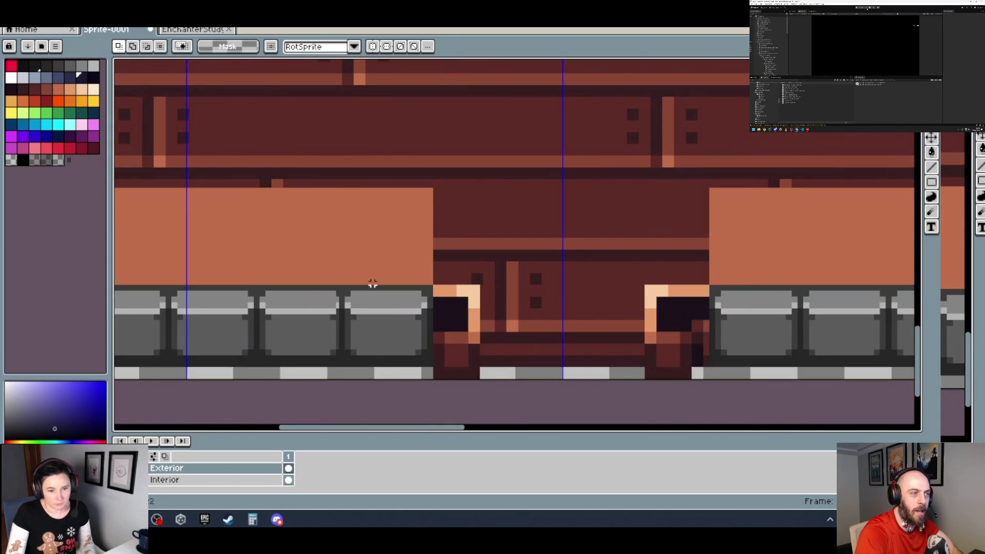
left_click_drag(363, 365, 322, 195)
scroll("down", 3)
scroll("down", 3)
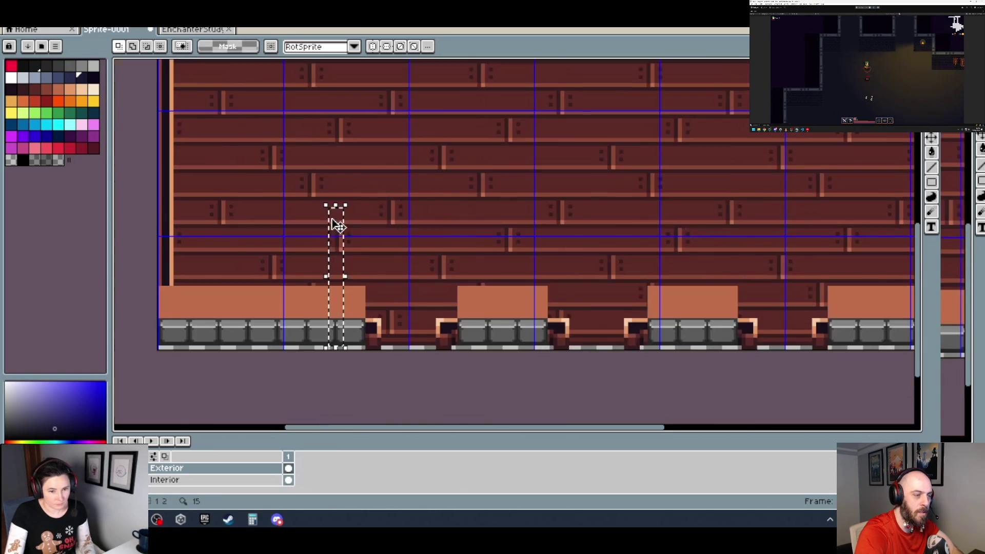
scroll("up", 3)
key("g")
left_click(334, 255)
scroll("down", 3)
key("ctrl+d")
Add orange squares around the column and a band running leftward from it.
key("b")
left_click(345, 271)
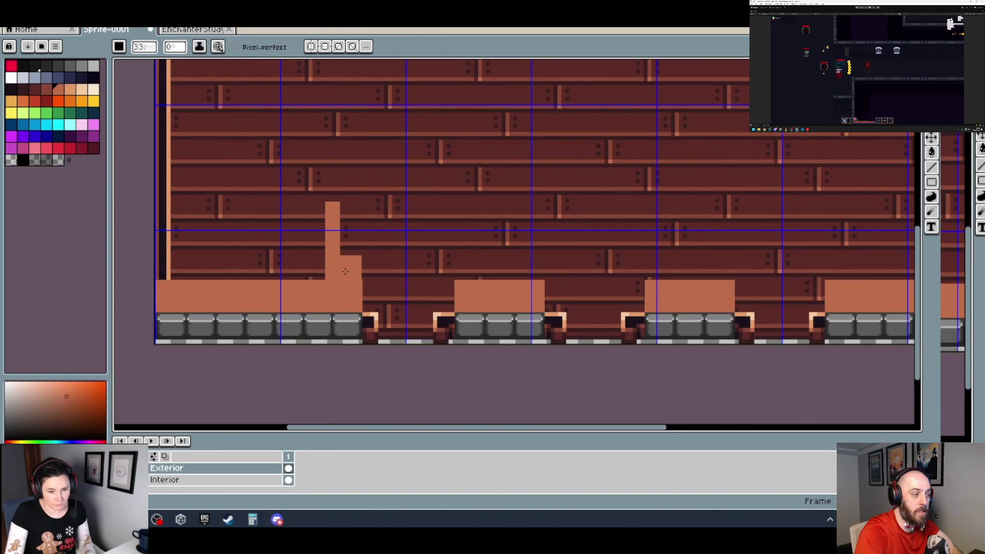
scroll("up", 3)
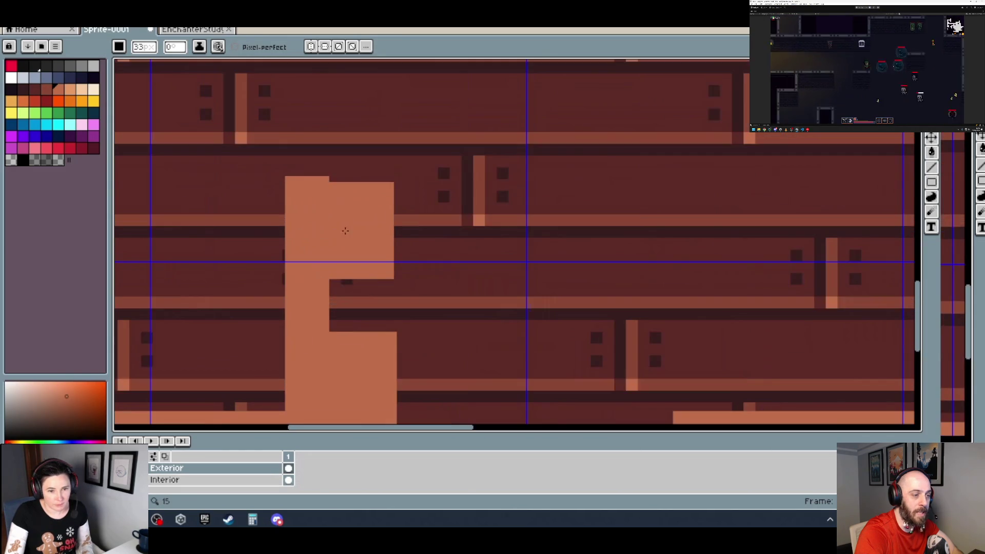
left_click(359, 293)
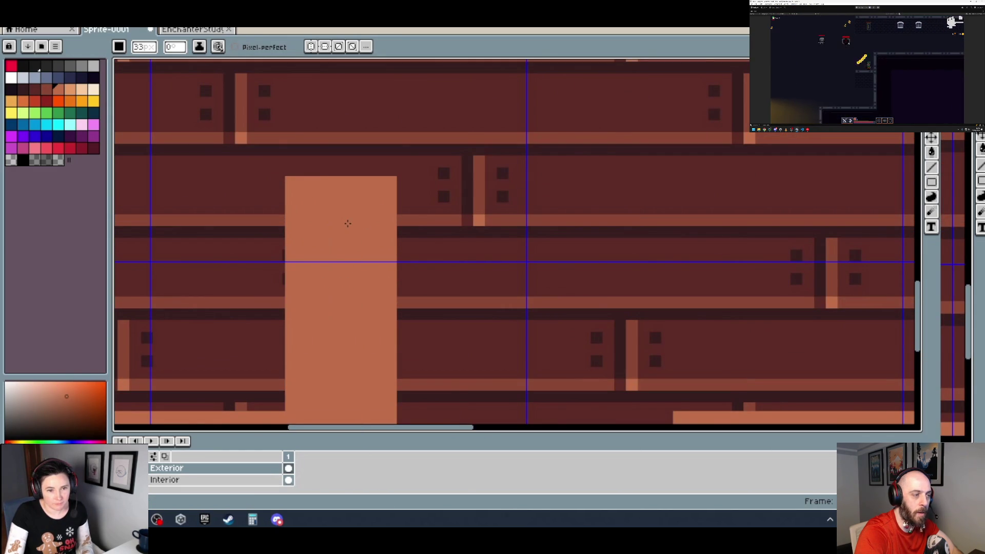
left_click(313, 231)
scroll("down", 3)
scroll("up", 3)
left_click(533, 230)
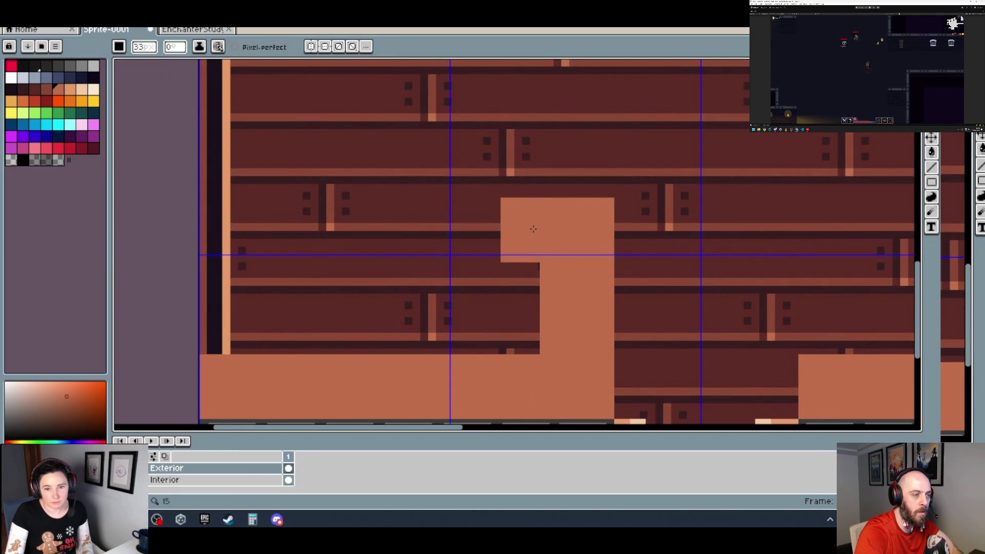
left_click(237, 229)
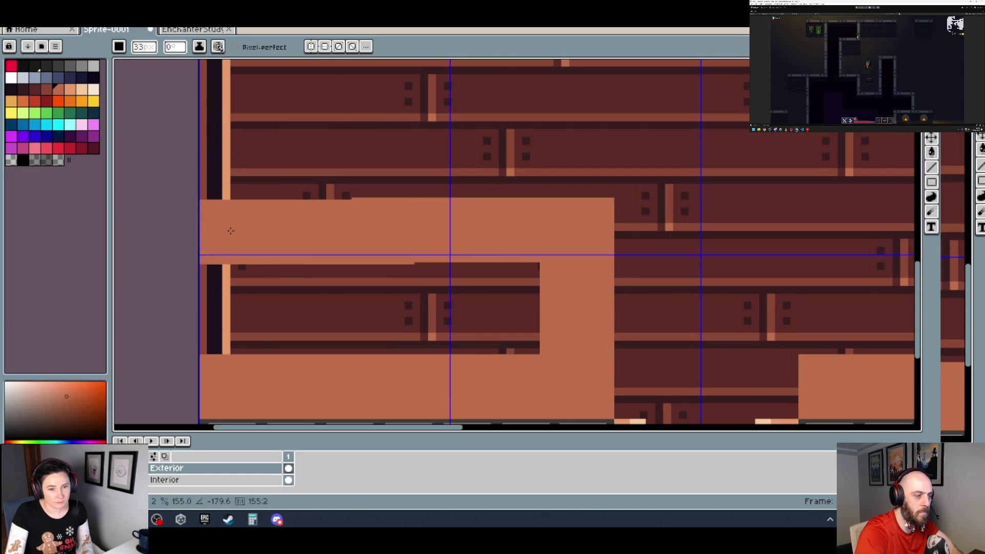
Cover the lower planks with light orange and reduce the brush to 32px.
left_click_drag(231, 229, 524, 308)
scroll("down", 3)
scroll("down", 3)
scroll("up", 3)
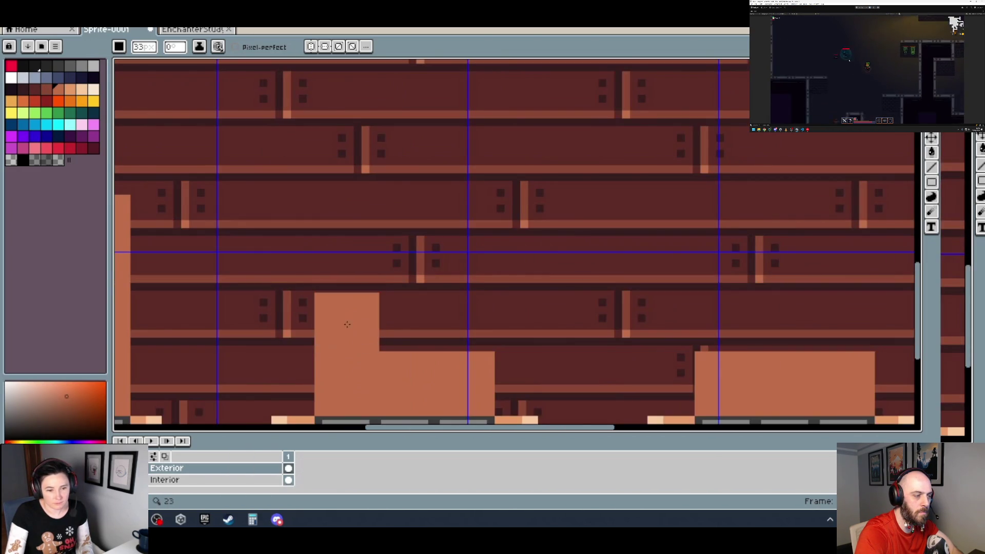
scroll("down", 3)
scroll("up", 3)
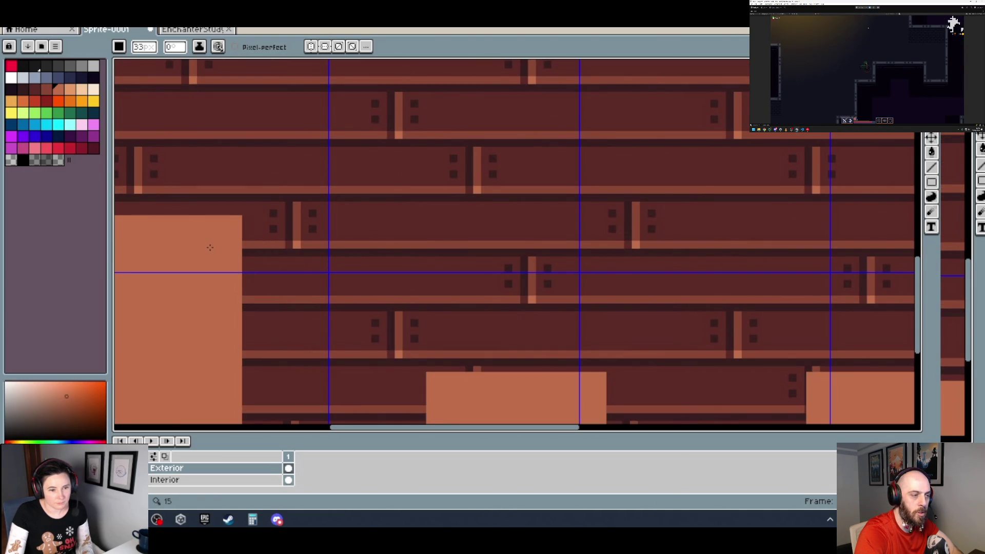
key("minus")
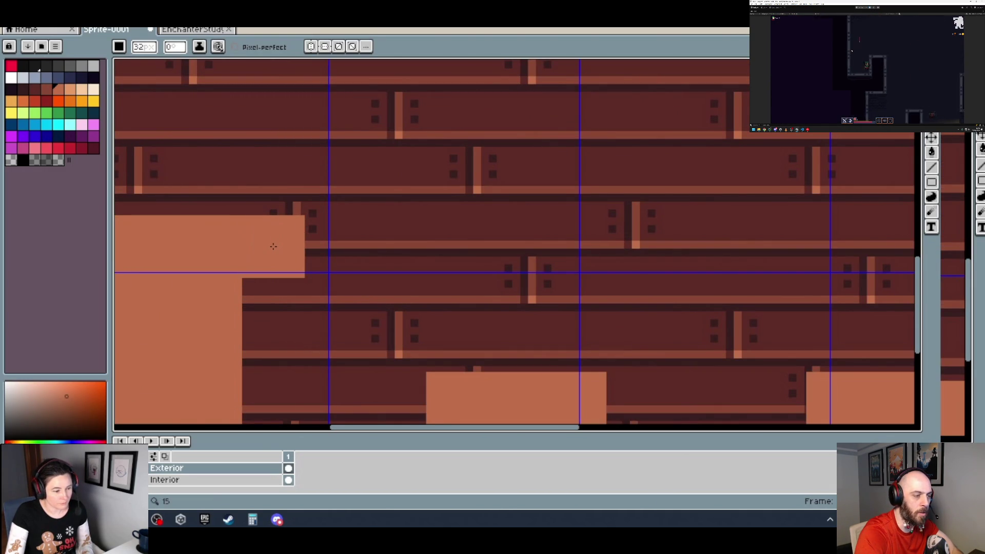
scroll("down", 3)
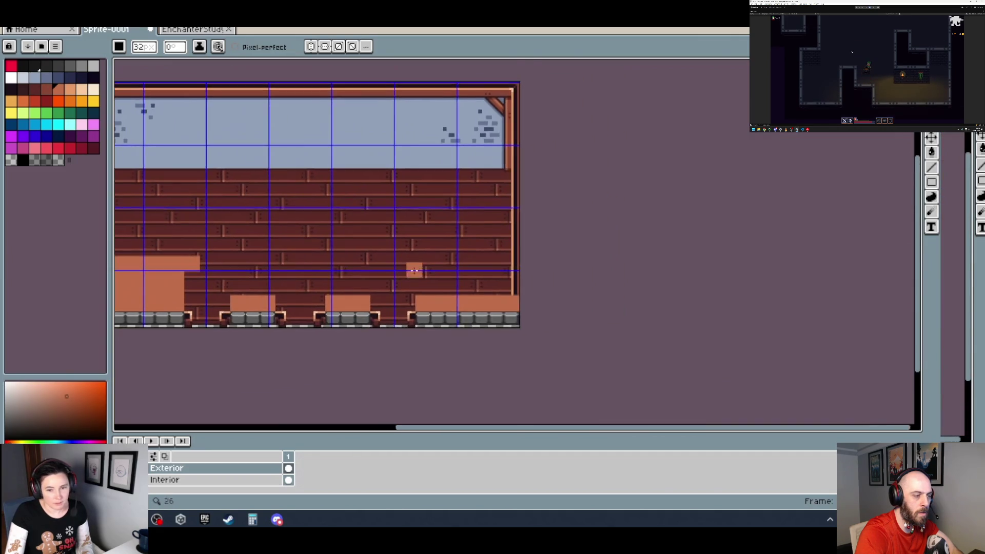
Paint the light trim band to the wall's right edge and a light strip down that edge.
scroll("up", 3)
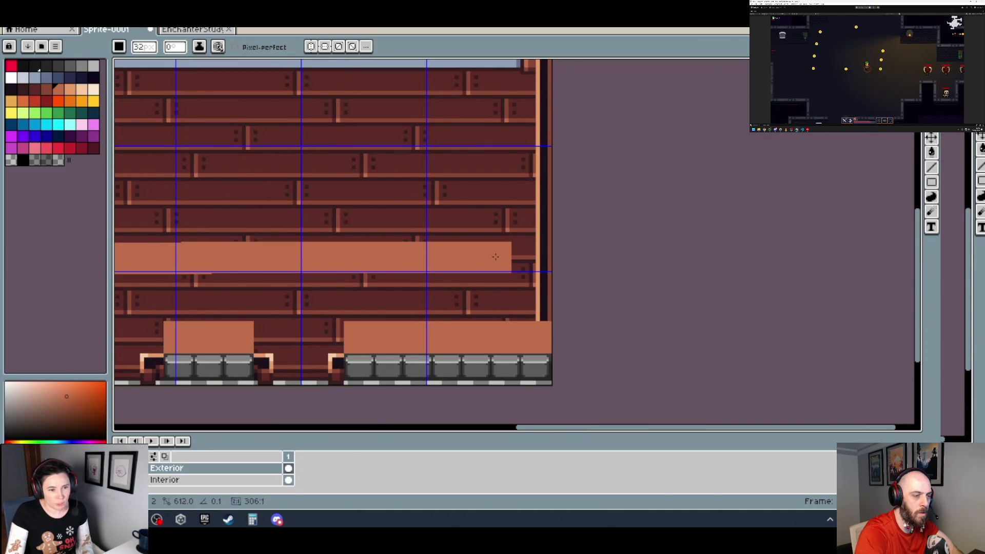
key("space")
left_click_drag(497, 257, 787, 229)
key("space")
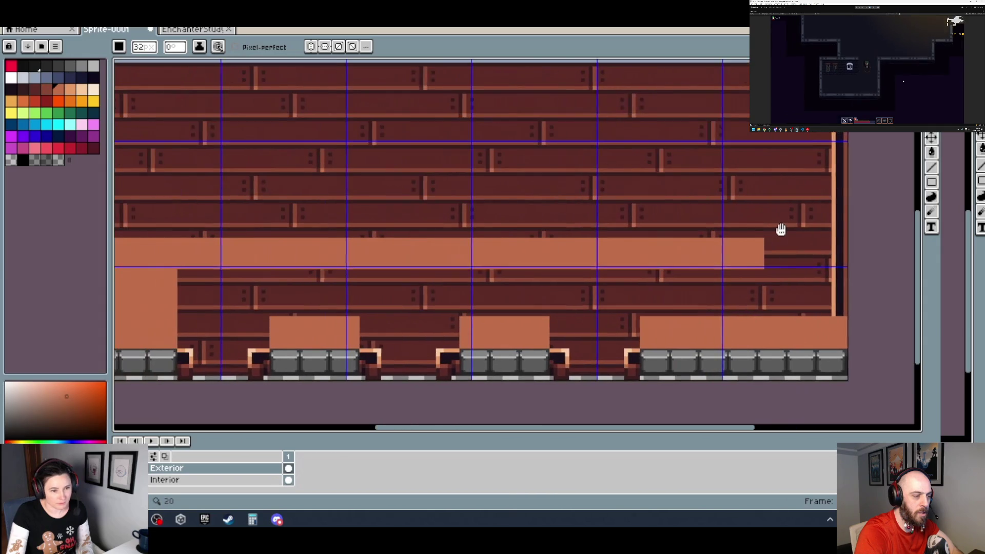
scroll("down", 3)
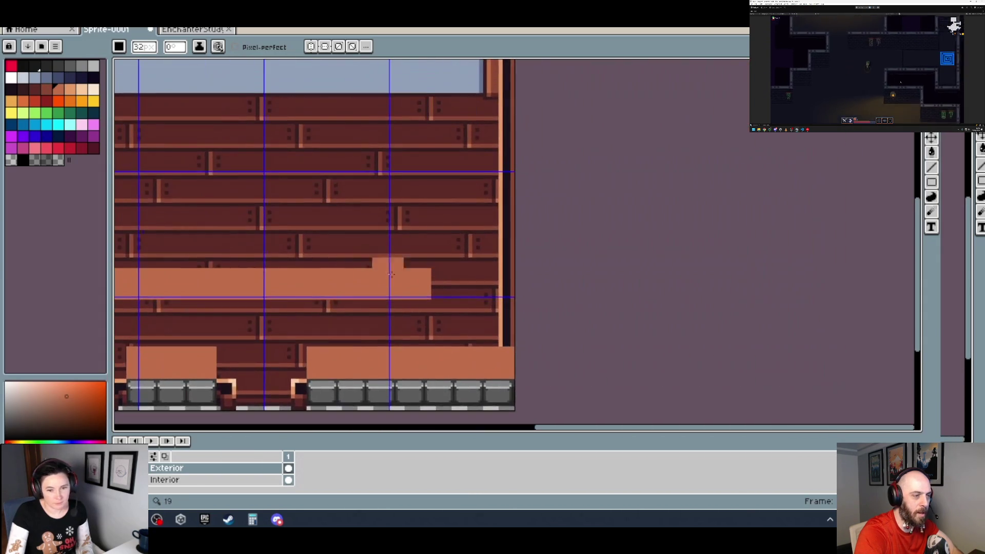
scroll("up", 3)
left_click_drag(427, 282, 586, 283)
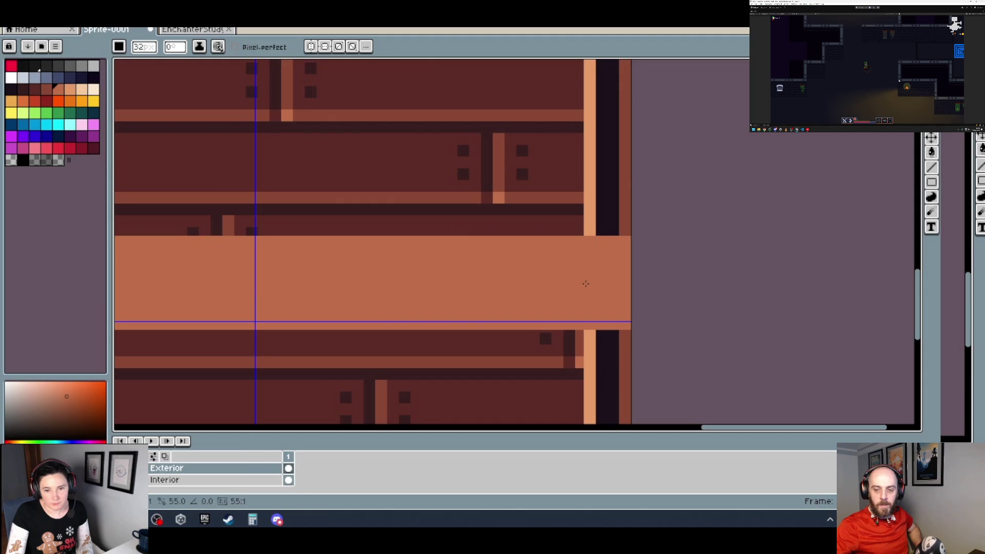
scroll("down", 3)
left_click(572, 217)
left_click_drag(572, 217, 562, 323)
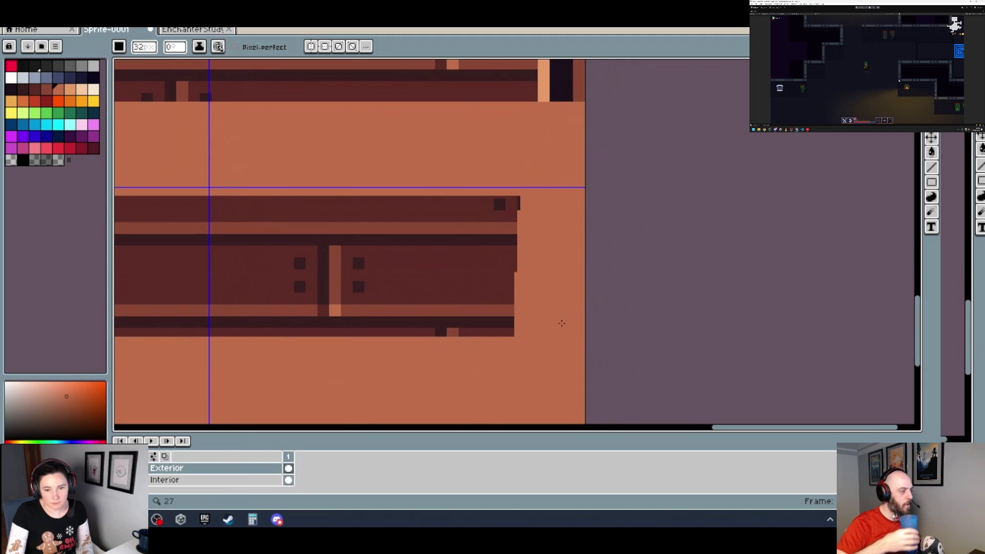
Cover the dark upper plank band in light orange.
scroll("down", 3)
left_click_drag(361, 161, 821, 226)
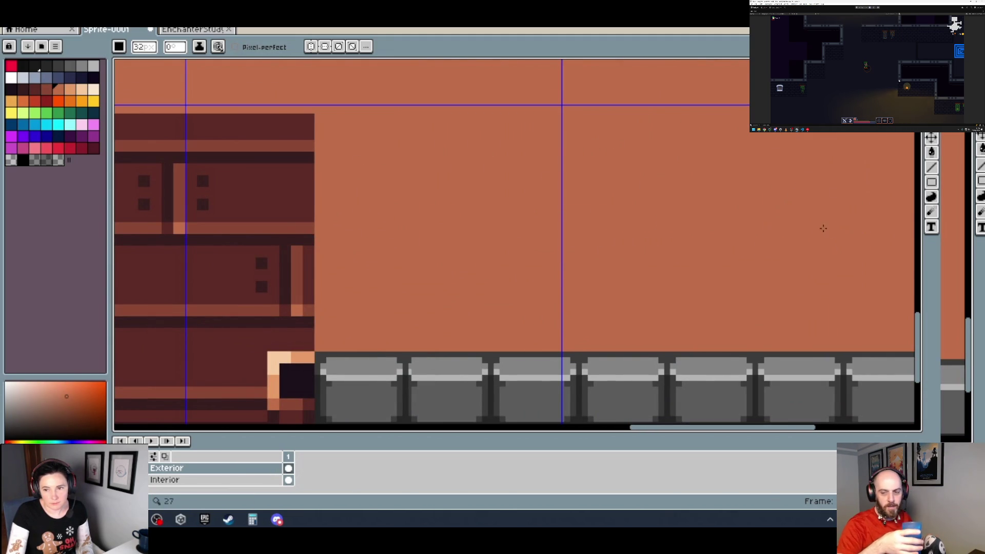
scroll("down", 3)
scroll("up", 3)
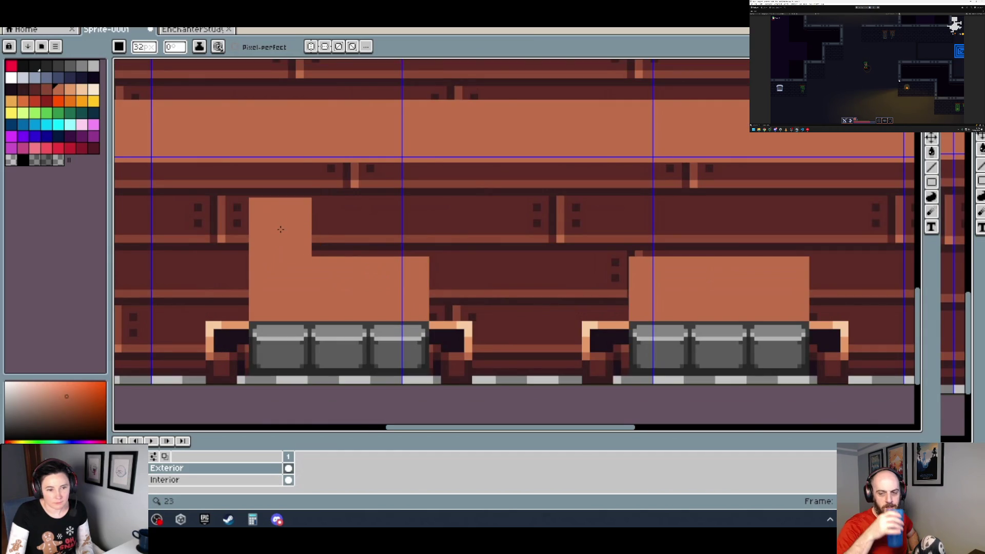
Paint light orange columns over the dark blocks between door bases, leaving three doorway gaps.
left_click_drag(281, 216, 280, 195)
left_click(395, 232)
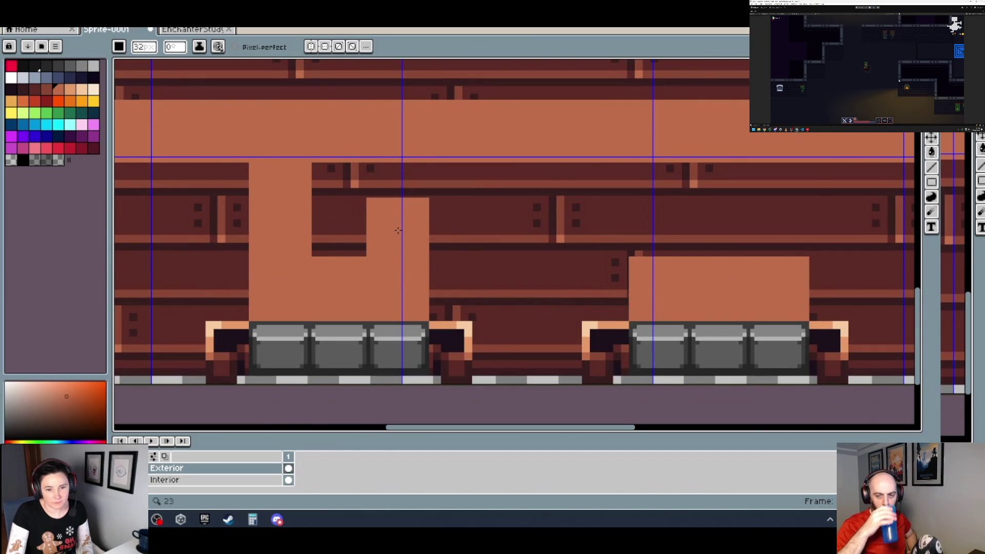
left_click_drag(398, 231, 398, 197)
left_click_drag(343, 230, 343, 193)
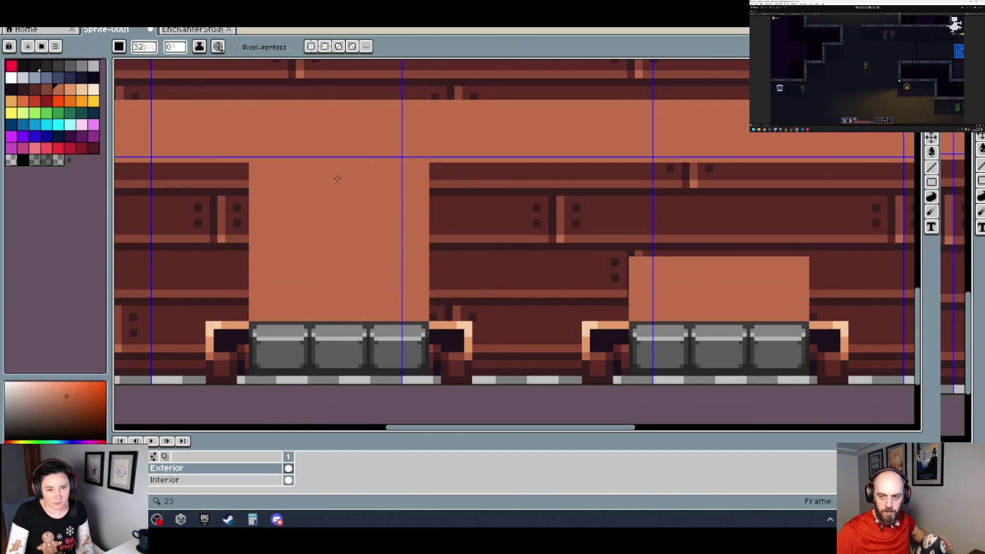
left_click_drag(649, 230, 389, 267)
left_click(389, 268)
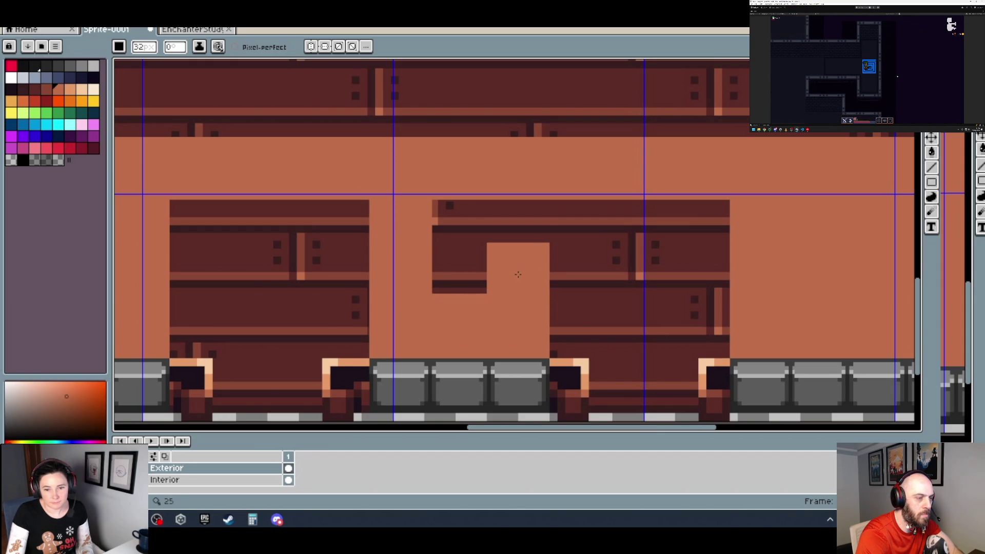
left_click_drag(519, 274, 461, 284)
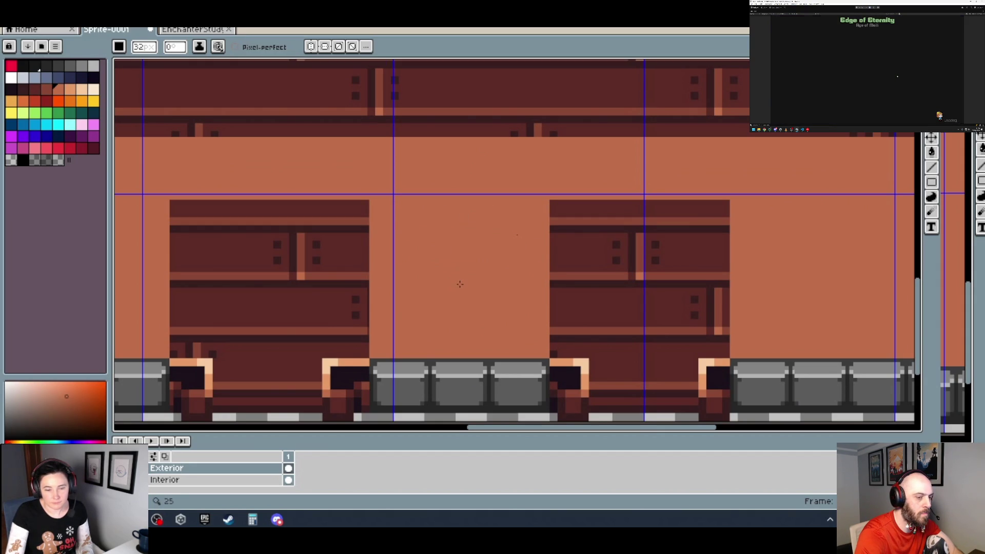
scroll("down", 3)
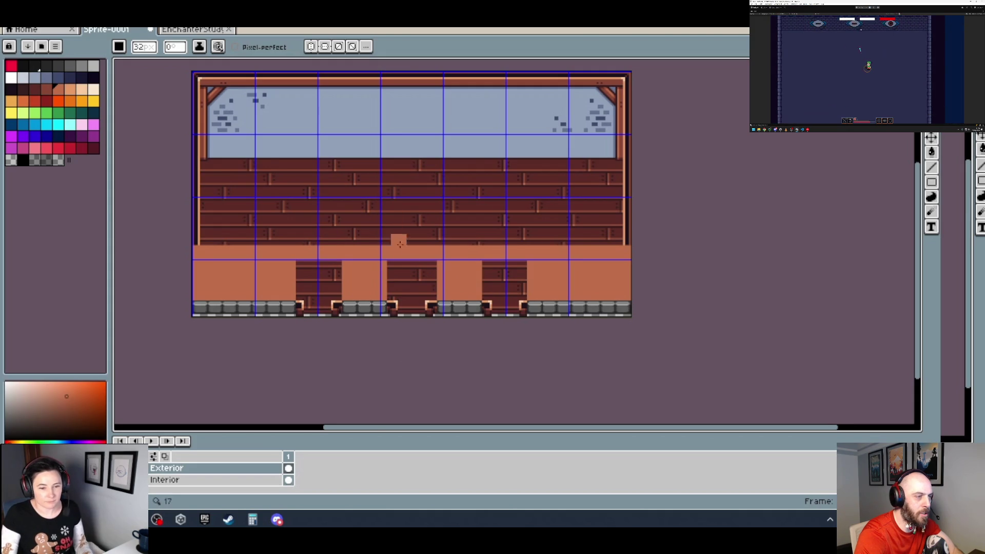
Replace a misplaced light square with one on the block's left edge, then switch to EnchanterStudy.
scroll("up", 3)
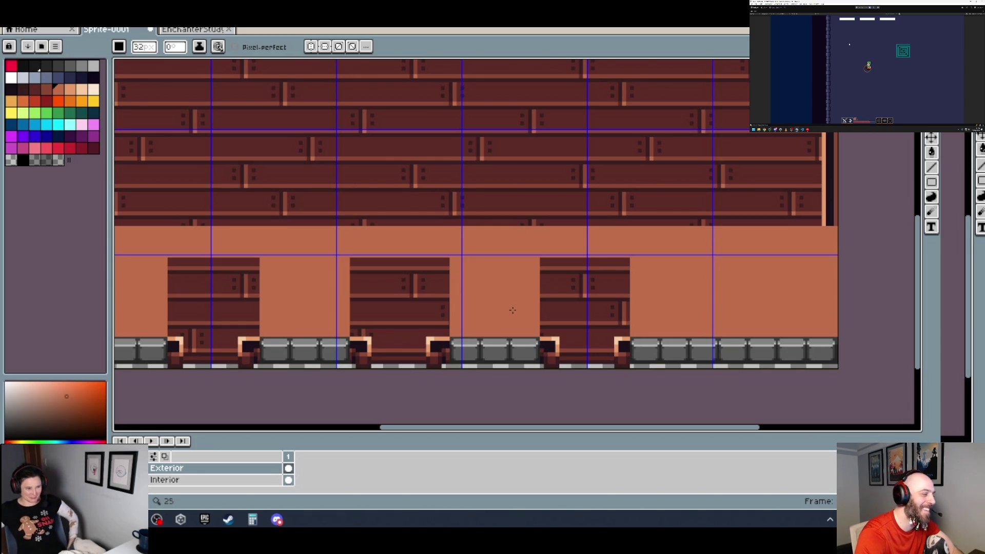
left_click(449, 351)
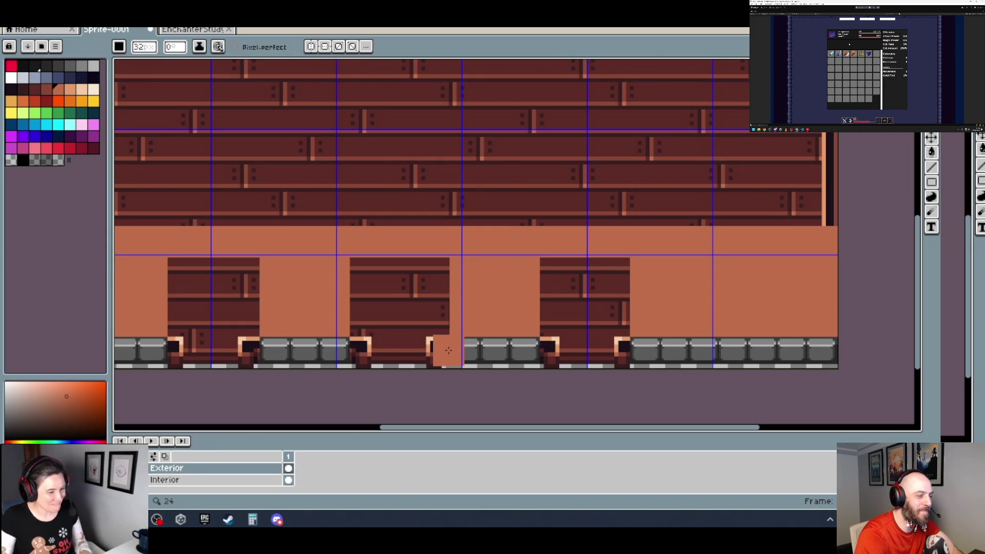
key("ctrl+z")
left_click(338, 294)
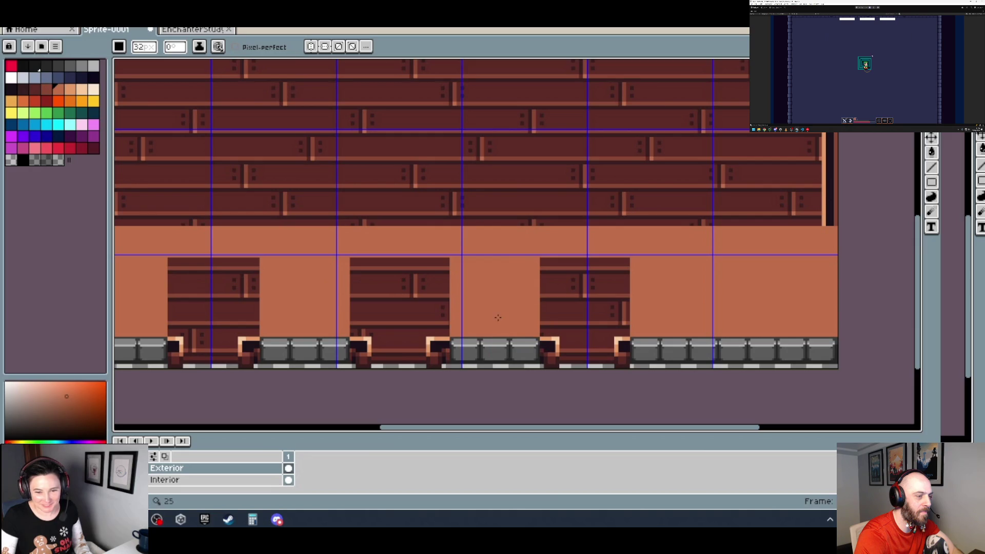
left_click(195, 30)
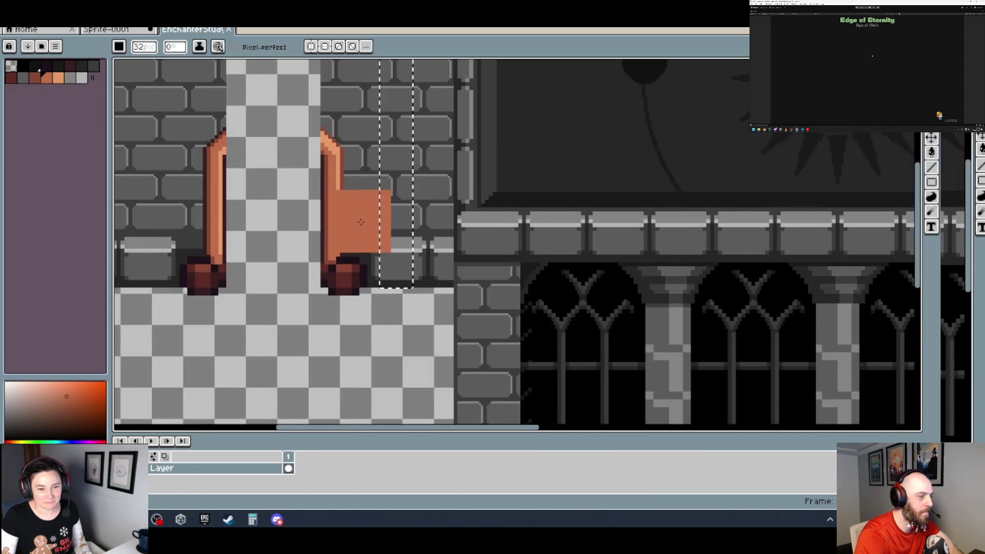
Back on the plank wall sprite, widen the notch beside the doorway block in orange.
scroll("down", 3)
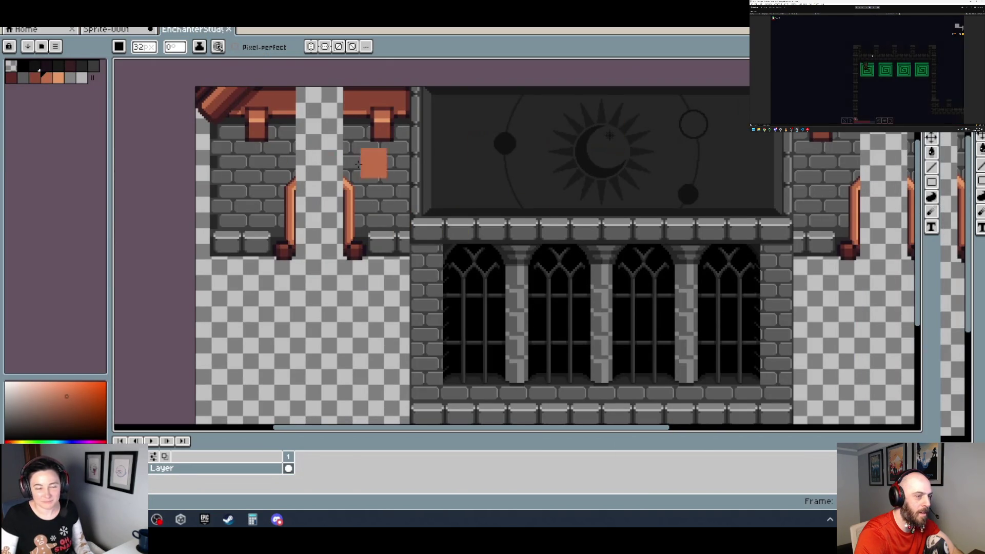
left_click(114, 32)
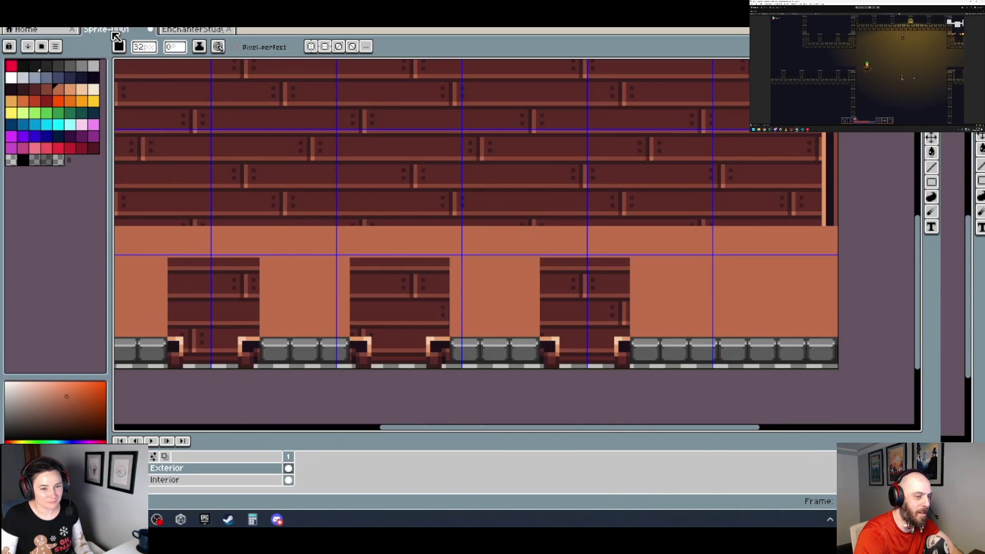
left_click_drag(343, 241, 411, 215)
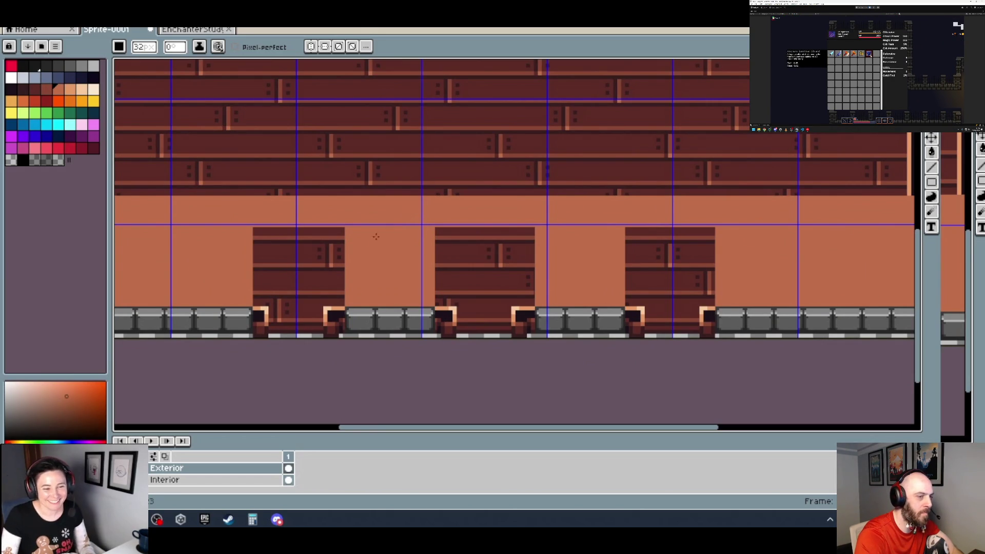
scroll("up", 3)
left_click_drag(324, 272, 359, 303)
scroll("up", 3)
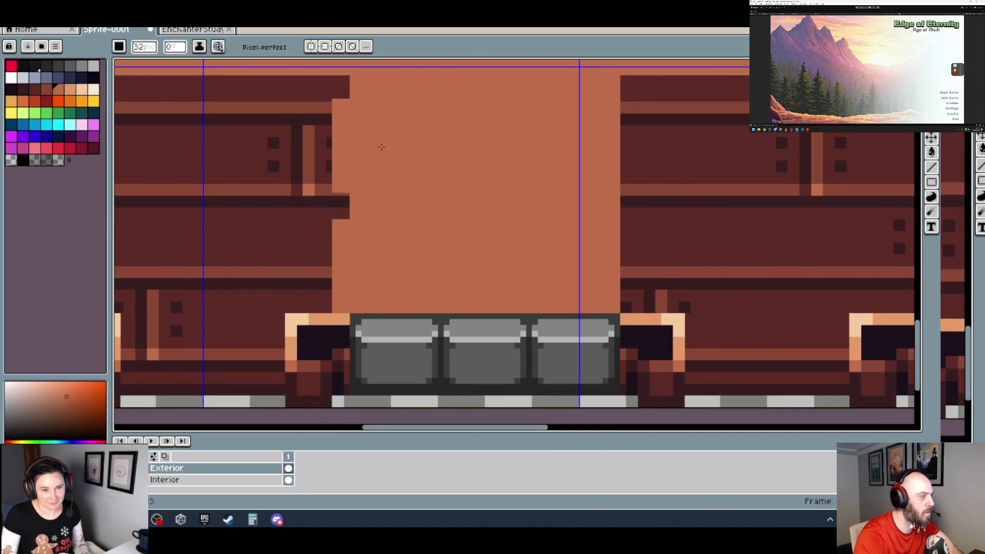
left_click(380, 123)
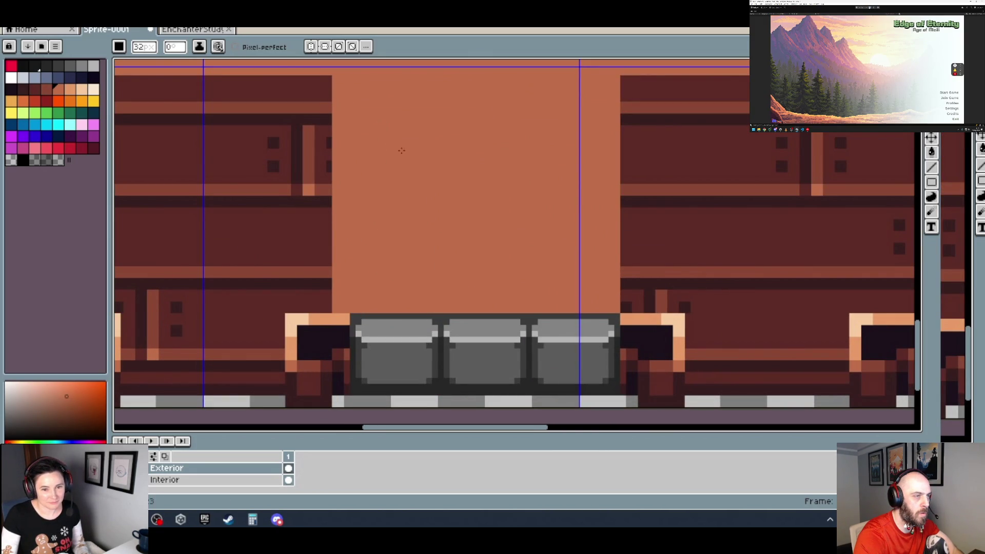
Paint the dark columns along the doorway's left and right edges in wall orange.
scroll("right", 3)
left_click(293, 261)
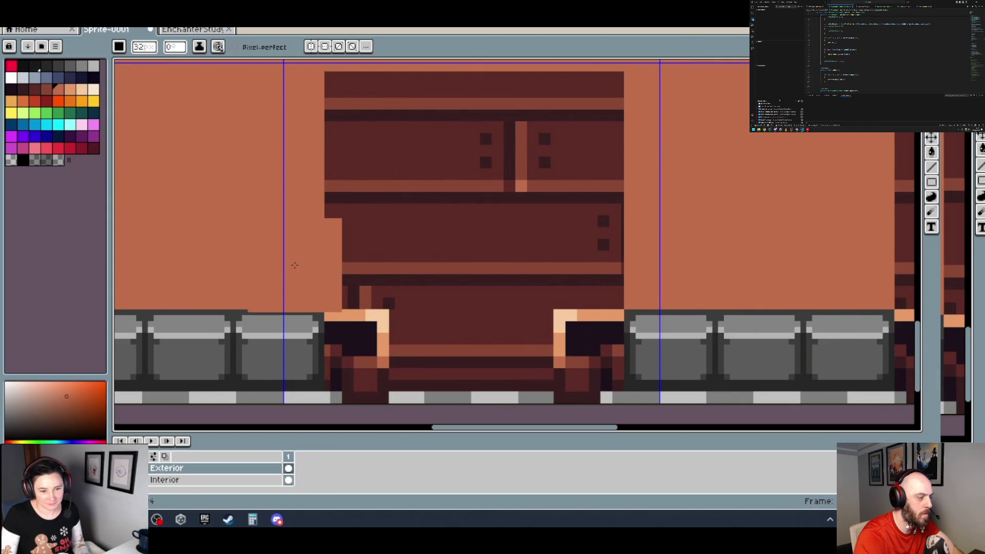
left_click(298, 119)
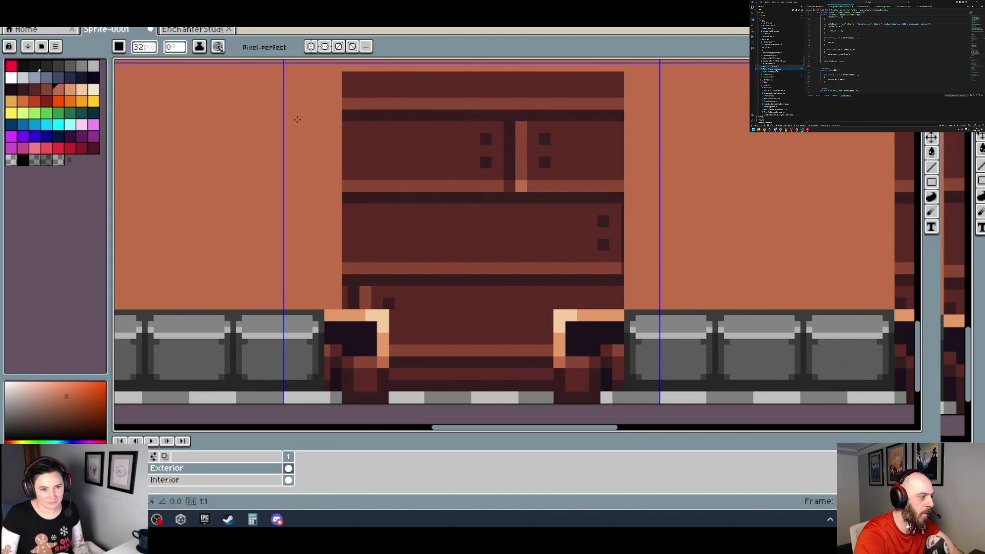
left_click(616, 241)
scroll("right", 3)
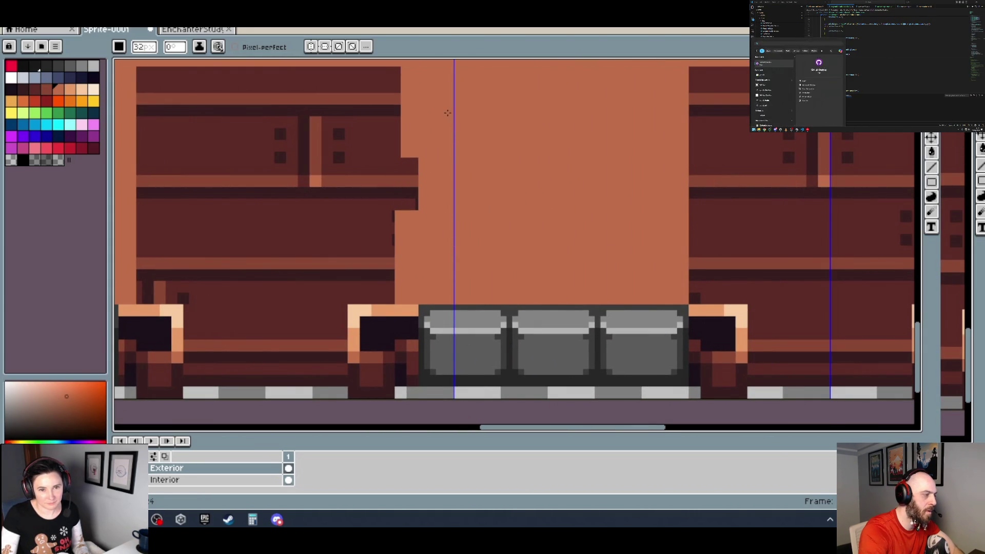
left_click(441, 111)
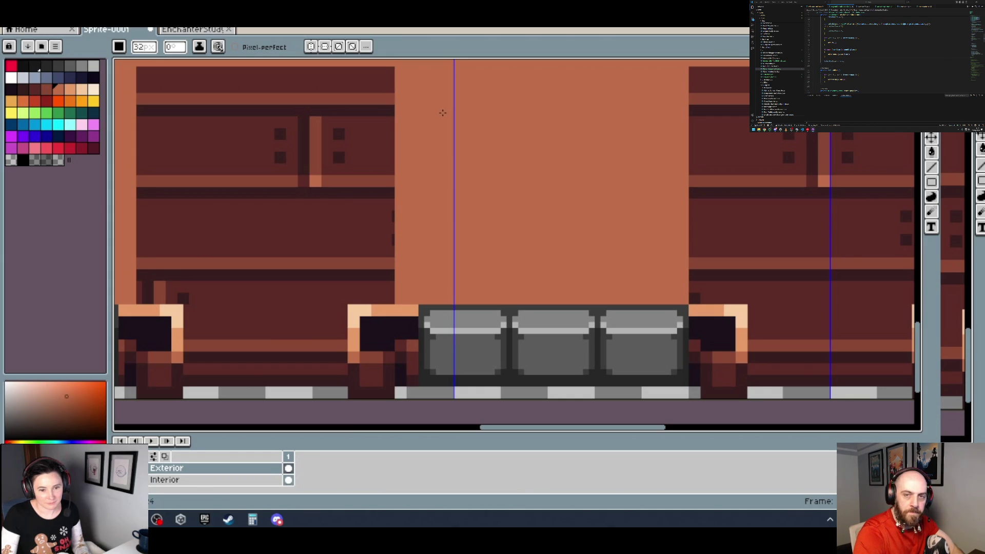
scroll("right", 3)
scroll("up", 3)
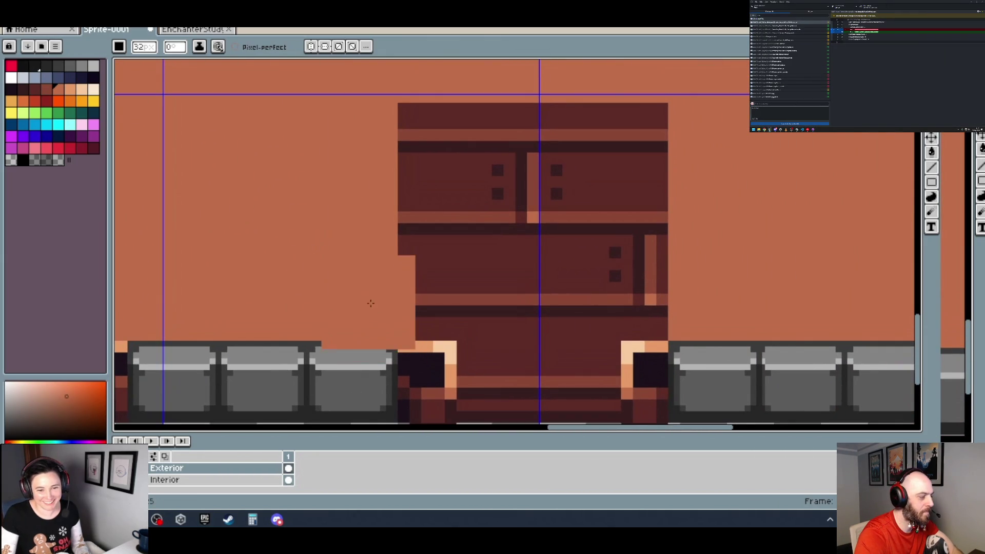
Remove the protruding edge strip and paint over the recess's right edge in wall orange.
key("ctrl+z")
key("ctrl+z")
left_click_drag(363, 293, 343, 153)
key("ctrl+y")
key("ctrl+z")
key("ctrl+y")
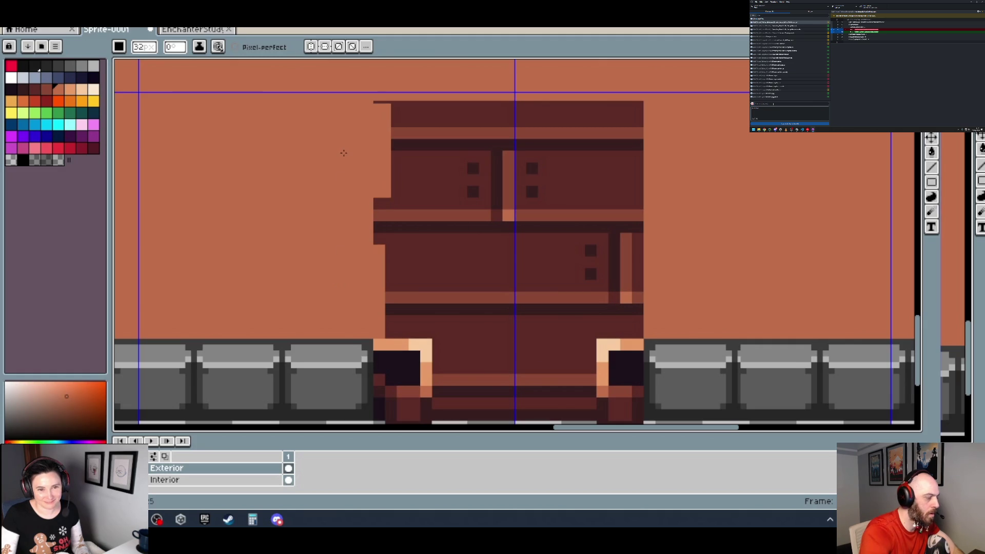
key("ctrl+z")
left_click_drag(627, 216, 627, 238)
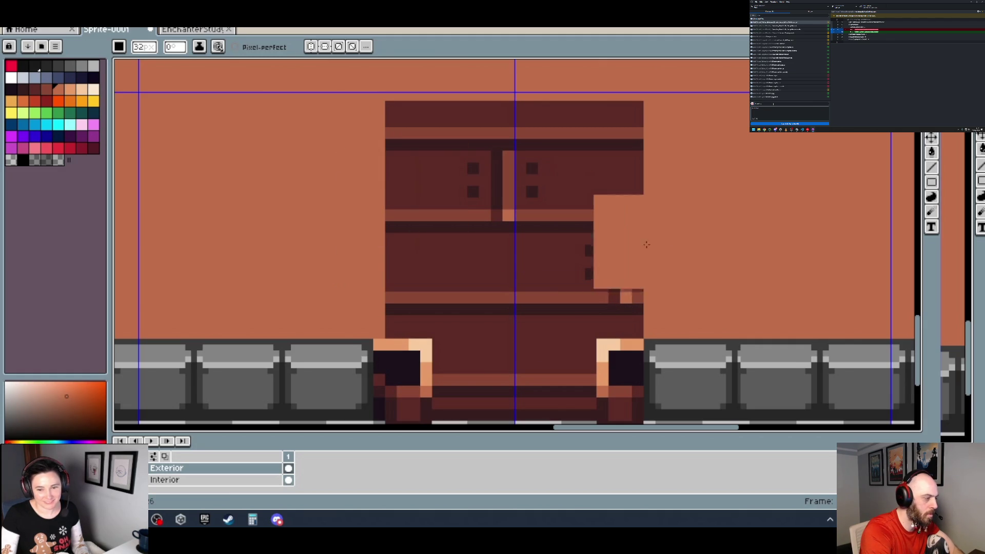
scroll("down", 3)
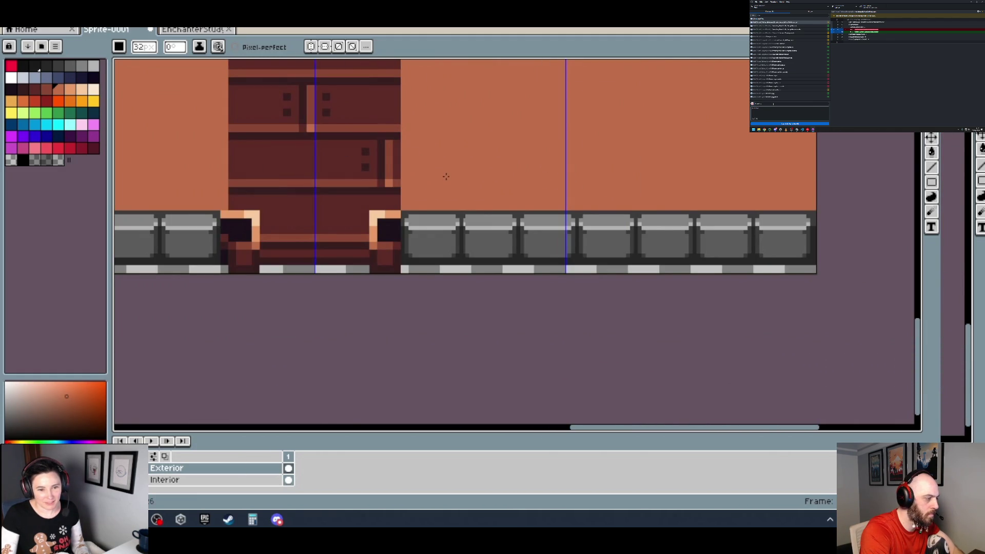
Zoom out to review all three recesses, then bring up the Enchanter's Study sprite.
left_click_drag(459, 174, 612, 211)
scroll("down", 3)
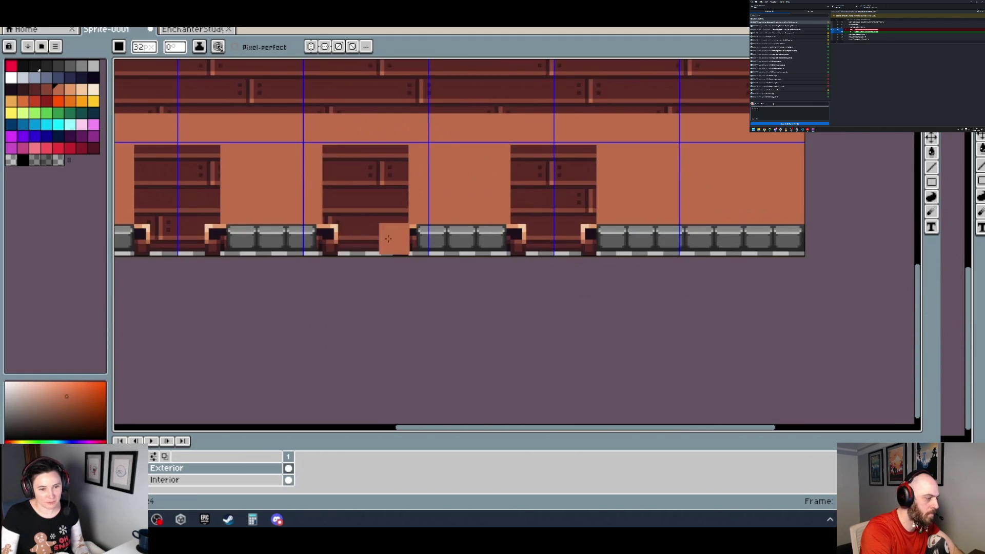
left_click_drag(257, 223, 492, 245)
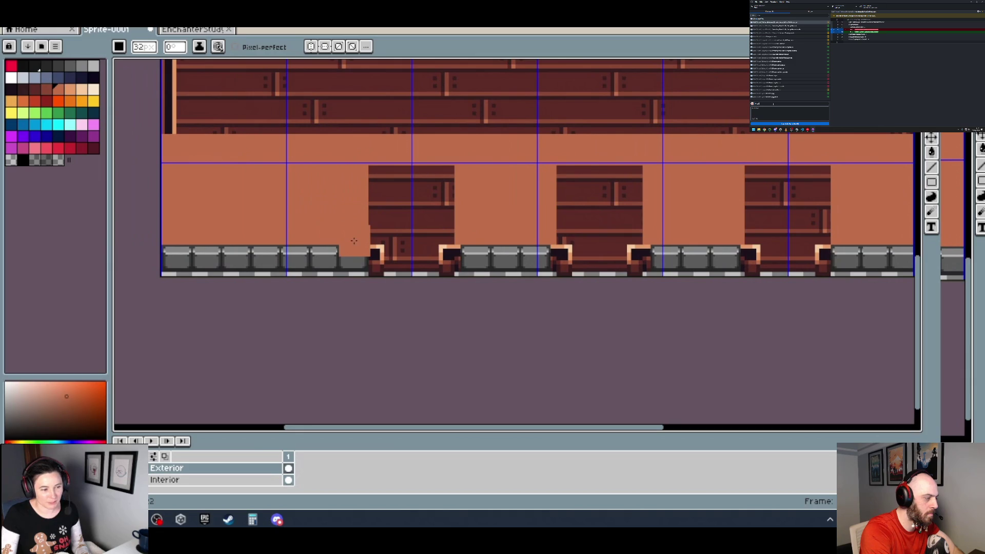
left_click_drag(655, 247, 446, 252)
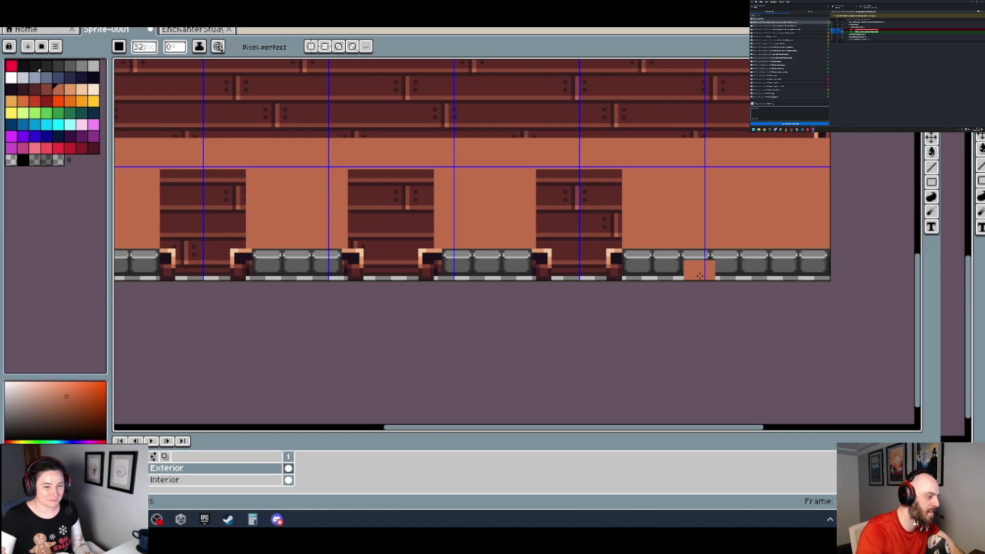
left_click(211, 31)
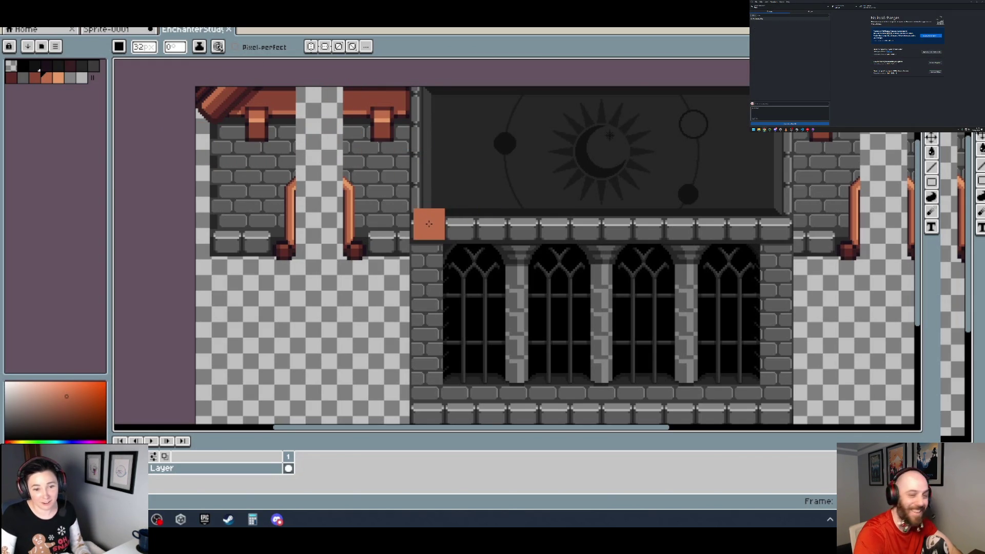
Compare the Enchanter's Study castle against the plank wall sprite, then return to the castle.
scroll("down", 3)
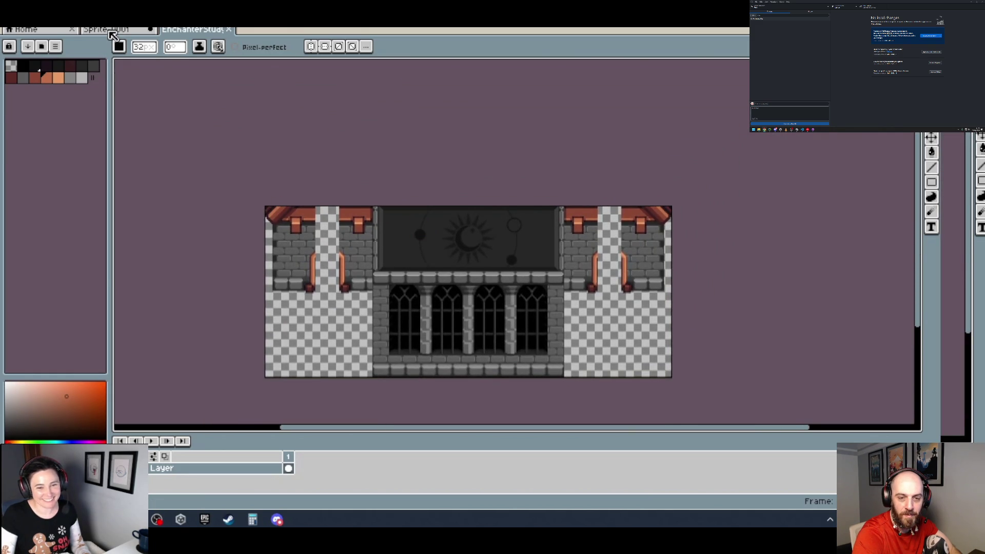
left_click(109, 30)
scroll("down", 3)
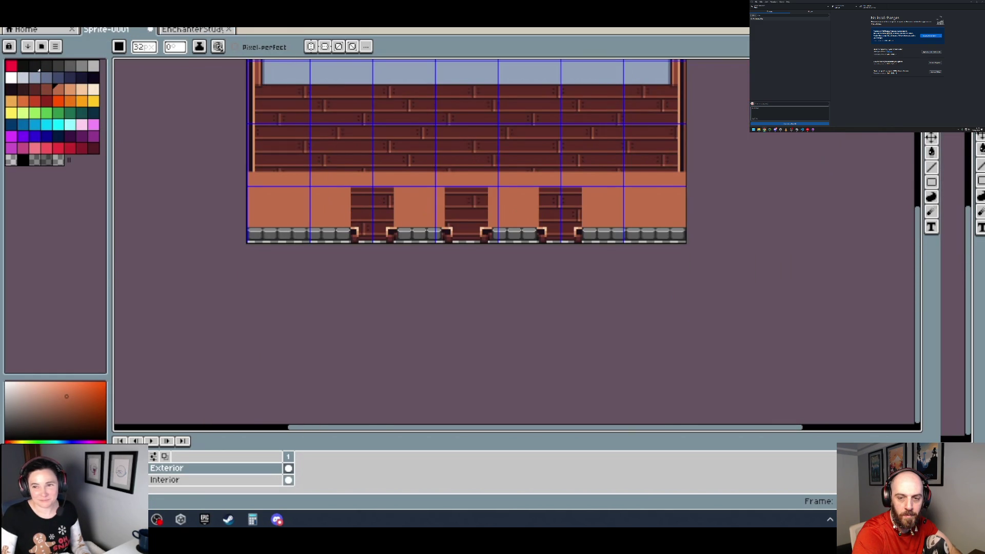
left_click(206, 30)
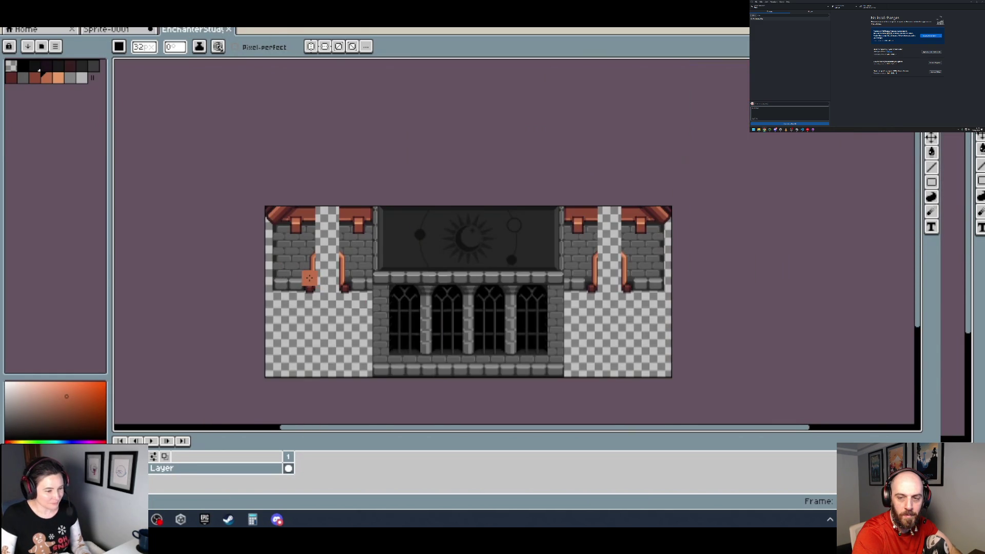
scroll("up", 3)
Marquee-select both copper pipes on the castle pillar and pick their cel.
key("m")
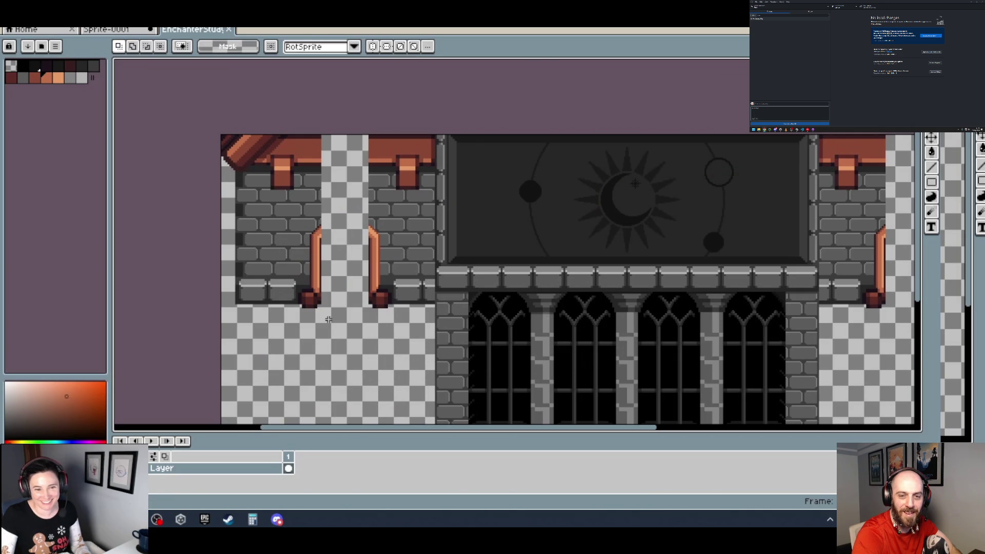
scroll("up", 3)
scroll("up", 3)
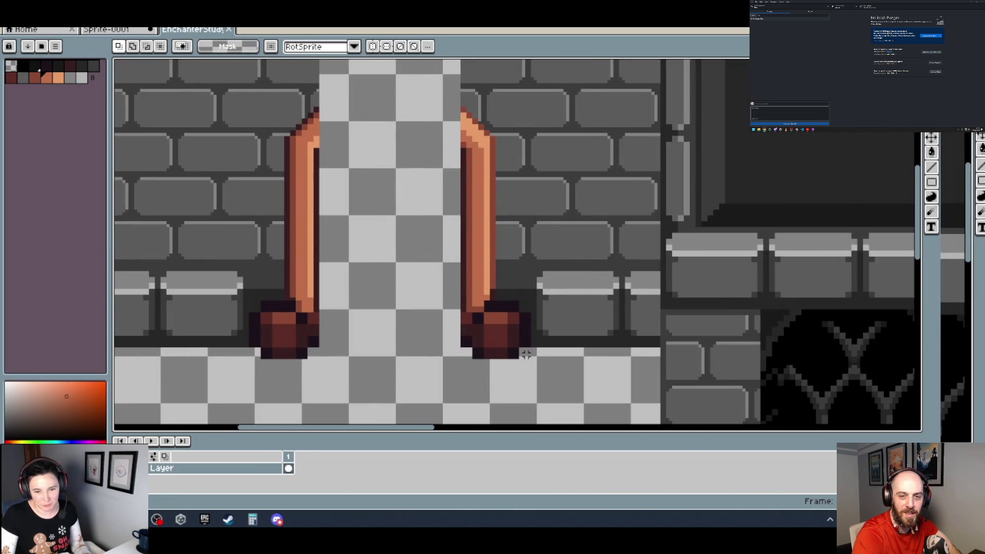
left_click_drag(529, 357, 250, 112)
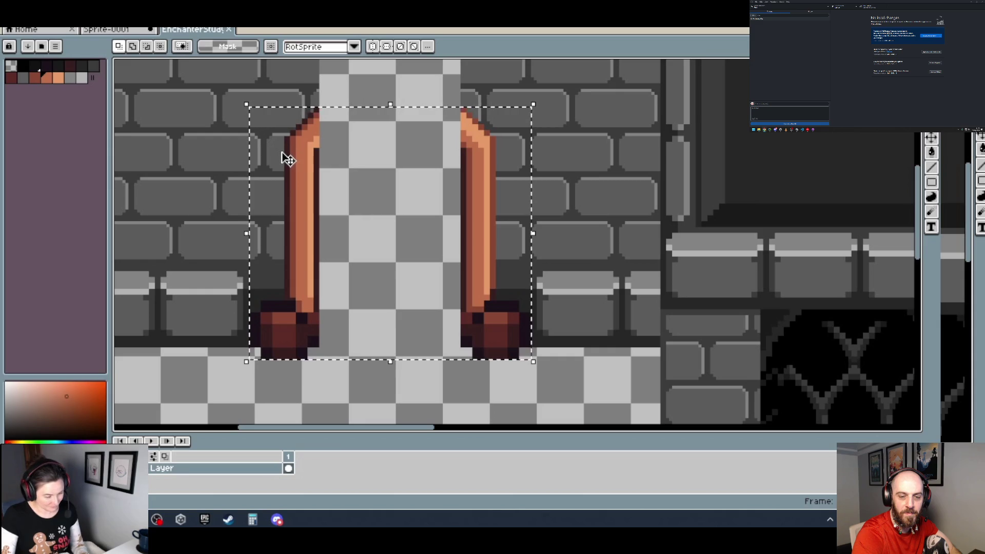
left_click(180, 469)
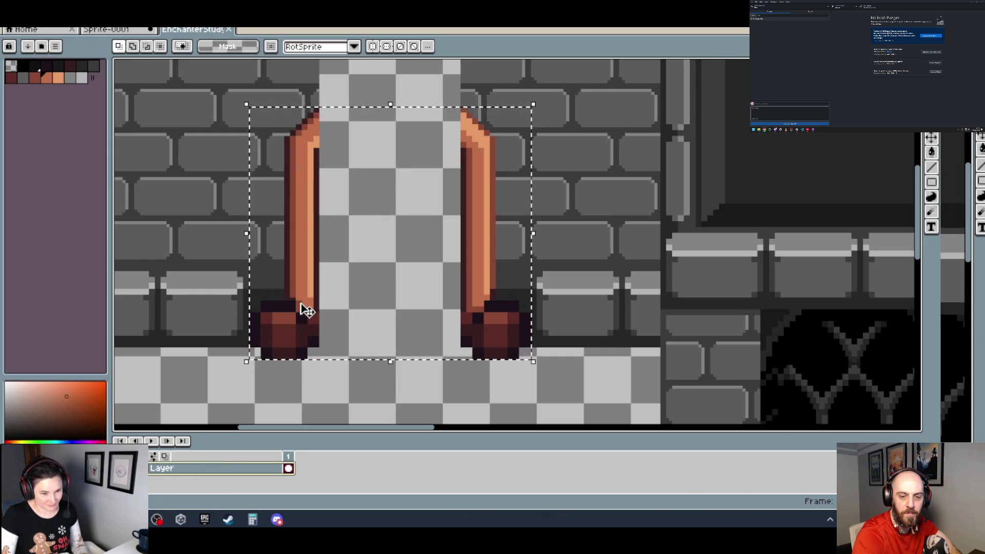
Undo the stray extra layer in the wall sprite and close the Enchanter's Study sprite.
left_click(108, 30)
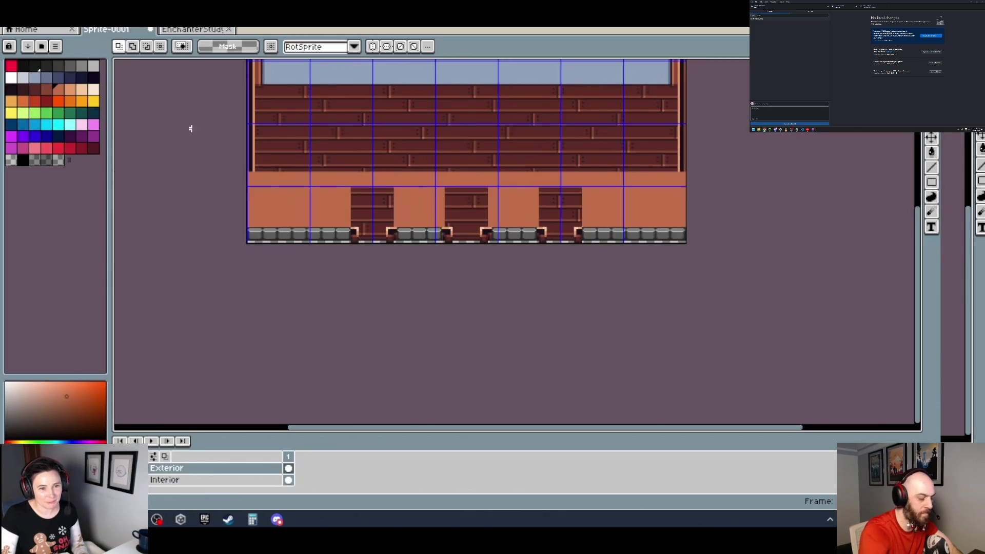
scroll("up", 3)
key("ctrl+z")
left_click(192, 29)
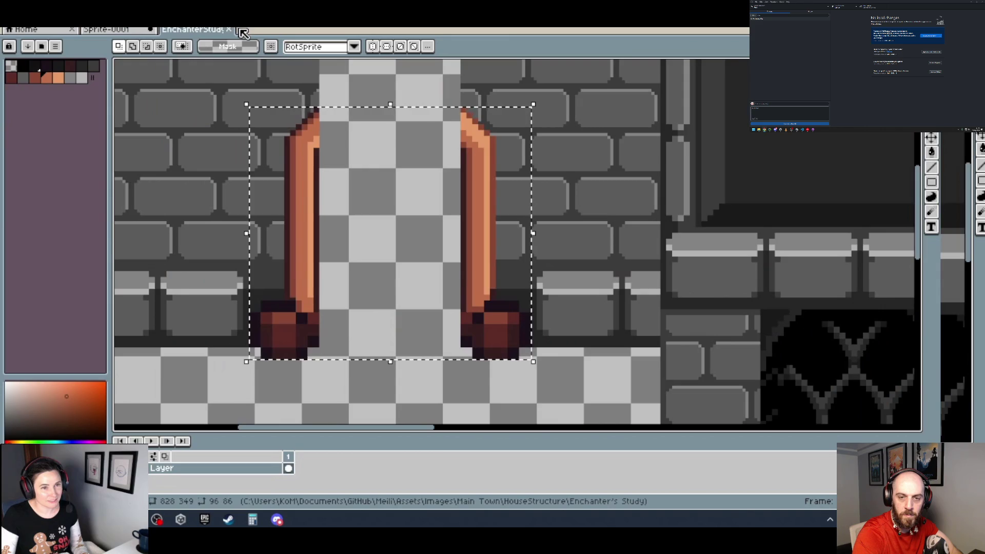
left_click(230, 30)
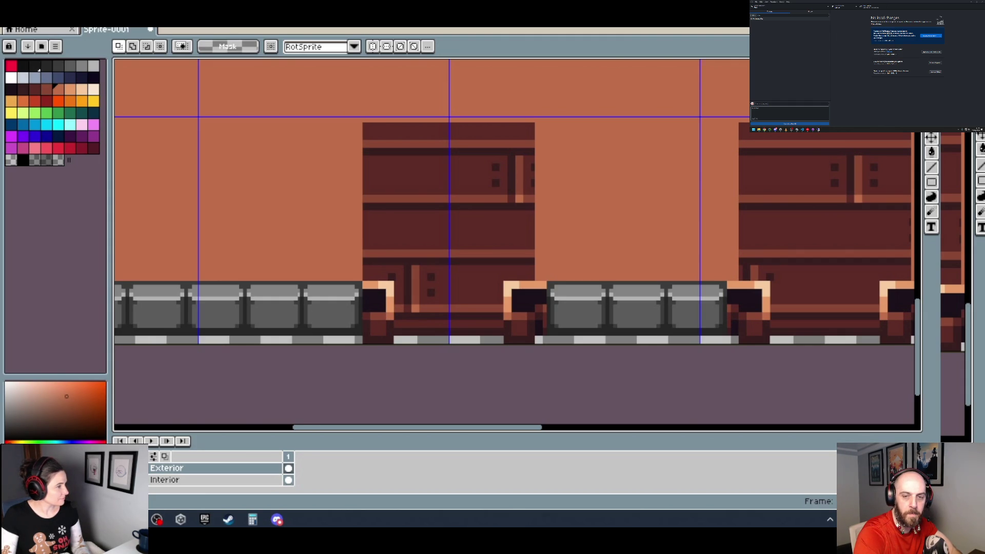
Hide the magic-circle glyph layer and duplicate the Interior Ground layer.
scroll("down", 3)
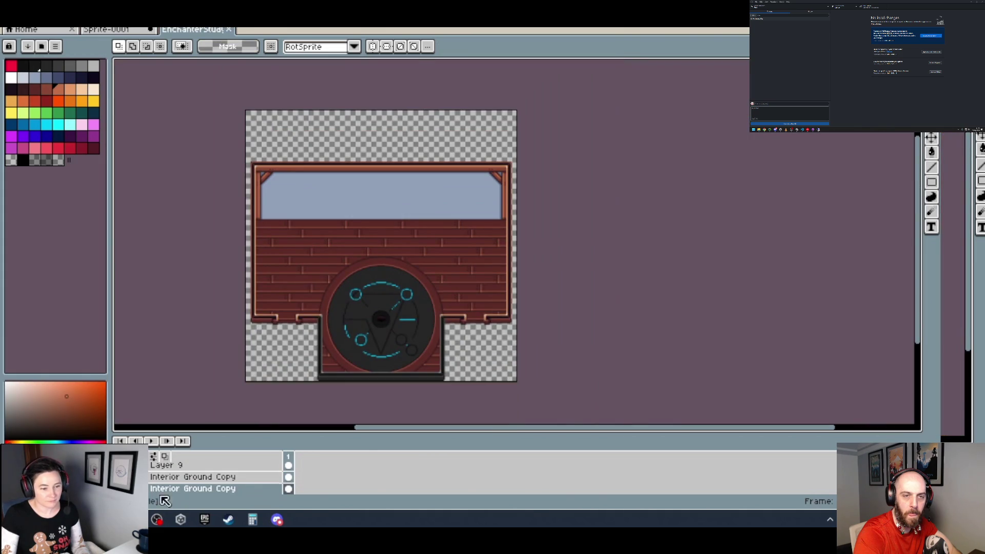
left_click(139, 489)
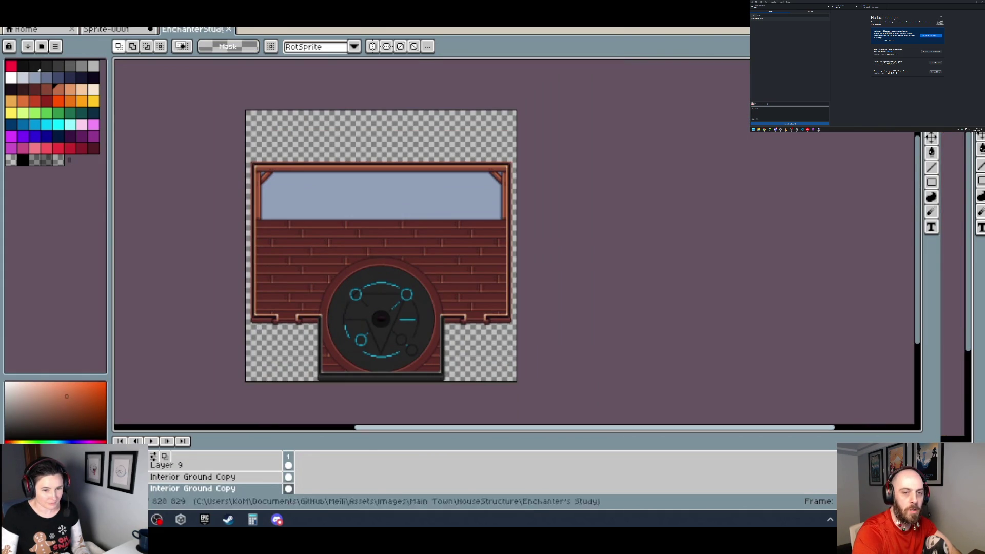
scroll("down", 3)
key("ctrl+j")
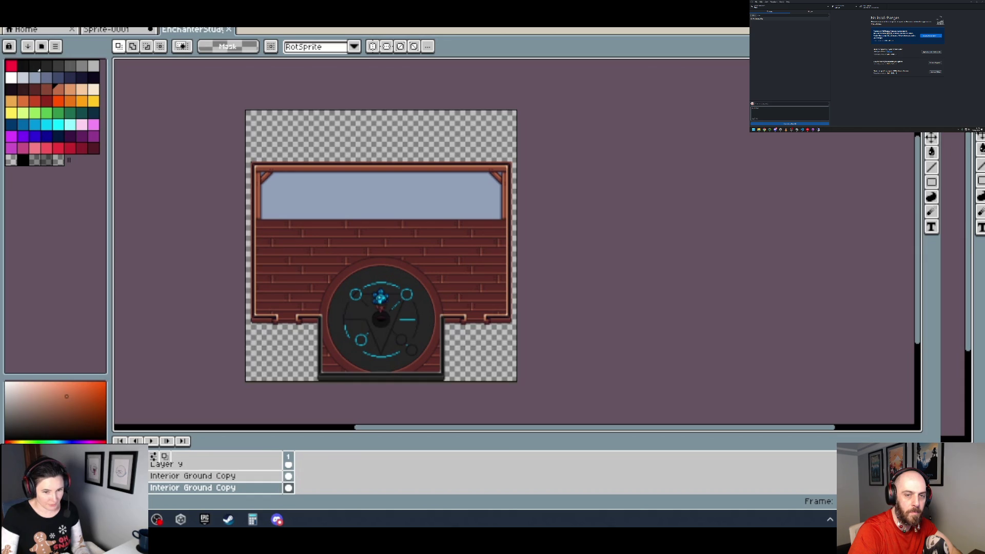
Scroll up through the layers and onto the castle exterior's arched doorway.
scroll("up", 3)
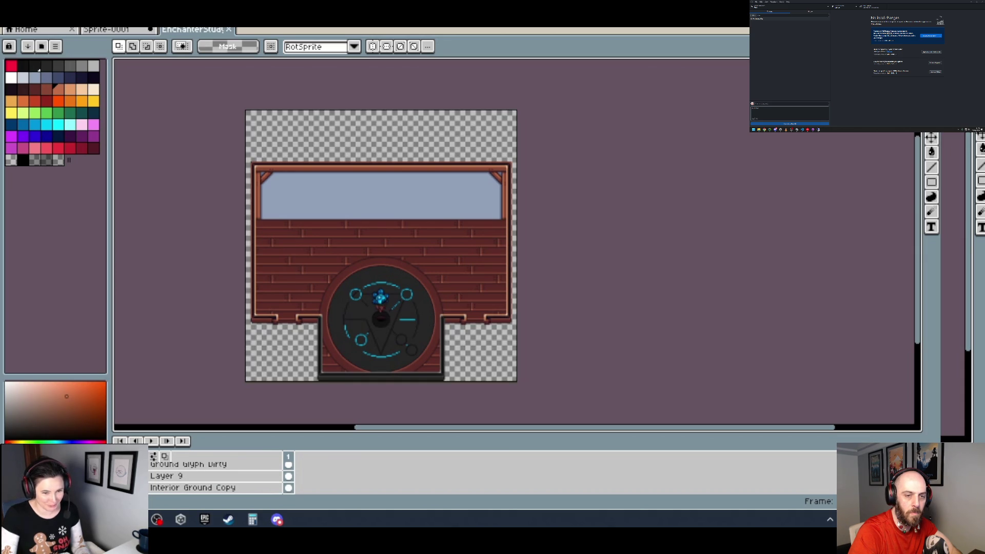
scroll("up", 3)
scroll("up", 3)
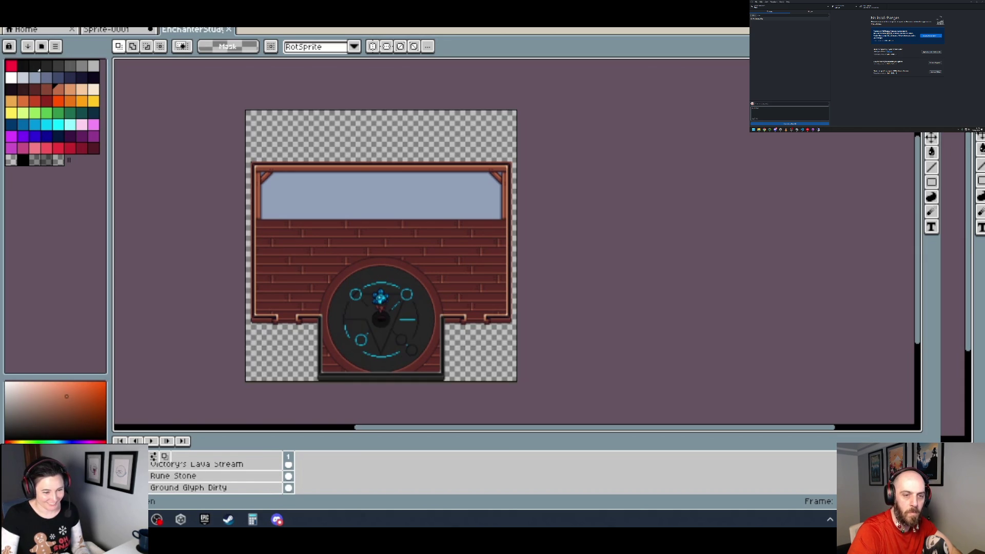
scroll("up", 3)
scroll("up", 3)
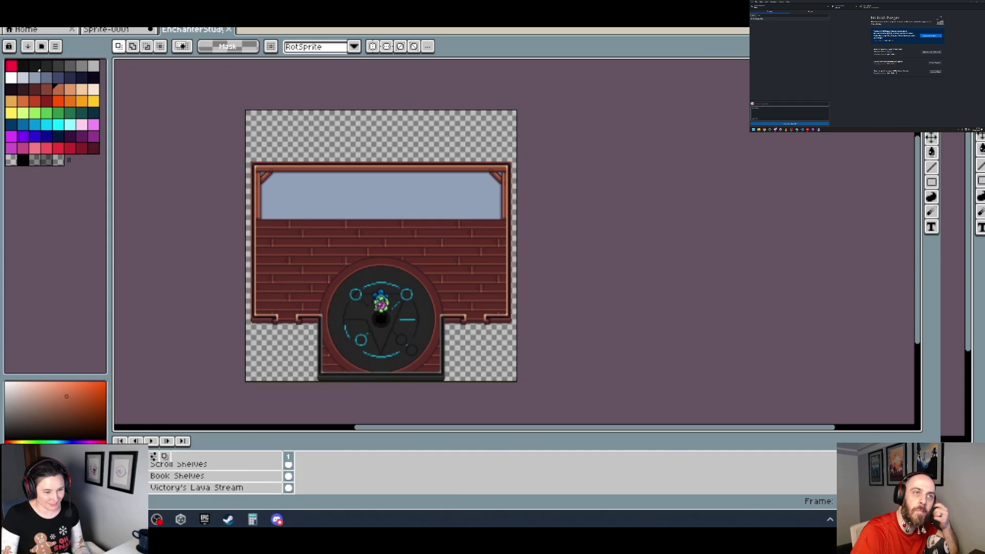
scroll("up", 3)
scroll("up", 3)
scroll("up", 3)
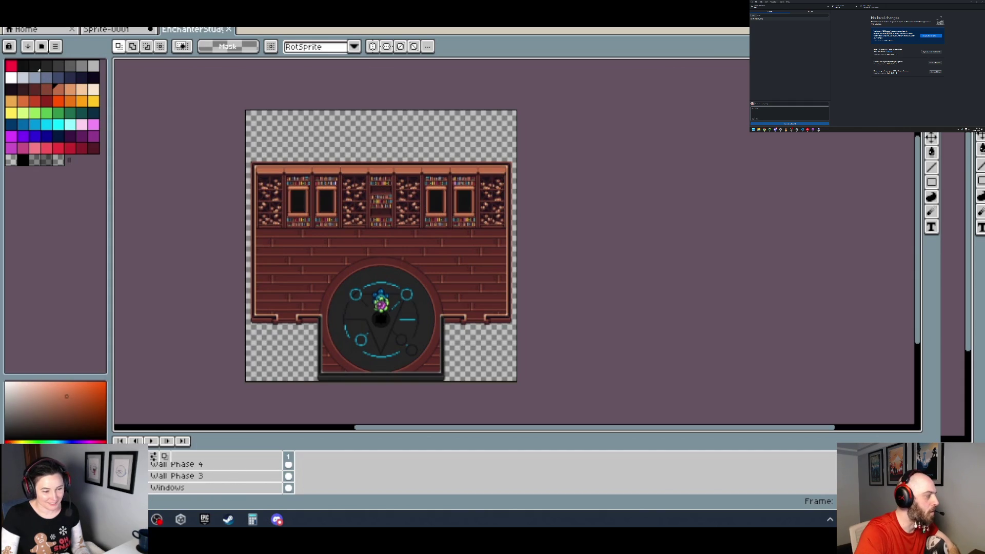
scroll("up", 3)
scroll("up", 3)
scroll("up", 3)
scroll("up", 3)
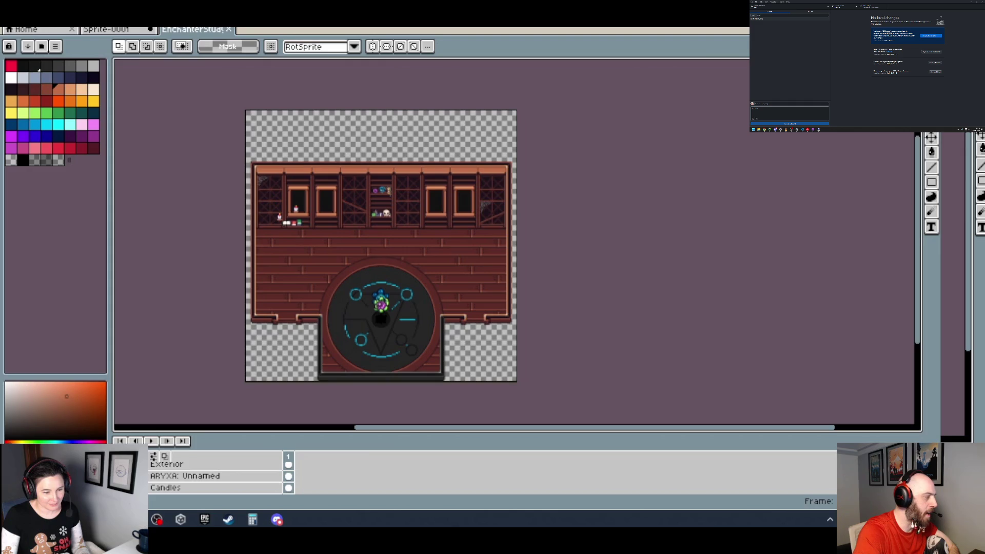
scroll("up", 3)
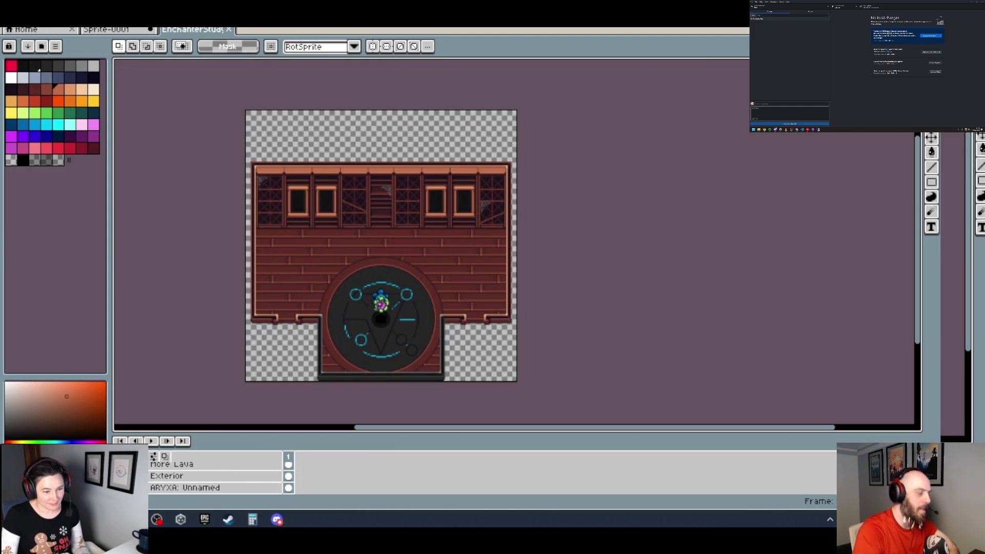
scroll("up", 3)
scroll("up", 3)
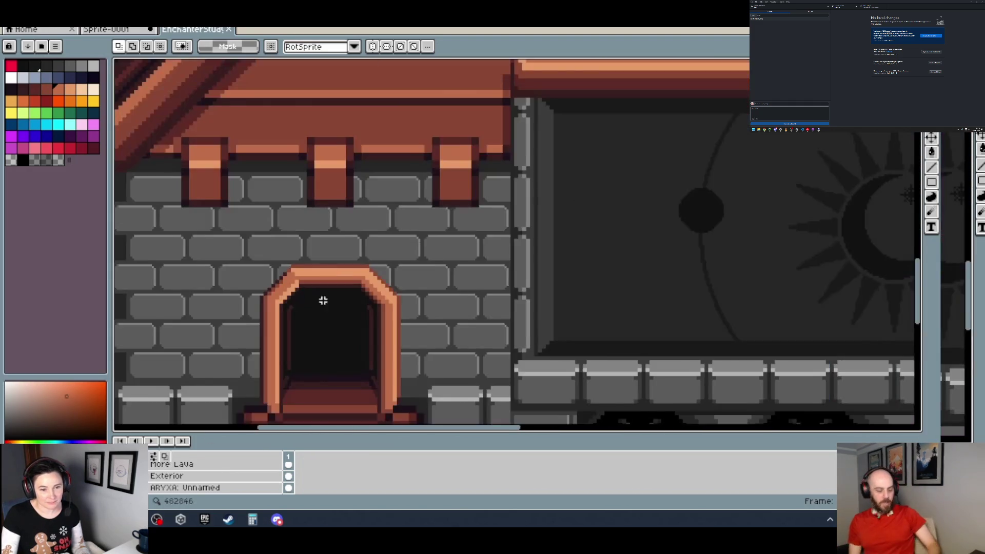
Select the arched stone doorway and its base in the EnchanterStudy sprite.
left_click_drag(322, 296, 359, 183)
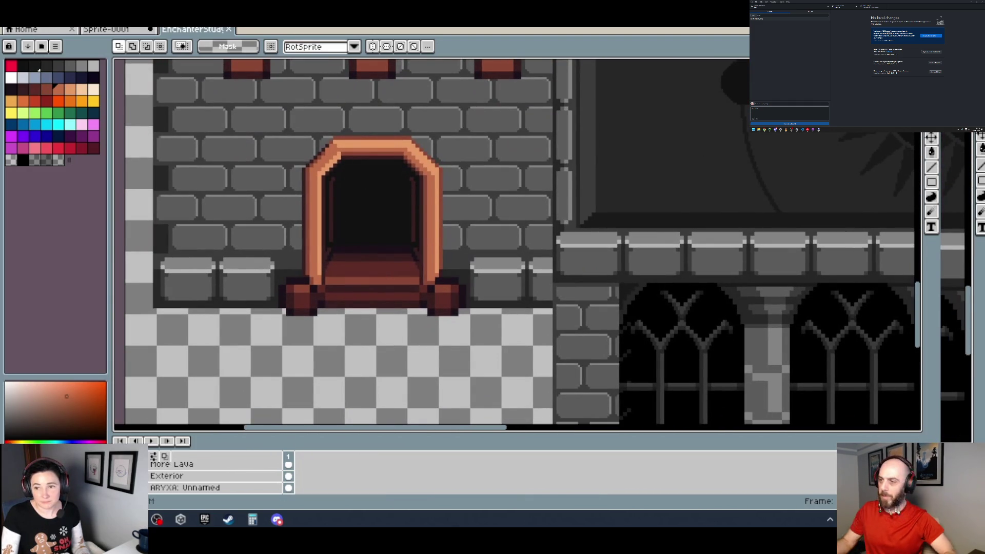
scroll("up", 3)
scroll("up", 3)
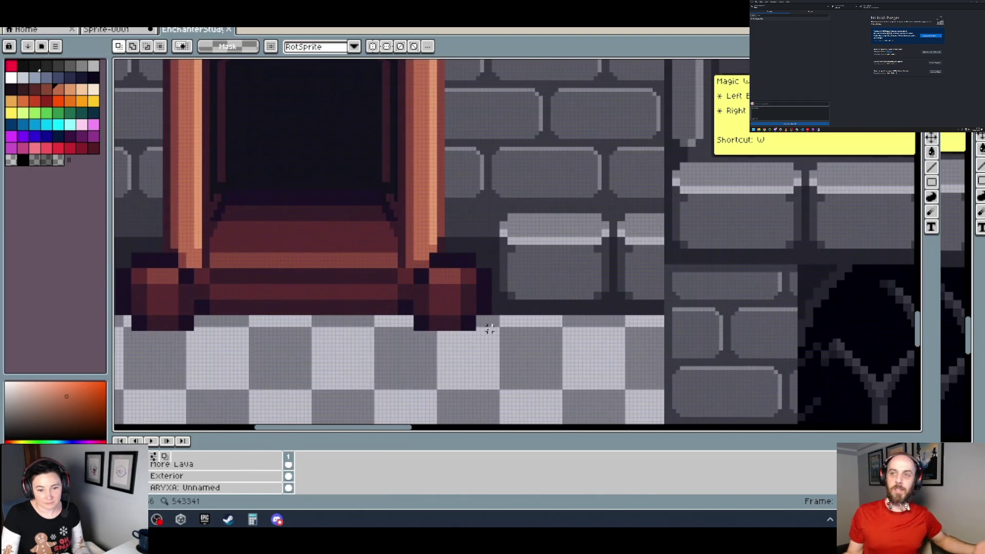
left_click_drag(475, 330, 299, 141)
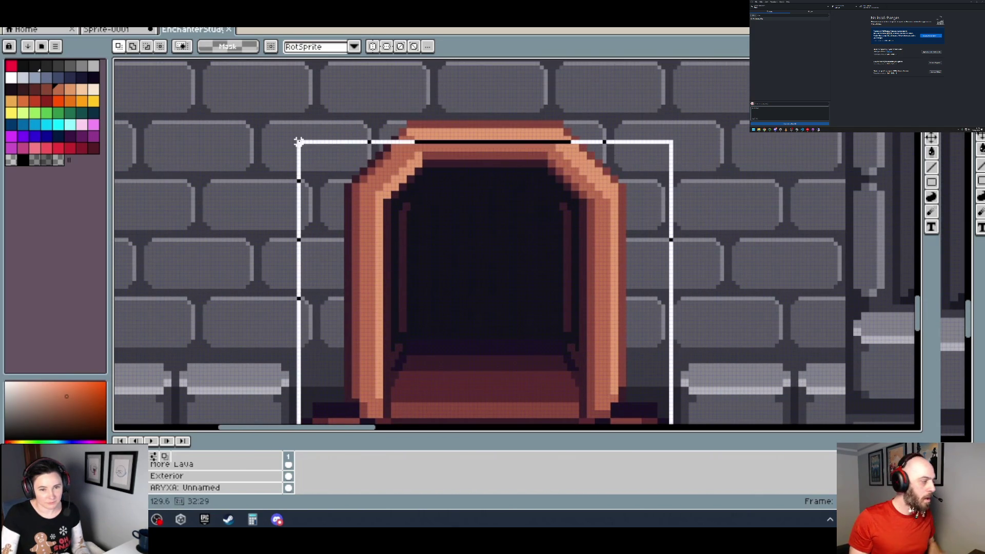
left_click_drag(300, 142, 295, 121)
scroll("down", 3)
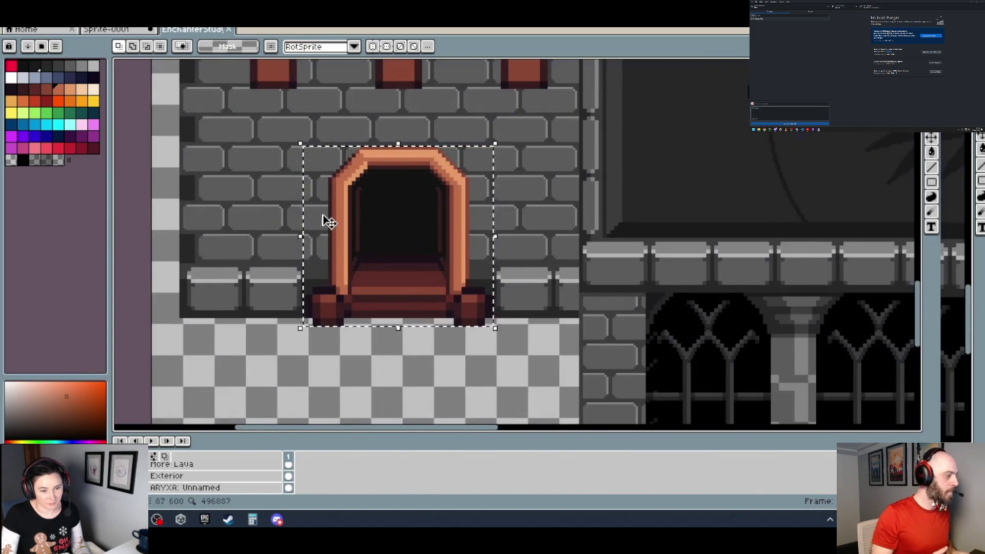
scroll("up", 3)
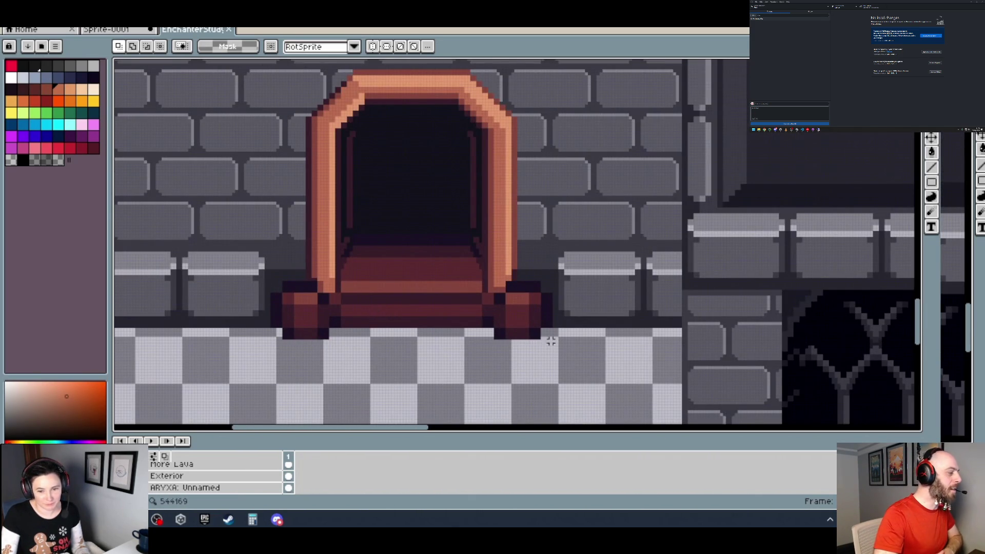
left_click_drag(551, 338, 271, 100)
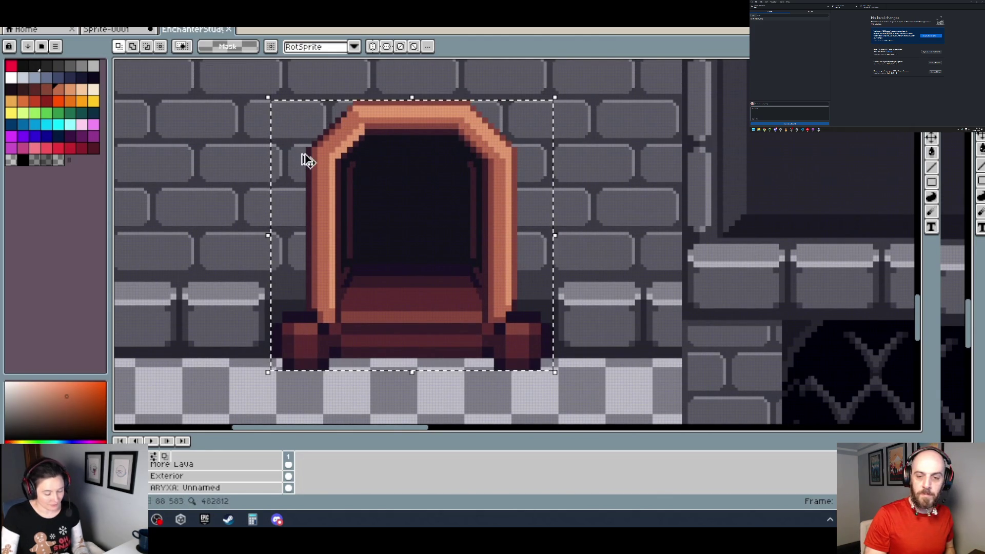
Pick the Exterior layer and copy the selected doorway art.
left_click(134, 37)
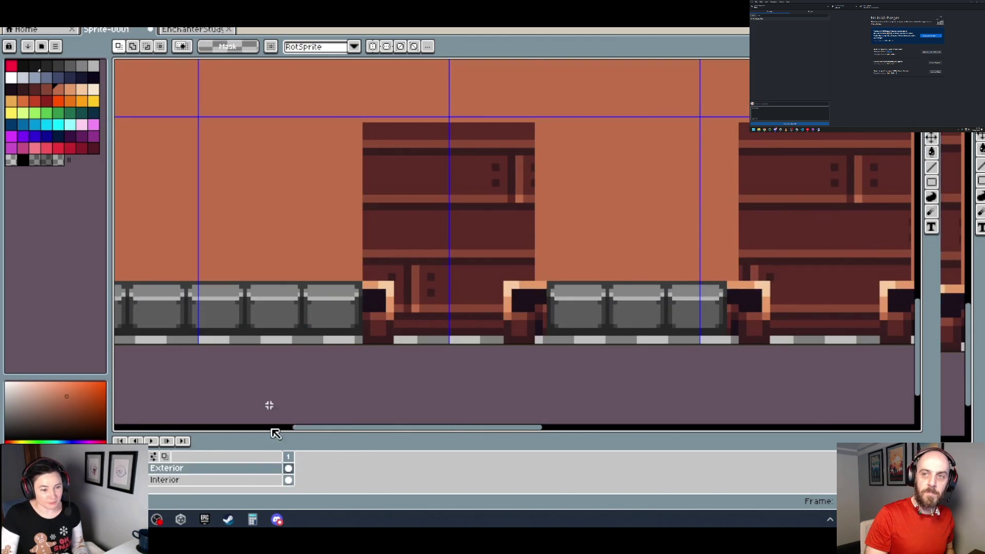
left_click(194, 34)
scroll("down", 3)
scroll("down", 3)
scroll("down", 3)
scroll("up", 3)
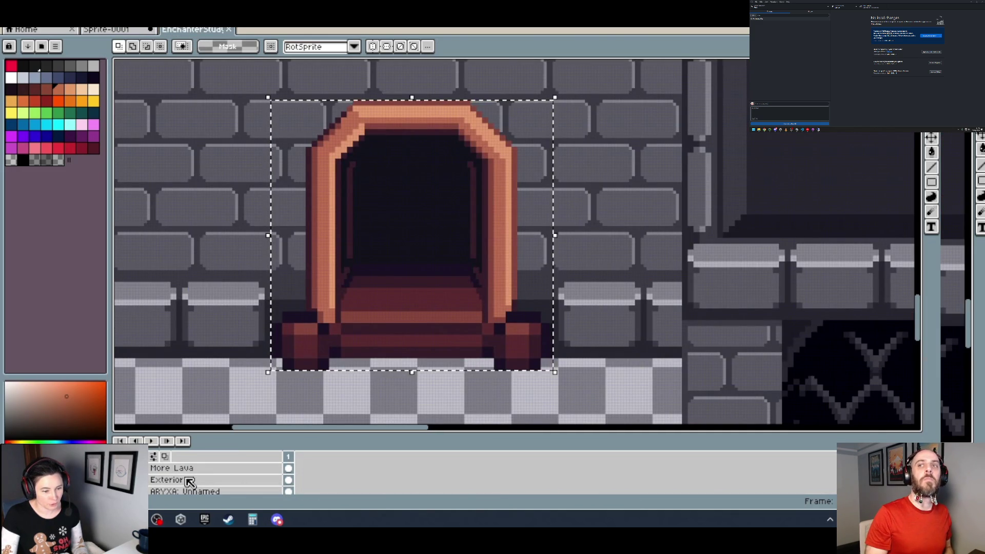
left_click(189, 480)
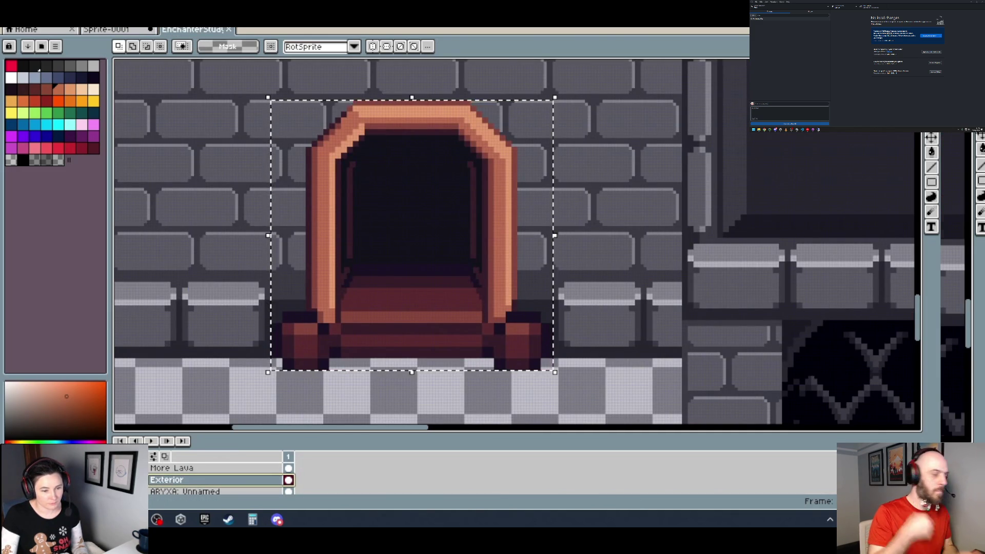
left_click(403, 322)
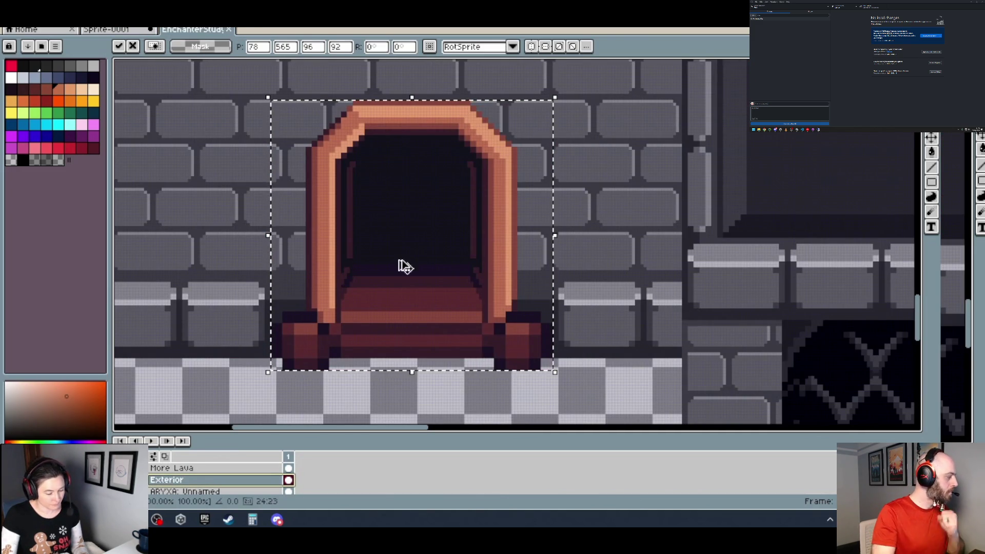
Add a new empty Layer 1 above Exterior in Sprite-0001.
key("ctrl+shift+Tab")
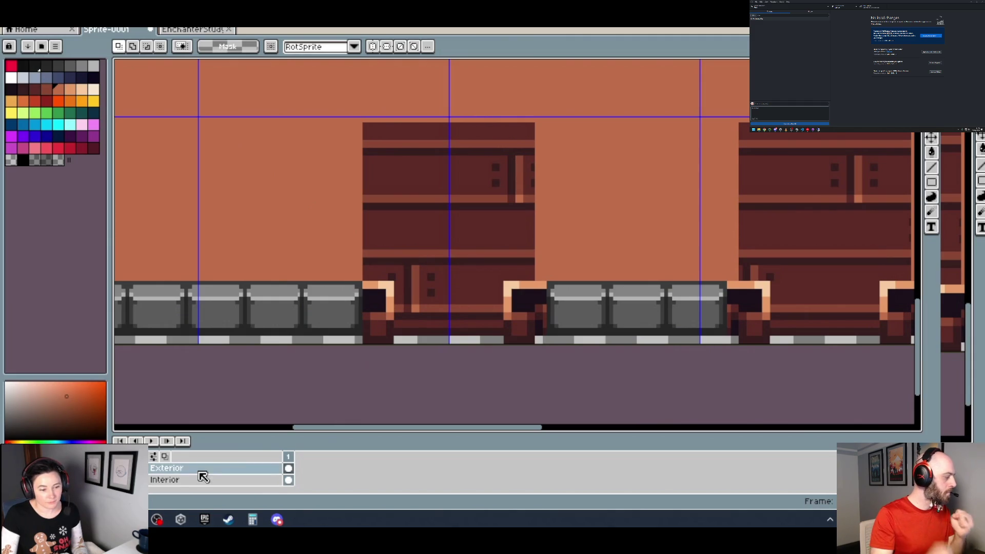
right_click(199, 469)
mouse_move(257, 432)
left_click(317, 434)
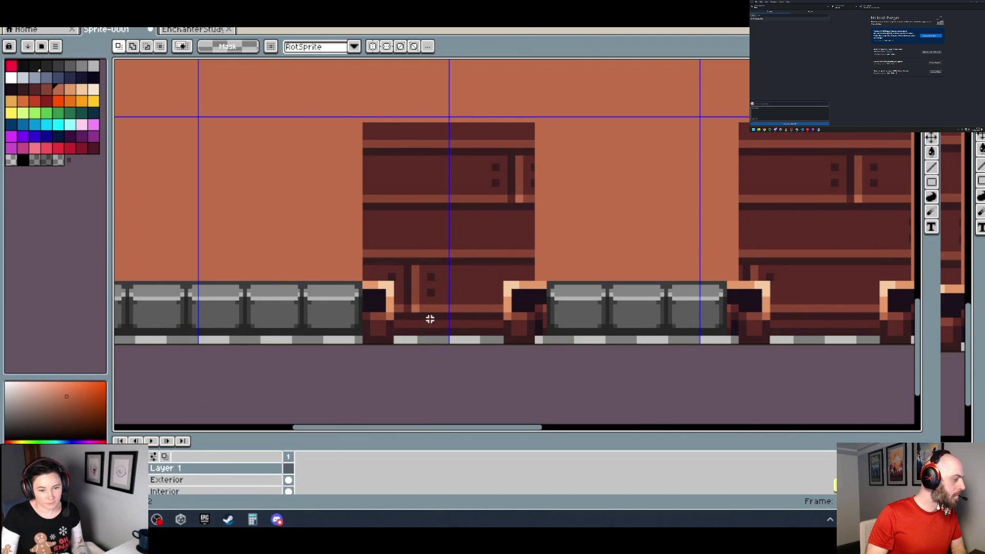
Paste the doorway into Layer 1, centre it on the guide over the first plank cabinet, and commit.
key("ctrl+v")
left_click_drag(248, 312, 500, 324)
scroll("up", 3)
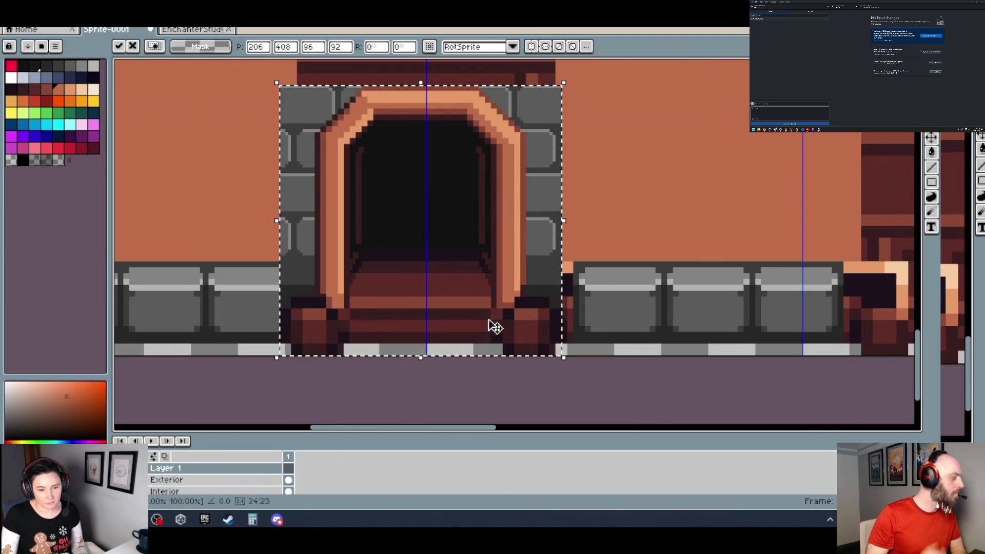
left_click_drag(486, 288, 519, 288)
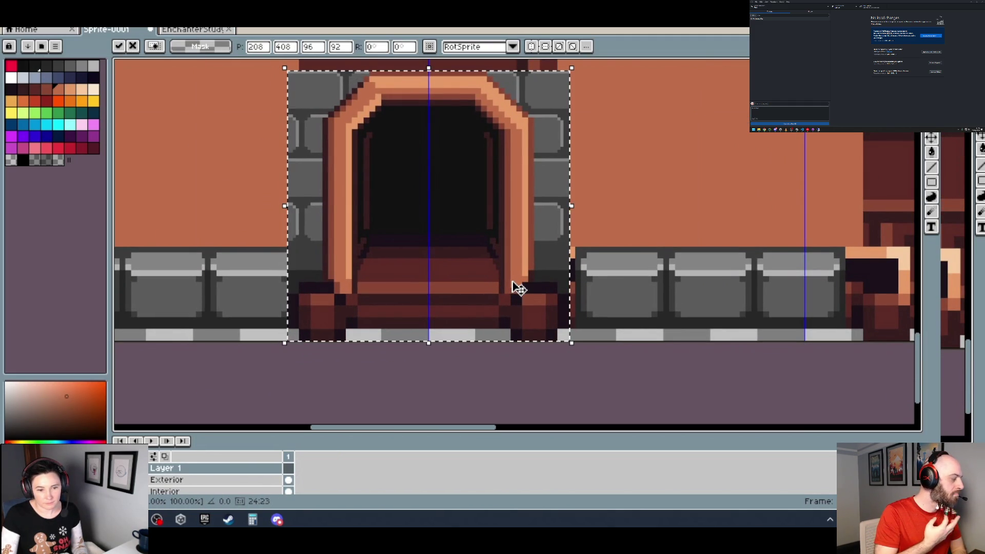
key("ctrl+d")
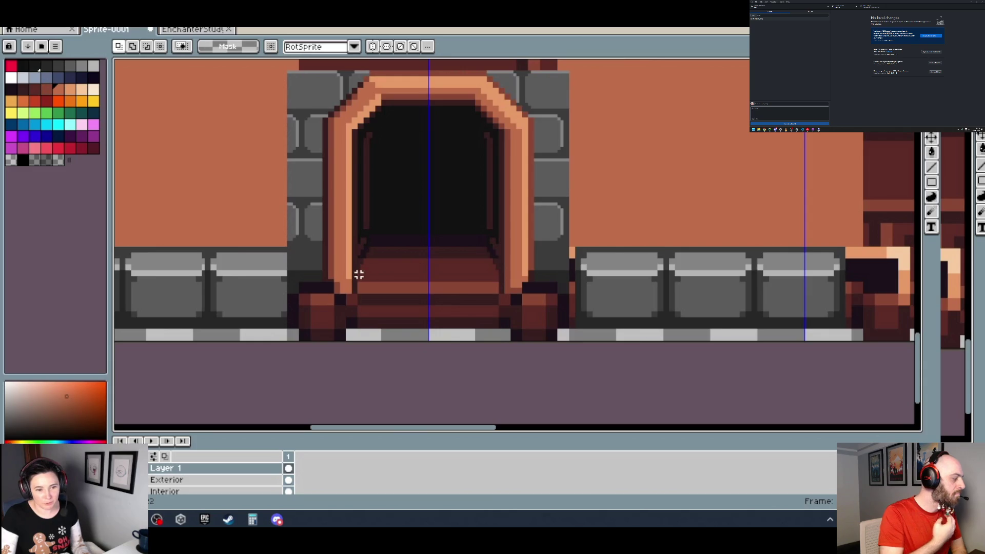
scroll("down", 3)
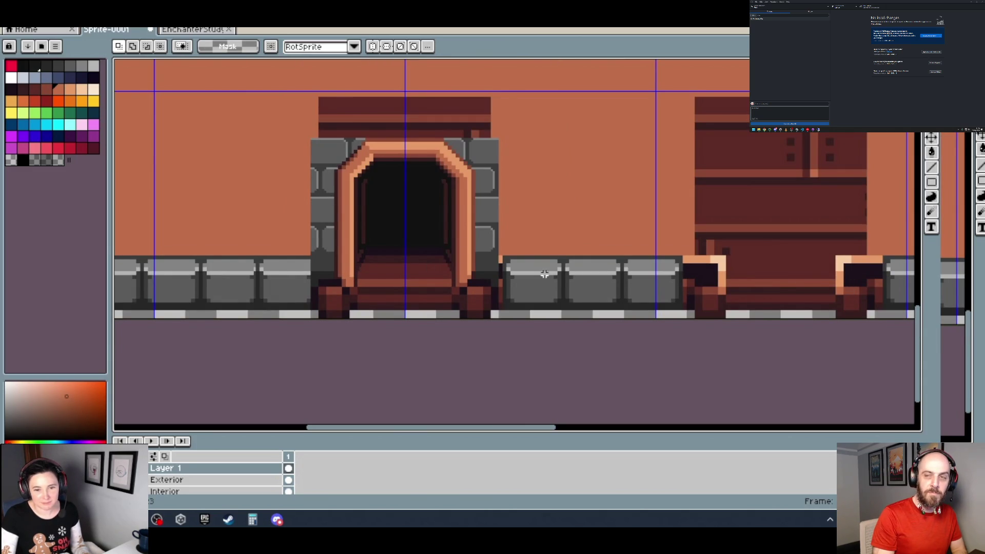
scroll("down", 3)
scroll("up", 3)
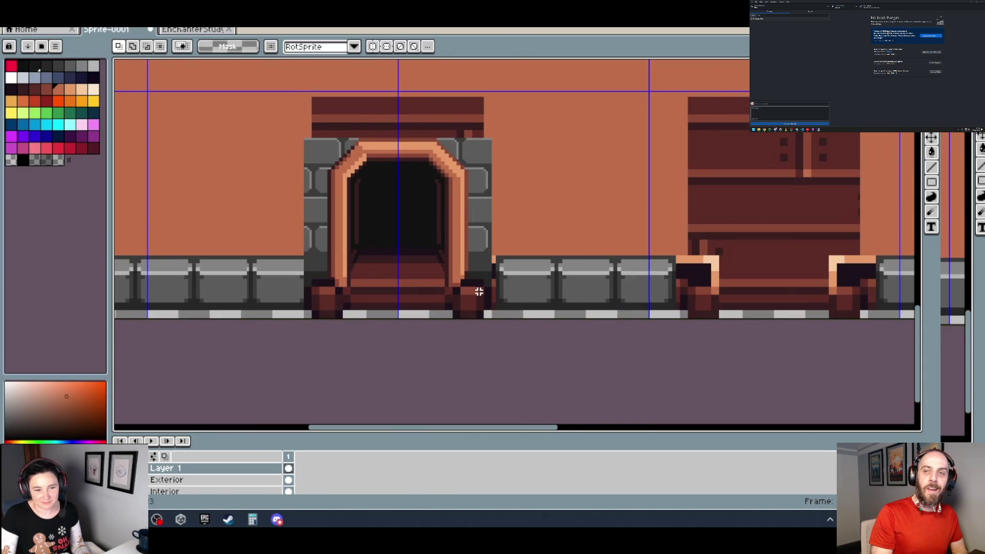
left_click_drag(347, 286, 419, 299)
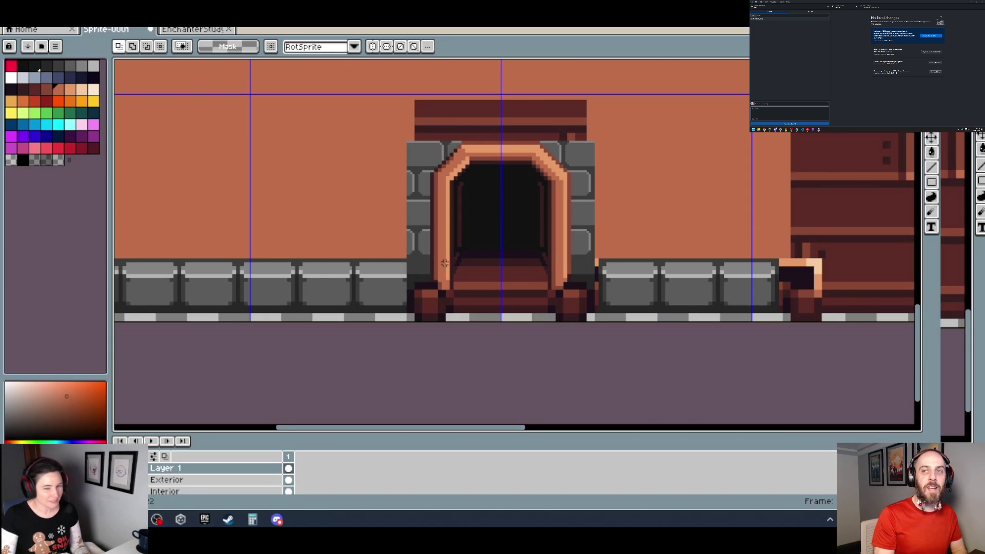
scroll("right", 3)
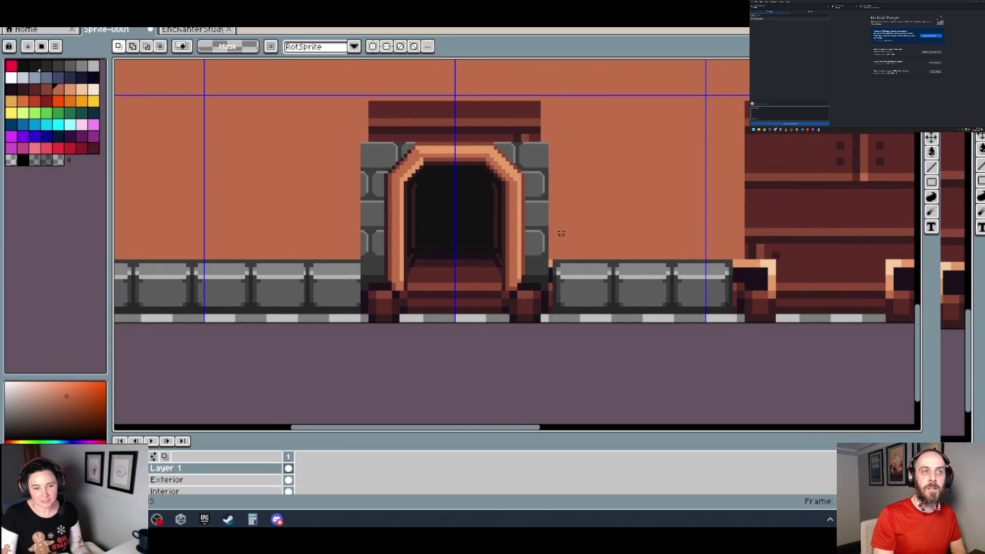
scroll("right", 3)
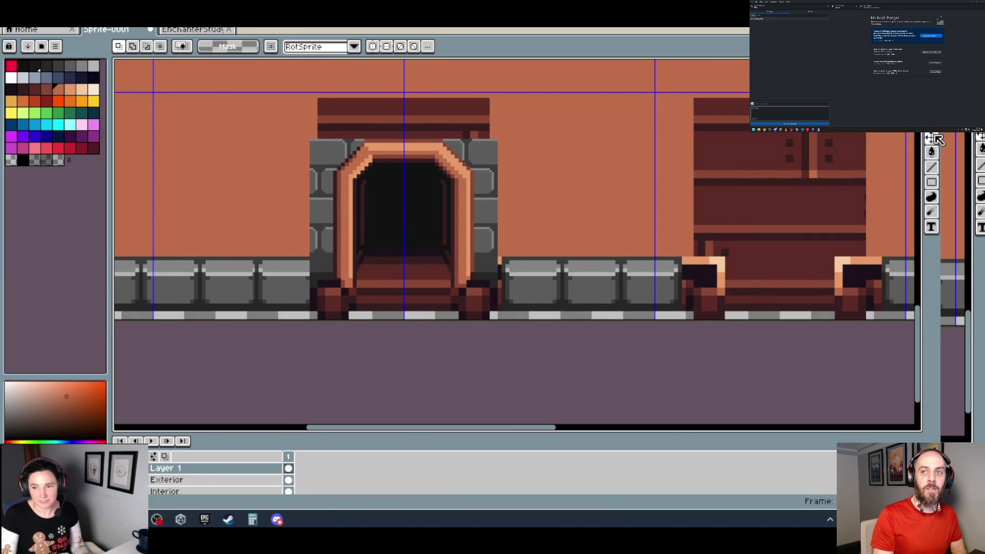
With the Move tool, shift the doorway a few pixels right, then one more.
left_click(932, 137)
left_click_drag(473, 292, 486, 299)
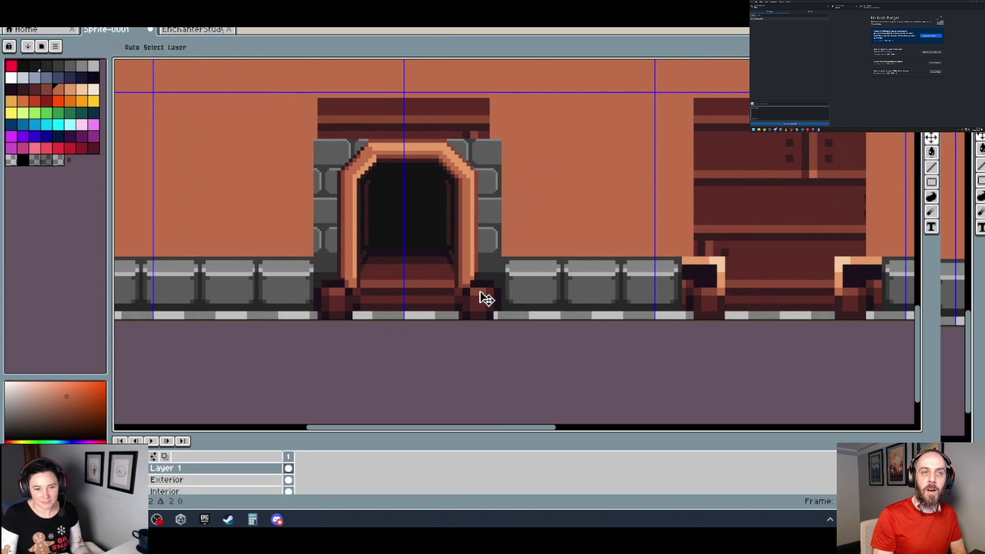
scroll("up", 3)
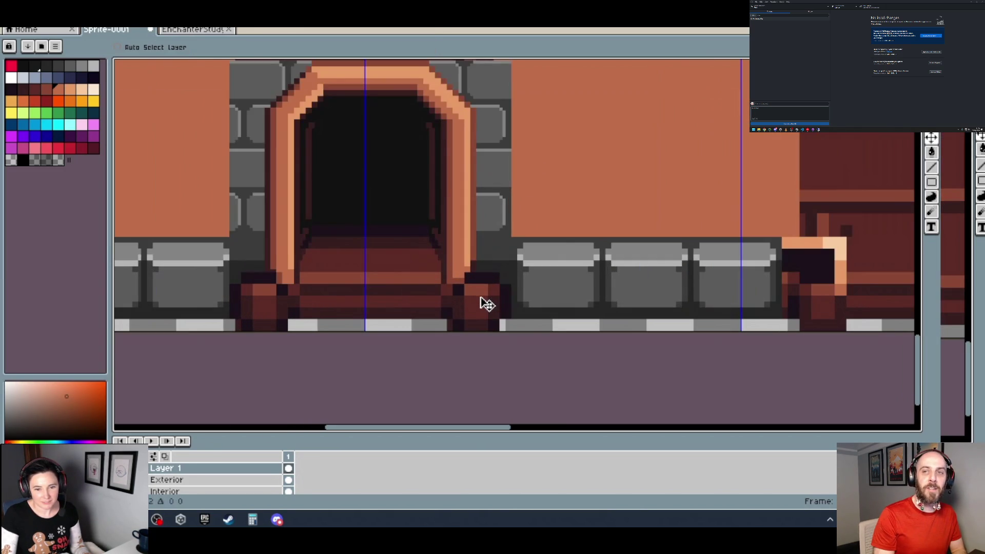
left_click_drag(486, 303, 489, 304)
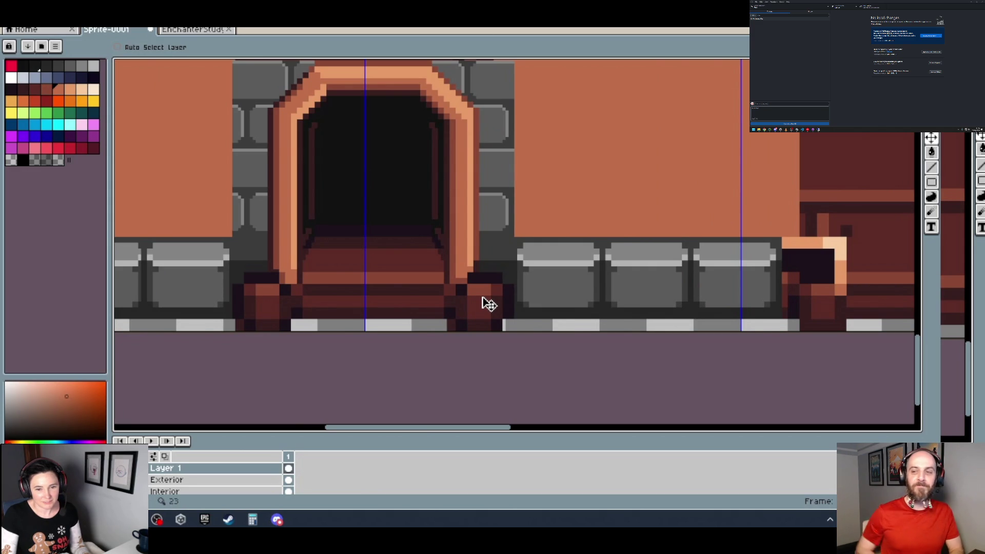
Nudge the doorway one pixel left and back right until its base sits flush on the plinth.
scroll("down", 3)
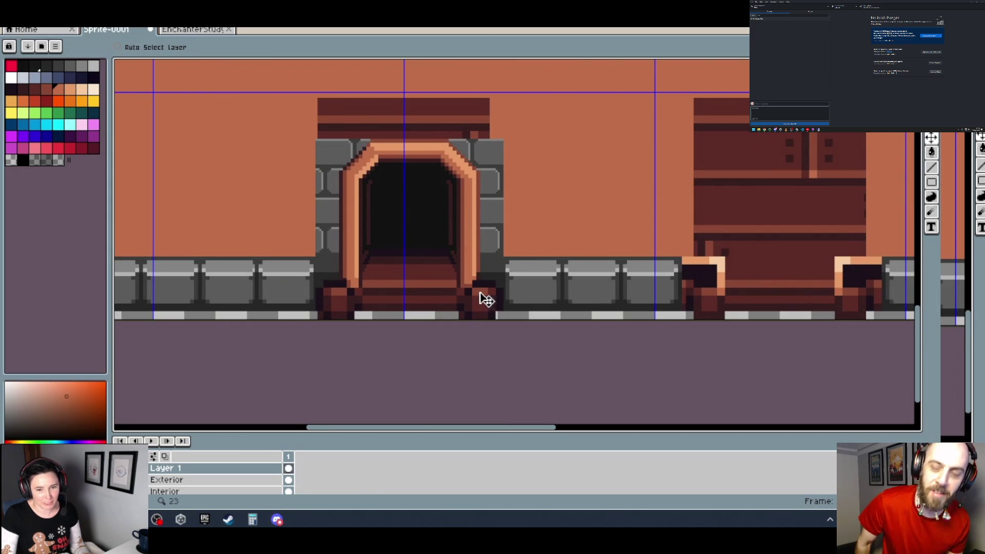
scroll("down", 3)
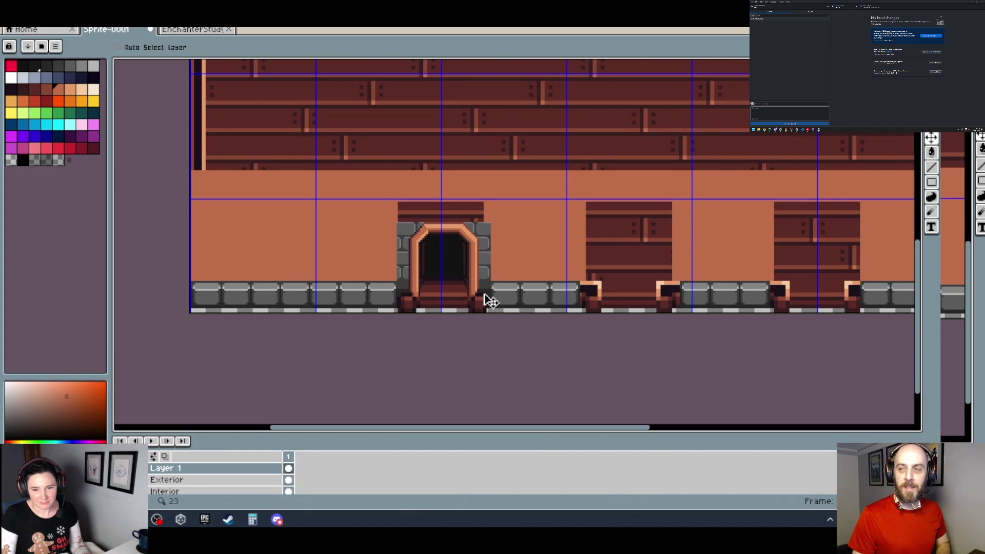
scroll("up", 3)
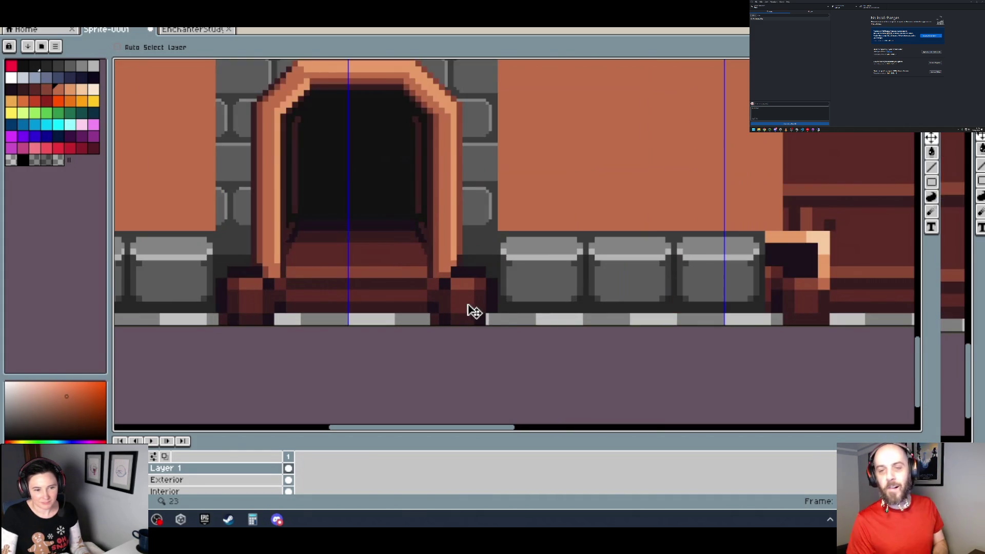
scroll("down", 3)
scroll("down", 3)
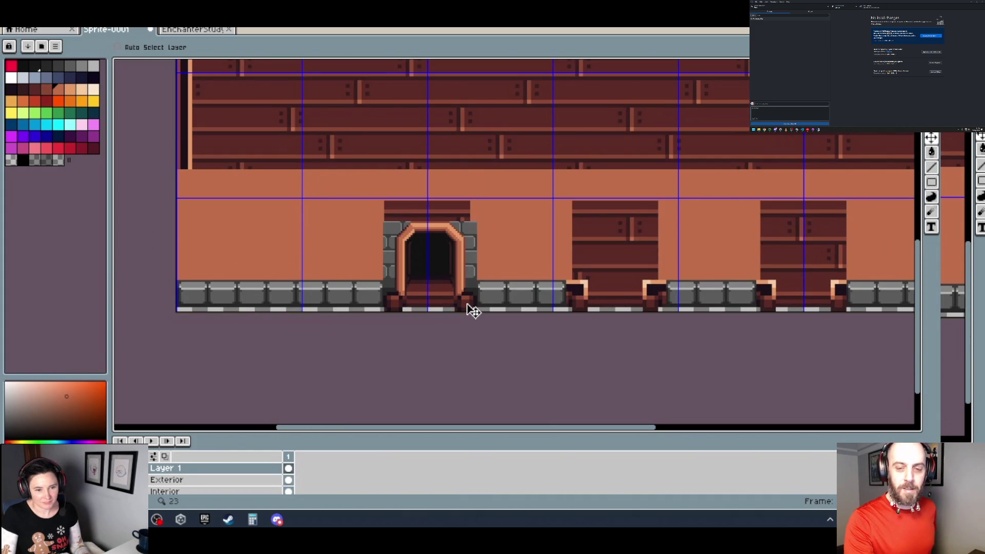
scroll("up", 3)
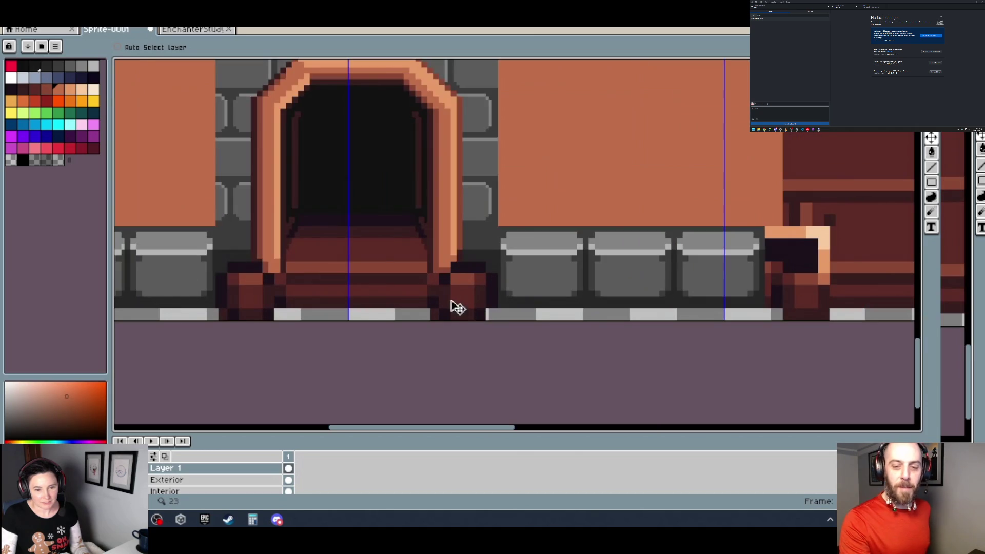
left_click_drag(462, 307, 463, 306)
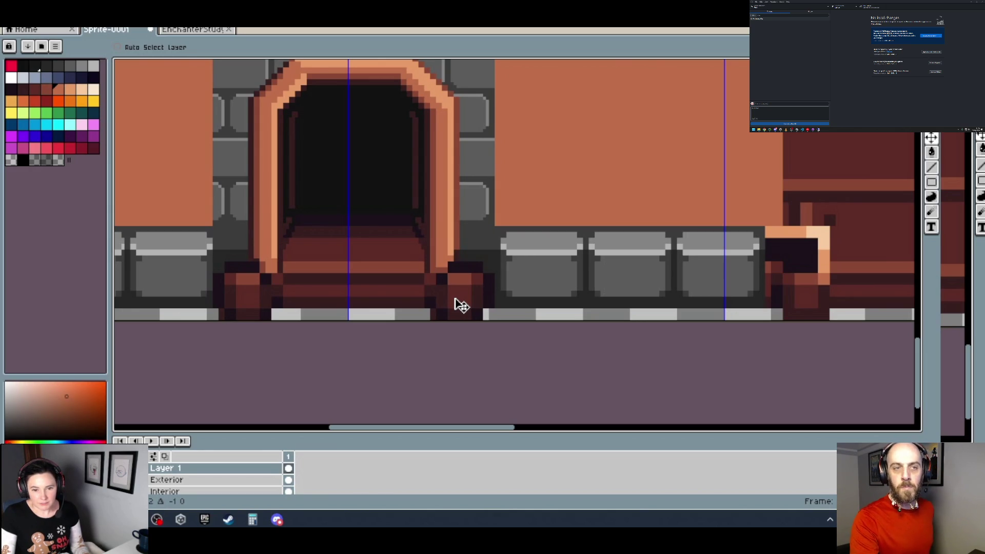
left_click_drag(461, 305, 466, 306)
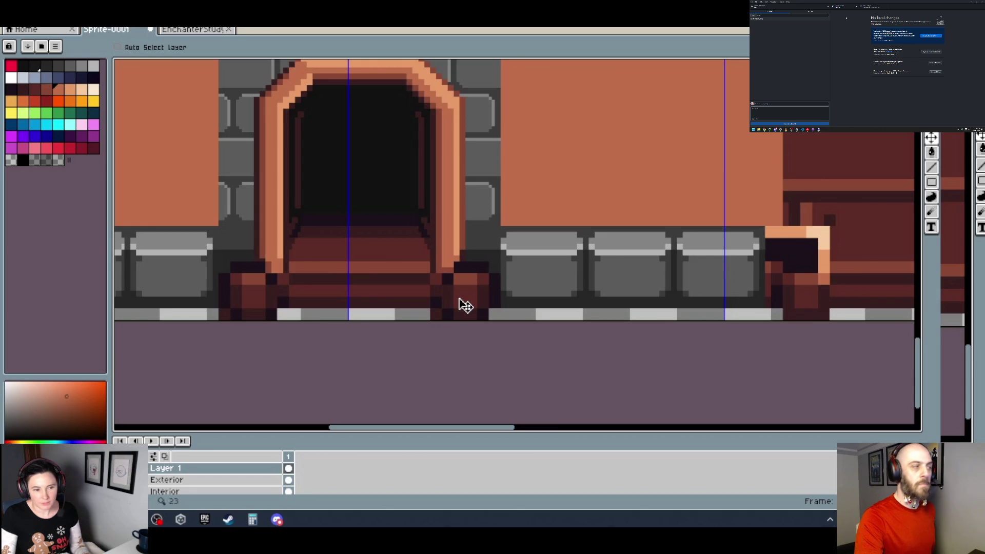
scroll("down", 3)
scroll("up", 3)
scroll("up", 3)
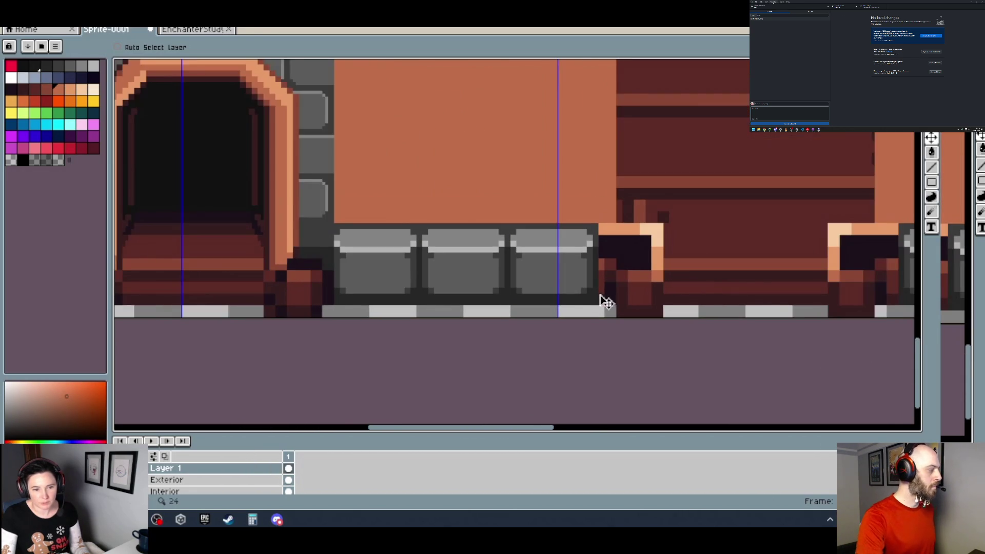
scroll("down", 3)
On the Exterior layer, select the three stone blocks right of the doorway.
left_click(198, 480)
key("w")
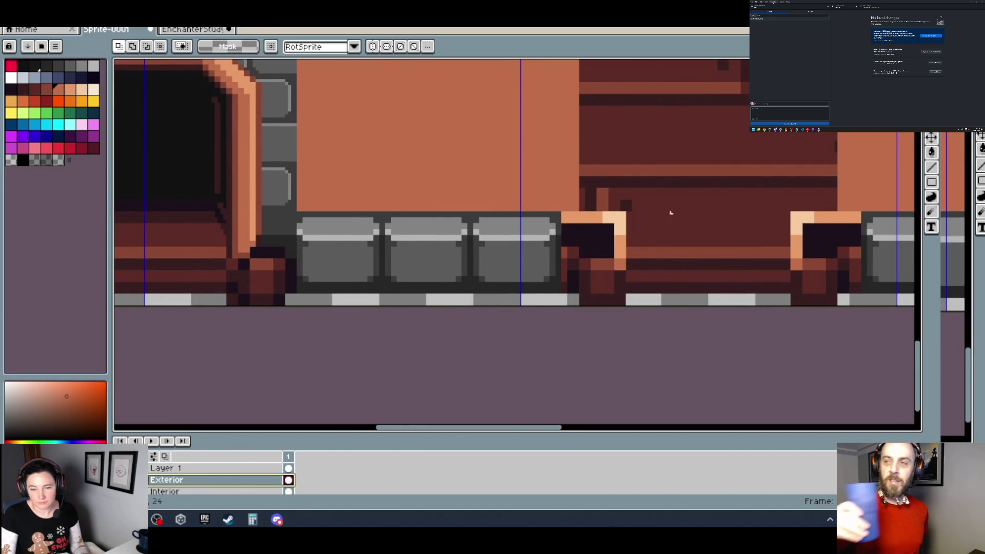
left_click_drag(559, 295, 267, 210)
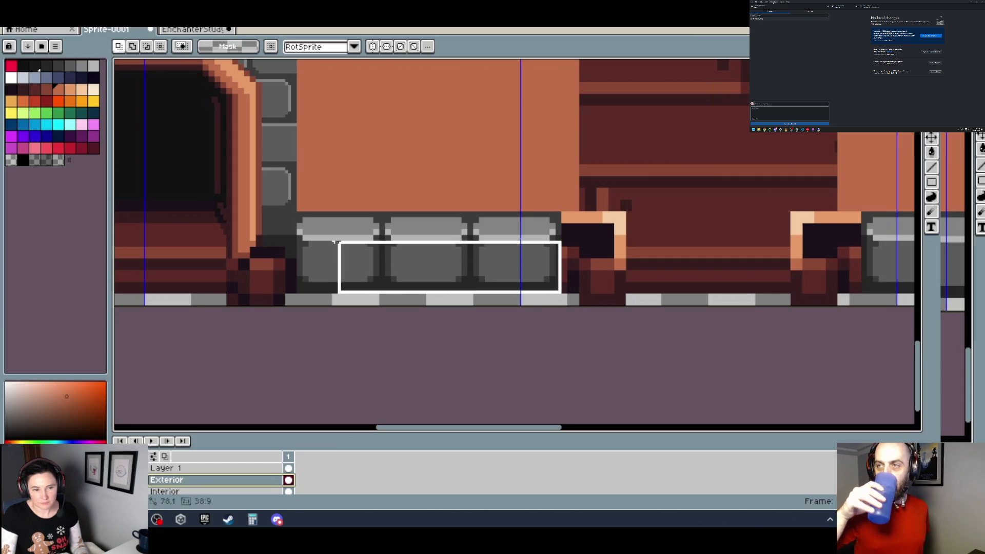
Cut and repaste the stone blocks, moving them right flush against the copper bracket.
key("ctrl+x")
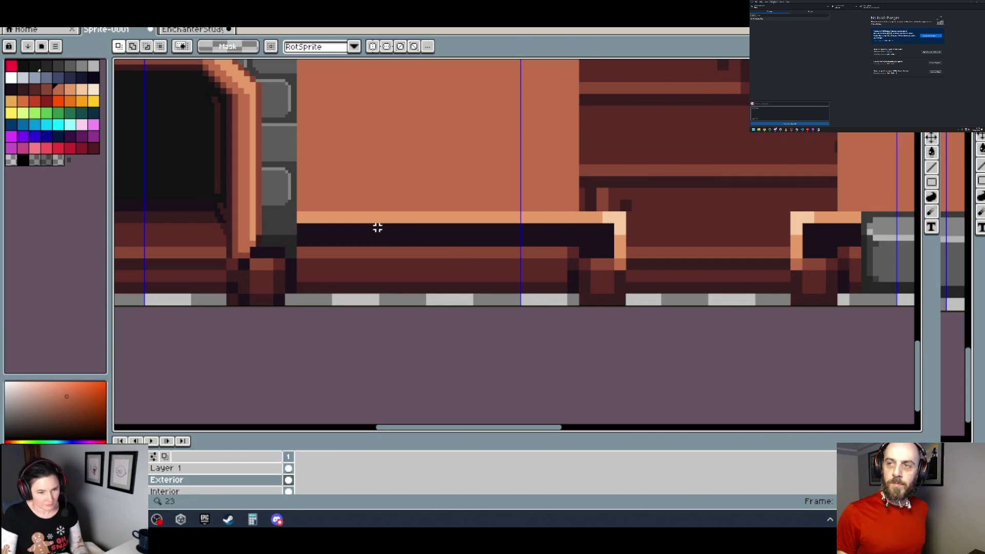
key("ctrl+v")
left_click_drag(533, 260, 540, 260)
key("ctrl+d")
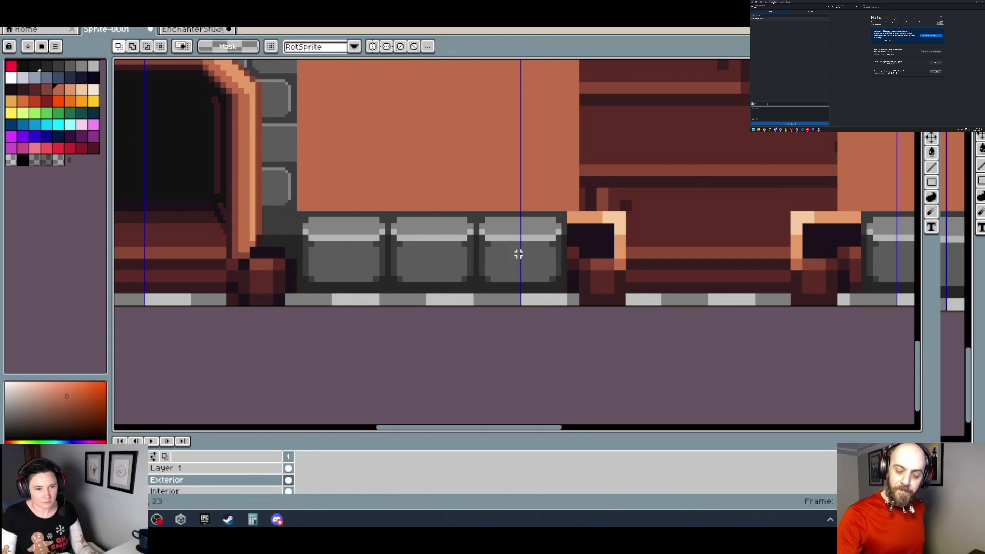
scroll("down", 3)
scroll("down", 3)
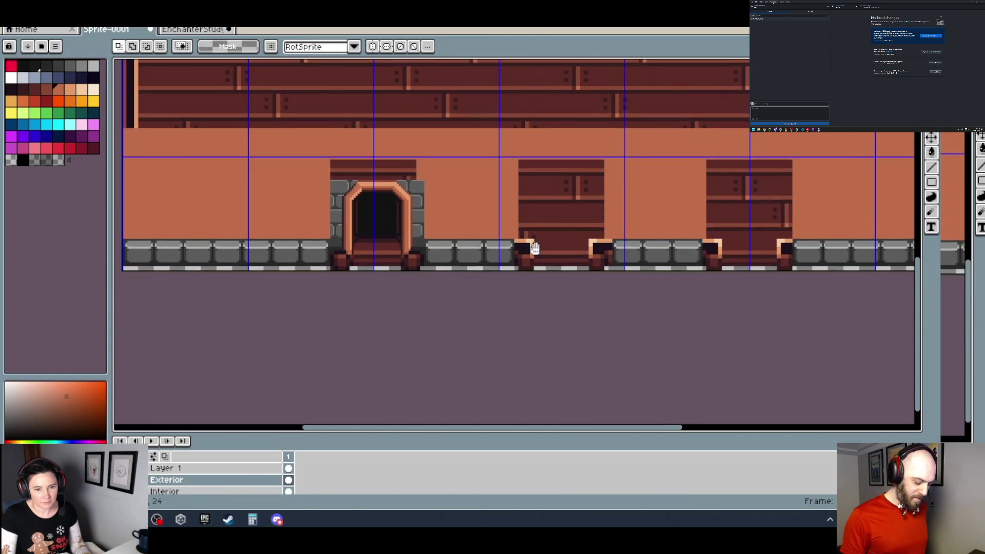
scroll("up", 3)
scroll("right", 3)
scroll("right", 3)
scroll("left", 3)
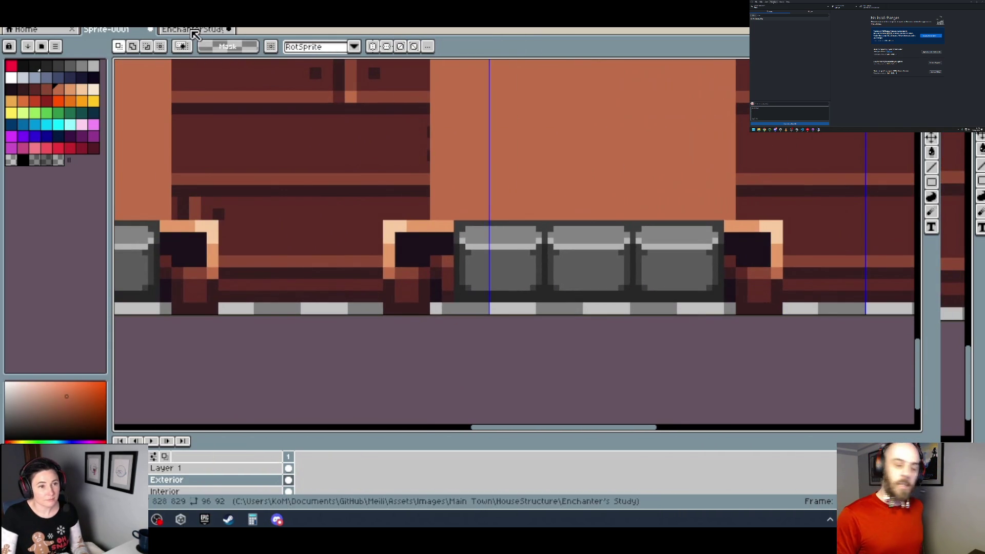
Paste the copied arched doorway over the first wooden door and drop it in place.
key("ctrl+Tab")
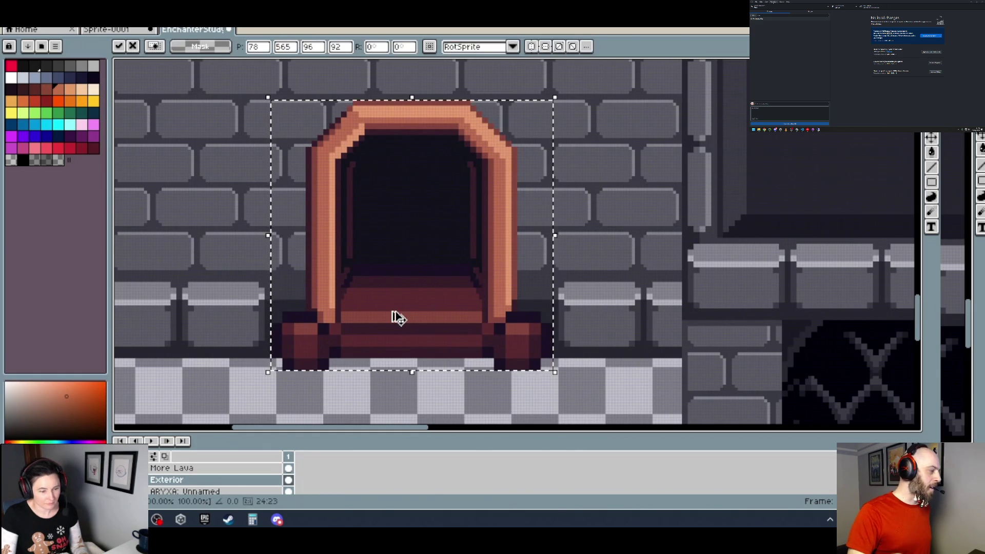
key("ctrl+shift+Tab")
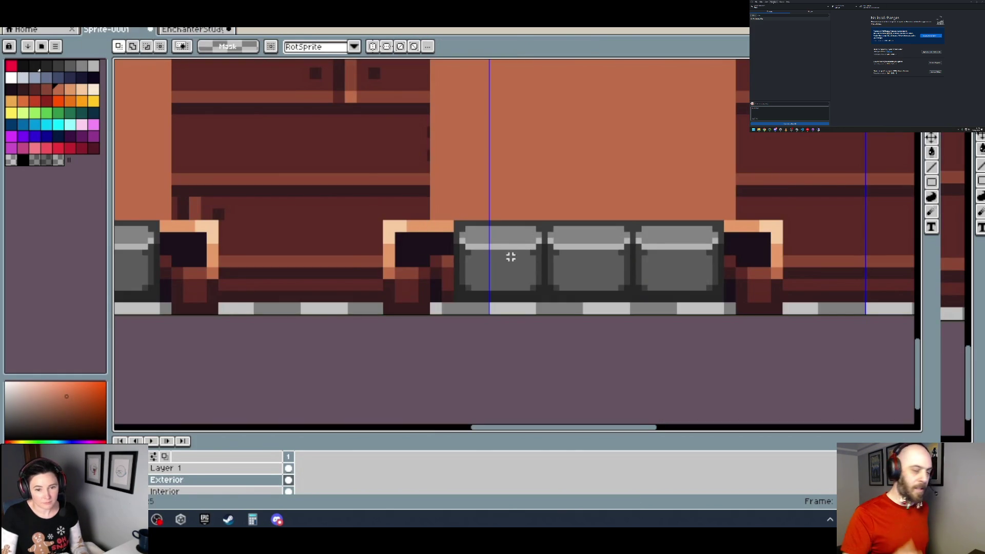
key("ctrl+v")
left_click_drag(466, 292, 440, 229)
scroll("down", 3)
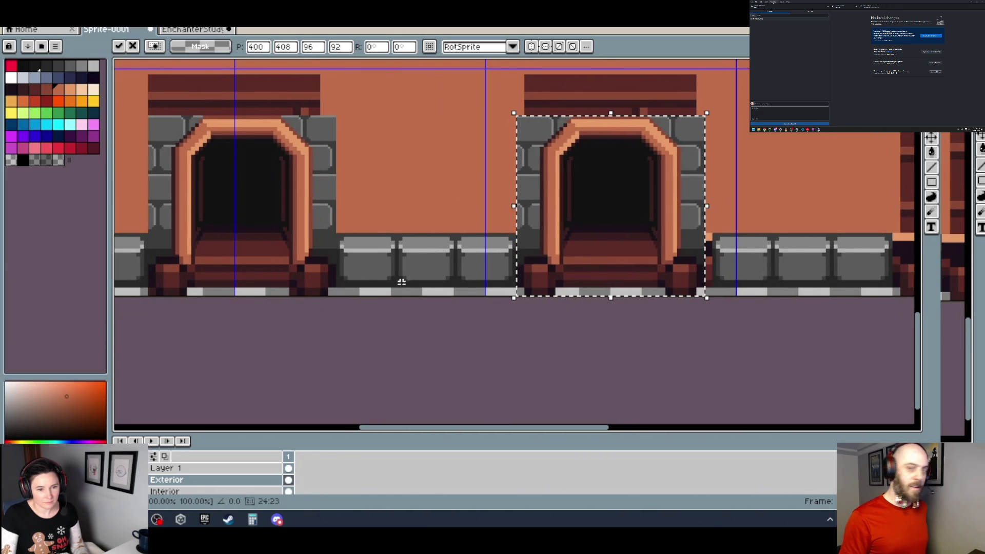
left_click_drag(418, 264, 286, 257)
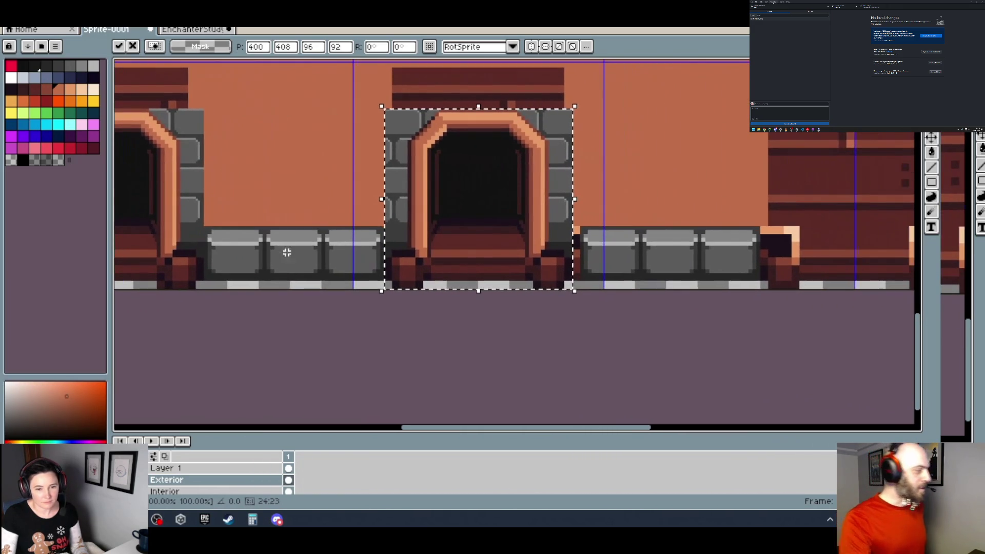
left_click_drag(611, 256, 523, 256)
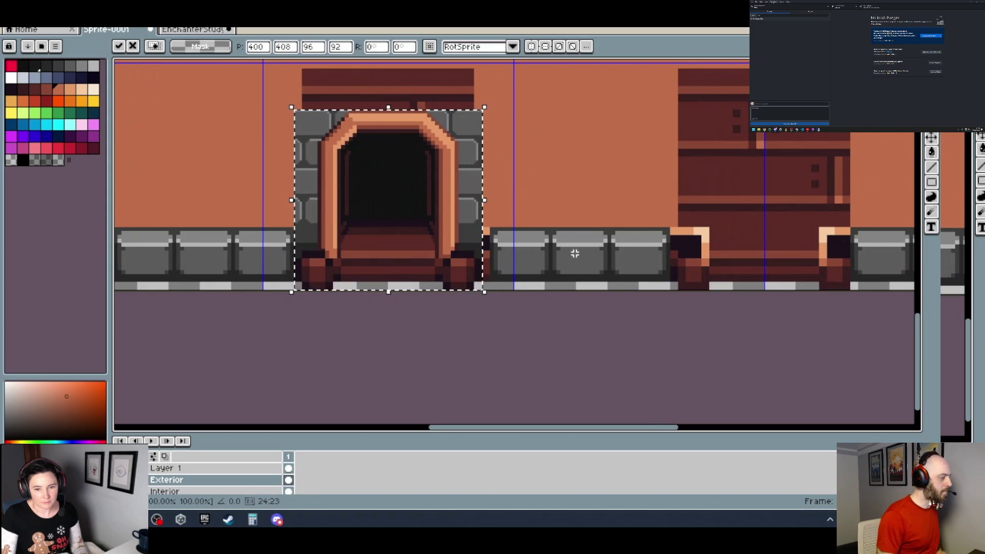
left_click(575, 255)
Cut the three stone blocks beside the doorway and re-paste them shifted slightly left to align.
scroll("up", 3)
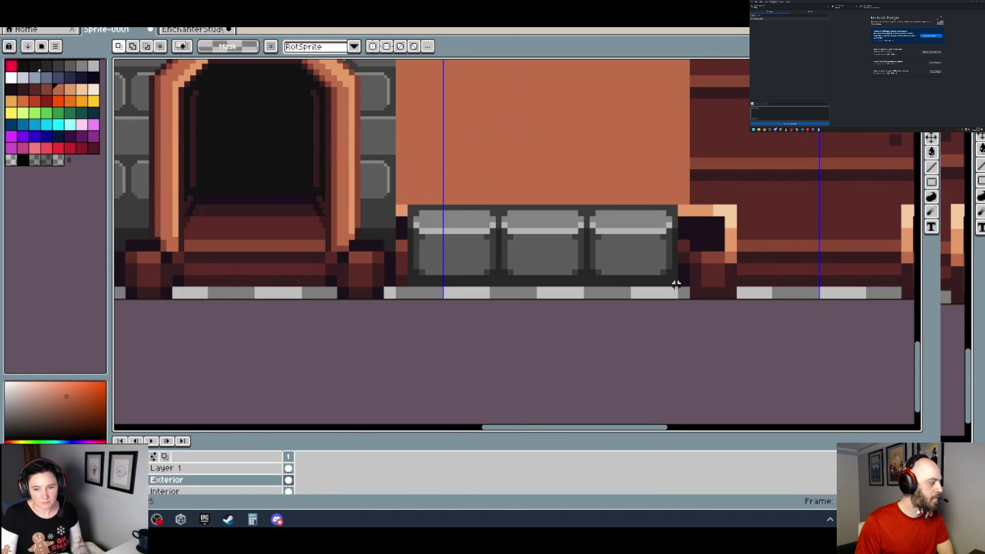
scroll("up", 3)
left_click_drag(680, 288, 227, 148)
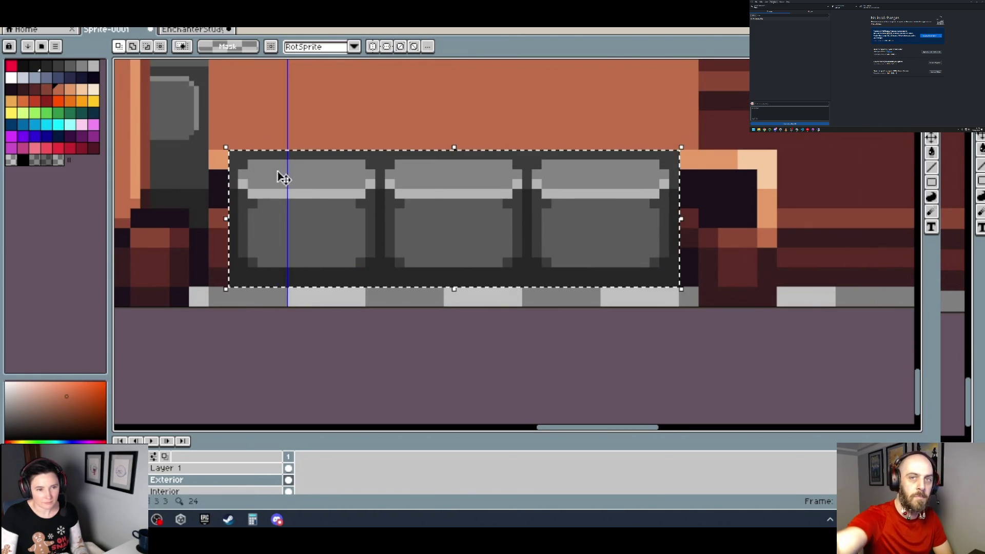
scroll("down", 3)
scroll("down", 3)
scroll("down", 3)
scroll("down", 3)
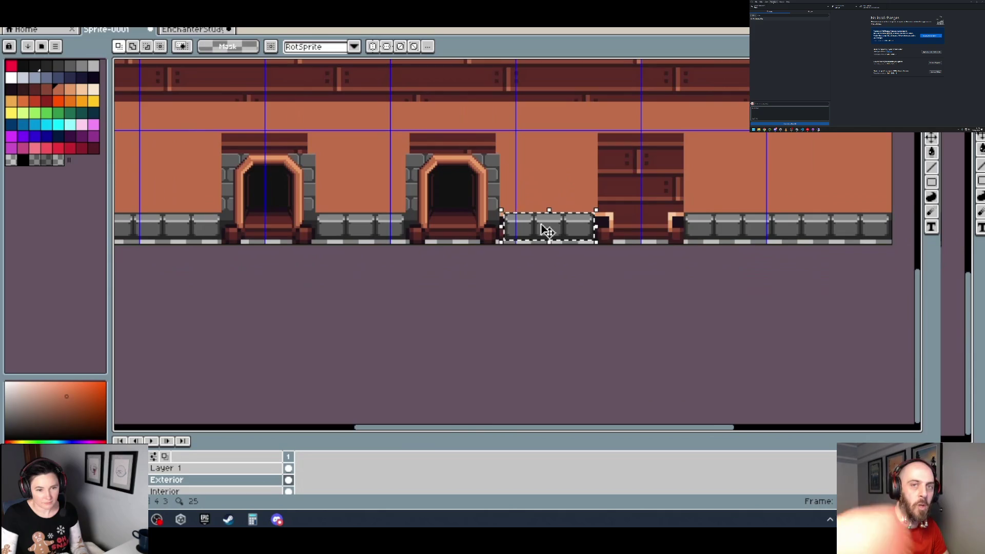
scroll("up", 3)
key("Delete")
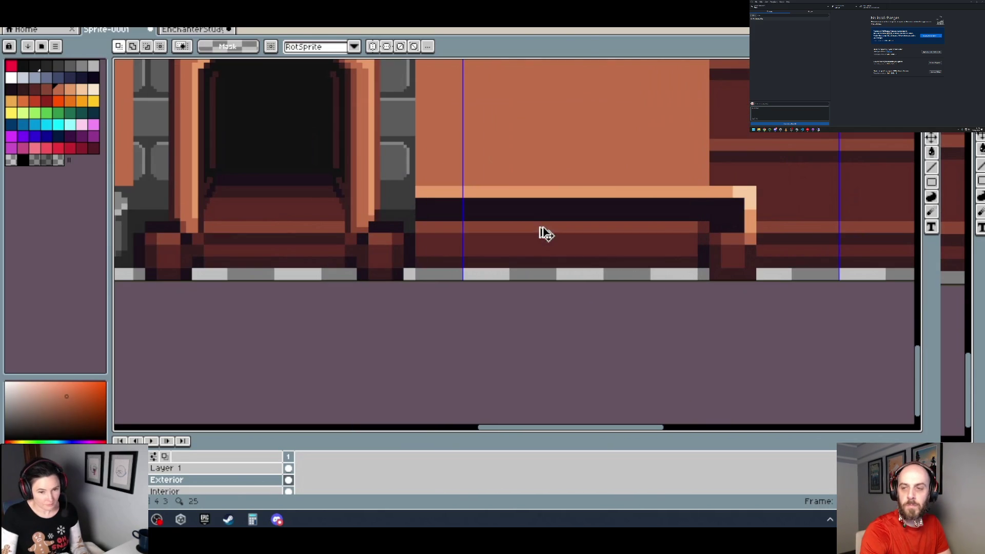
key("ctrl+v")
left_click_drag(539, 235, 530, 238)
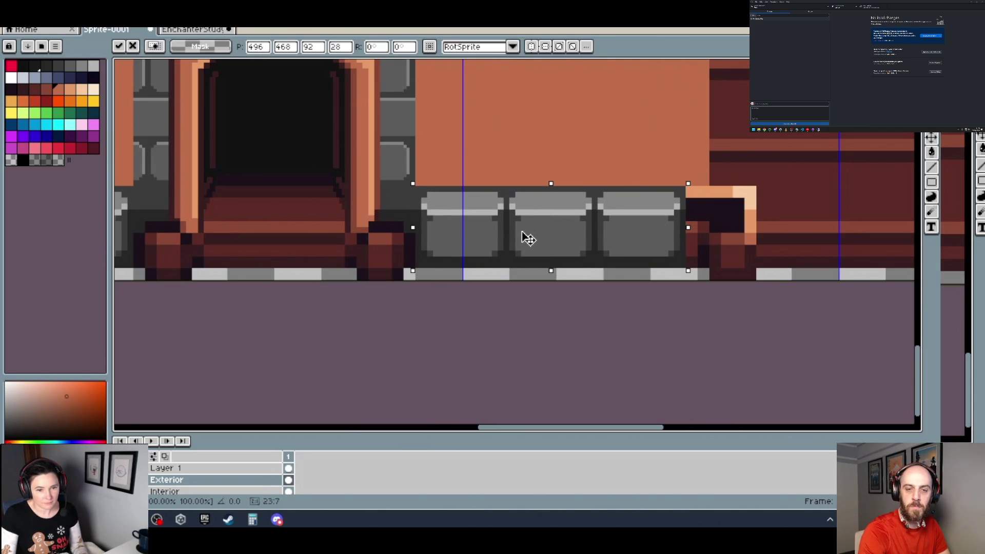
scroll("down", 3)
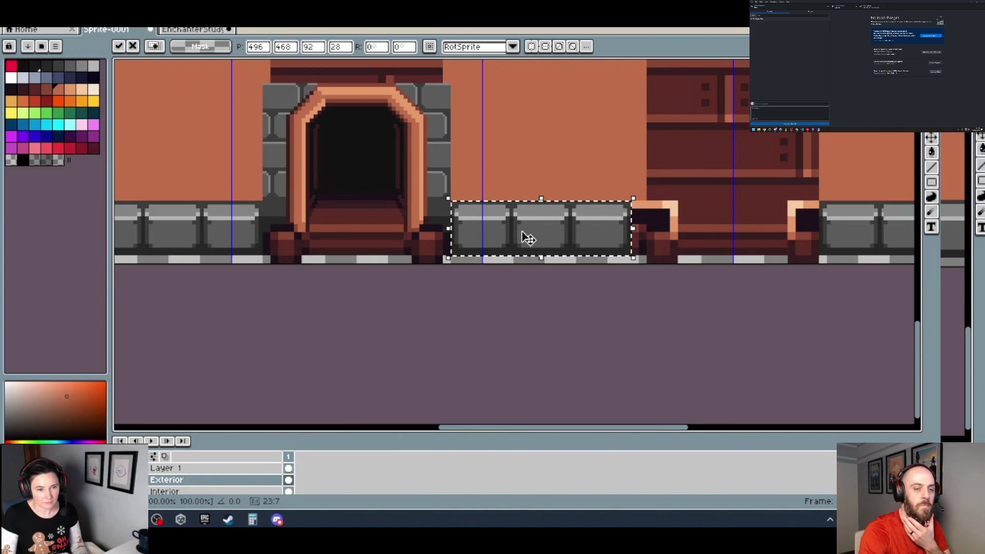
key("Return")
Paste the arched doorway from the reference sprite again and set it over the third wooden door.
scroll("down", 3)
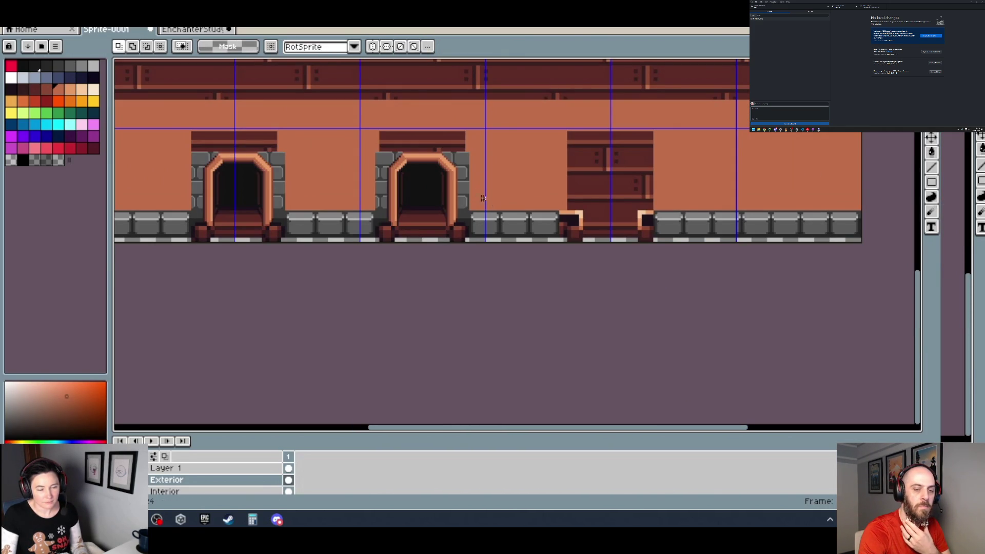
scroll("down", 3)
scroll("up", 3)
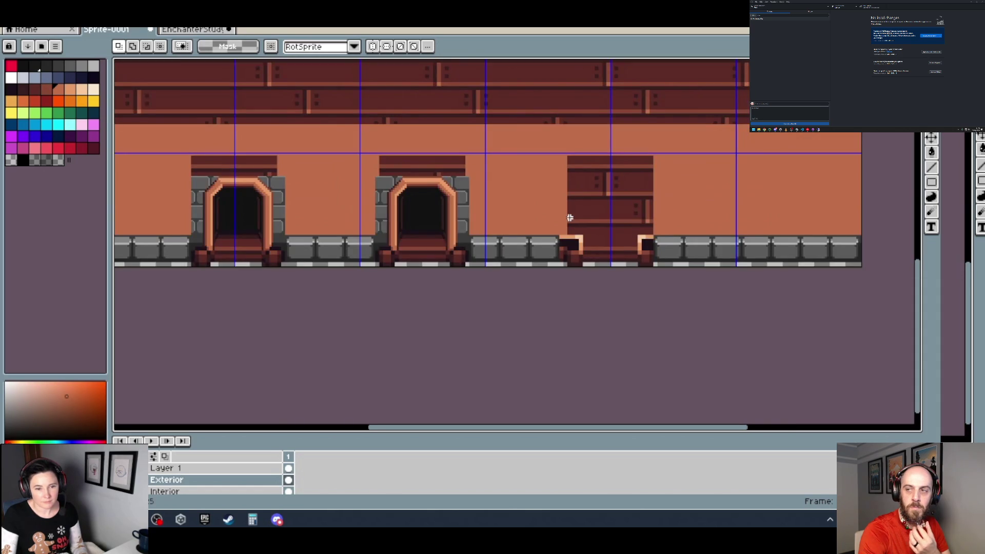
left_click(194, 29)
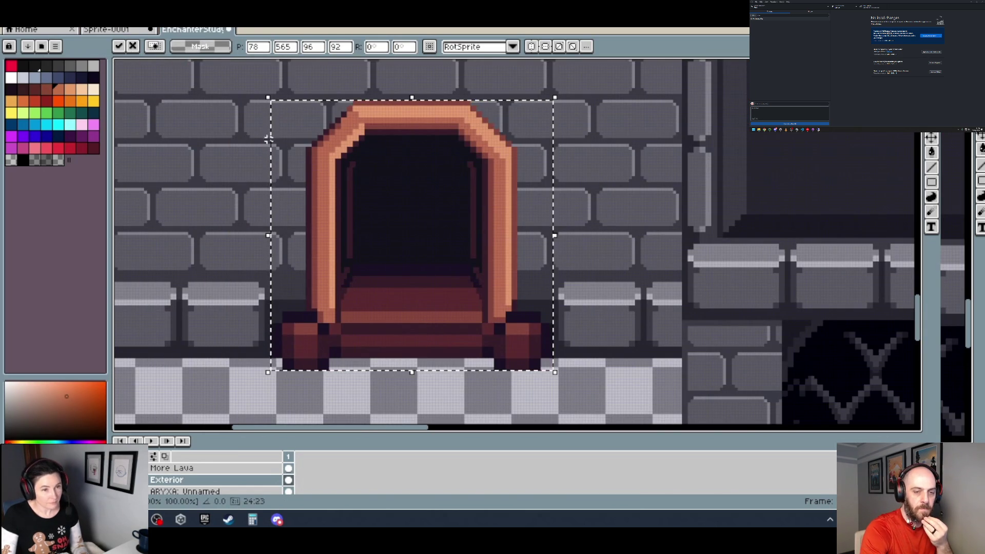
key("ctrl+shift+Tab")
scroll("up", 3)
scroll("up", 3)
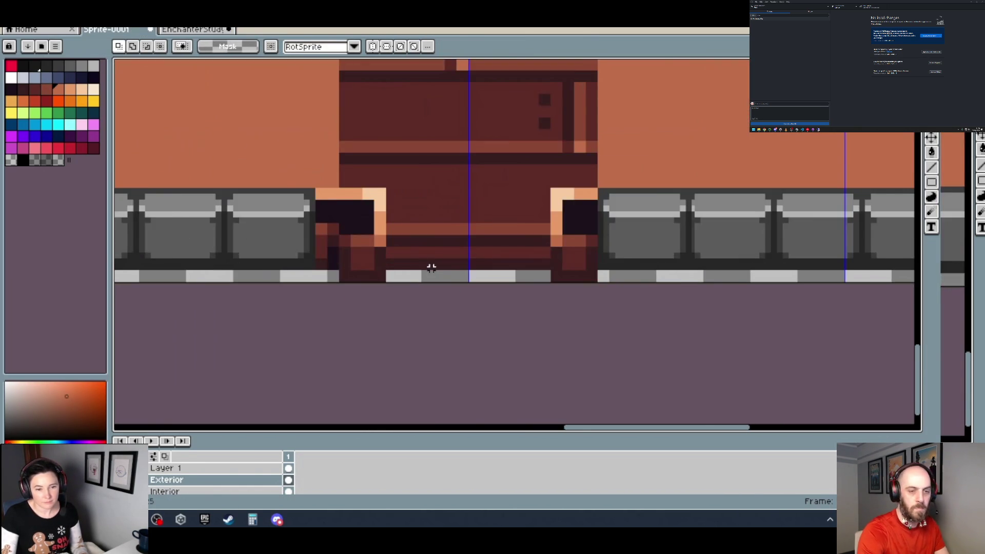
key("ctrl+v")
left_click_drag(415, 275, 355, 251)
scroll("down", 3)
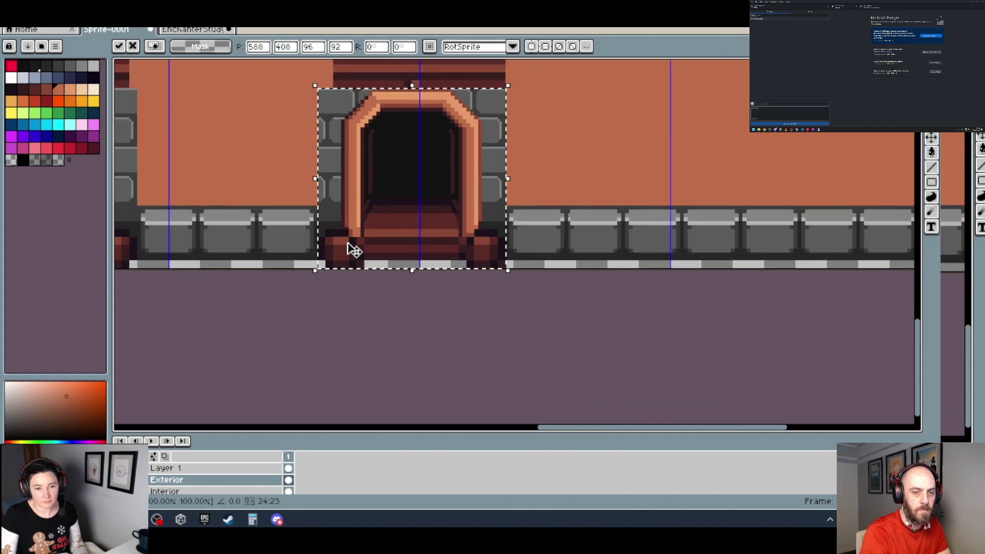
scroll("down", 3)
left_click(436, 241)
Pan the view to check the row of three arched doorways.
scroll("up", 3)
scroll("up", 3)
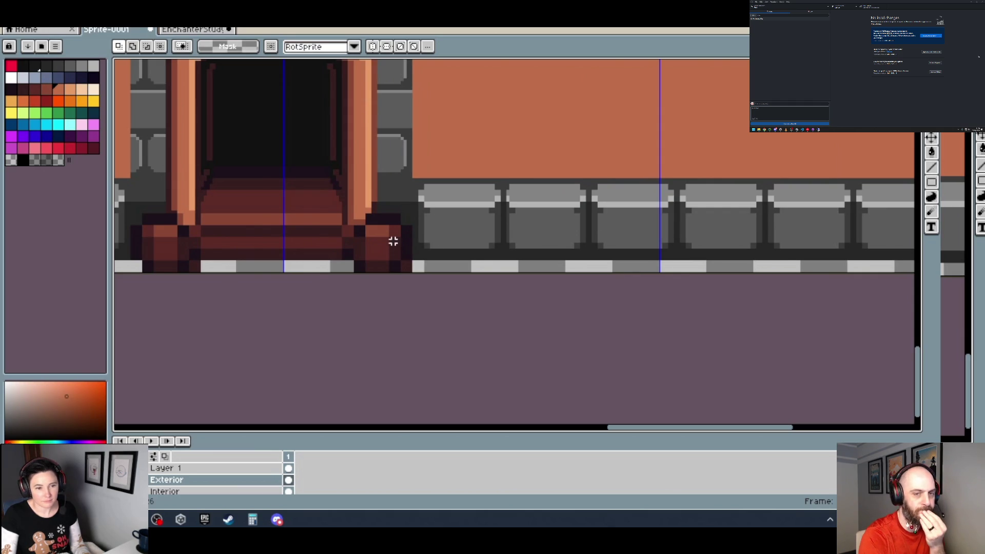
scroll("down", 3)
left_click_drag(306, 219, 479, 220)
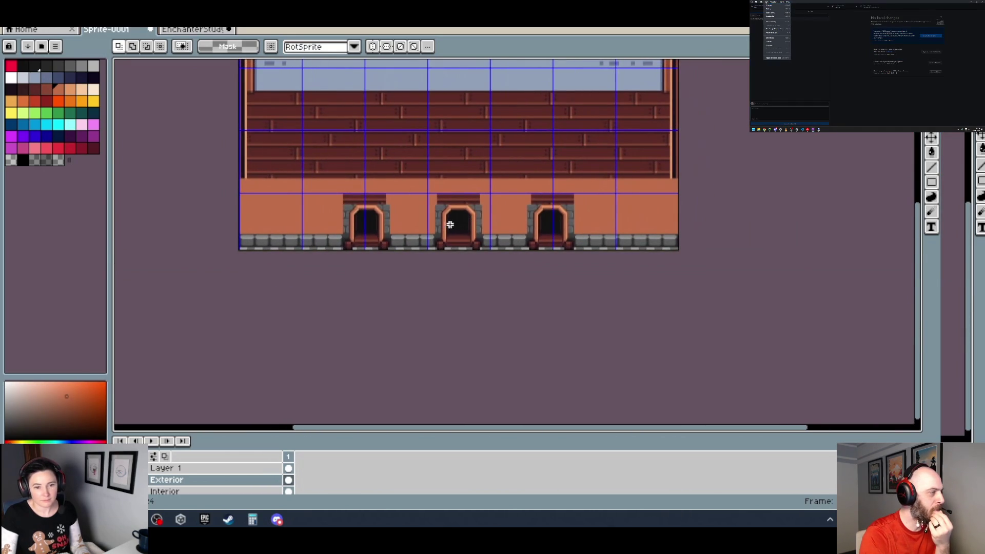
scroll("up", 3)
scroll("up", 3)
key("b")
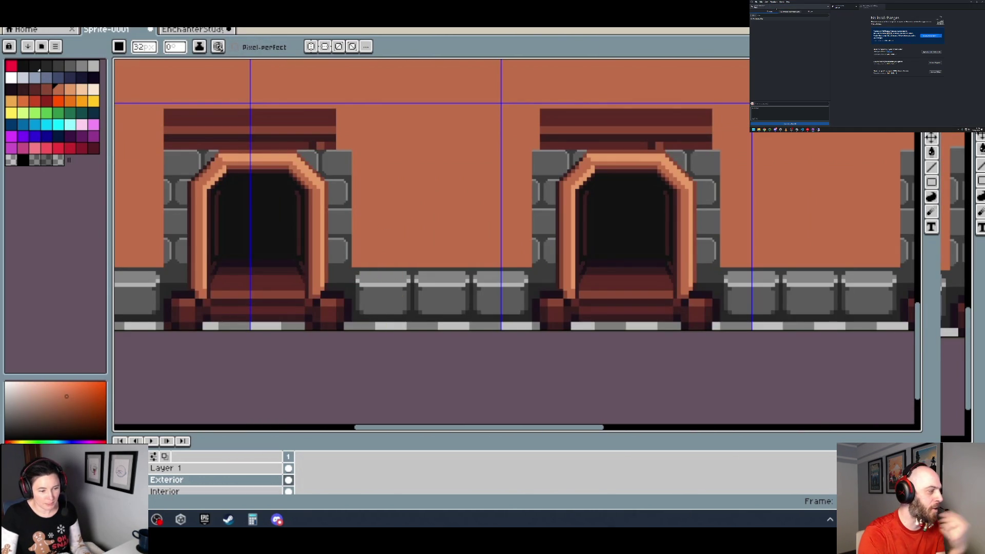
Merge Layer 1 down into Exterior, then start painting orange over stones beside the left doorway.
key("ctrl+z")
key("ctrl+y")
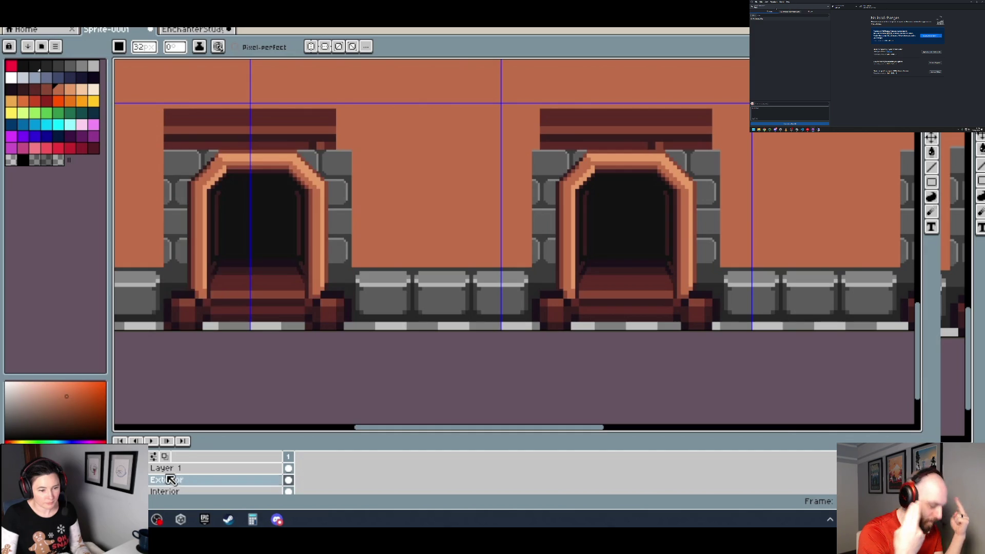
left_click(288, 468)
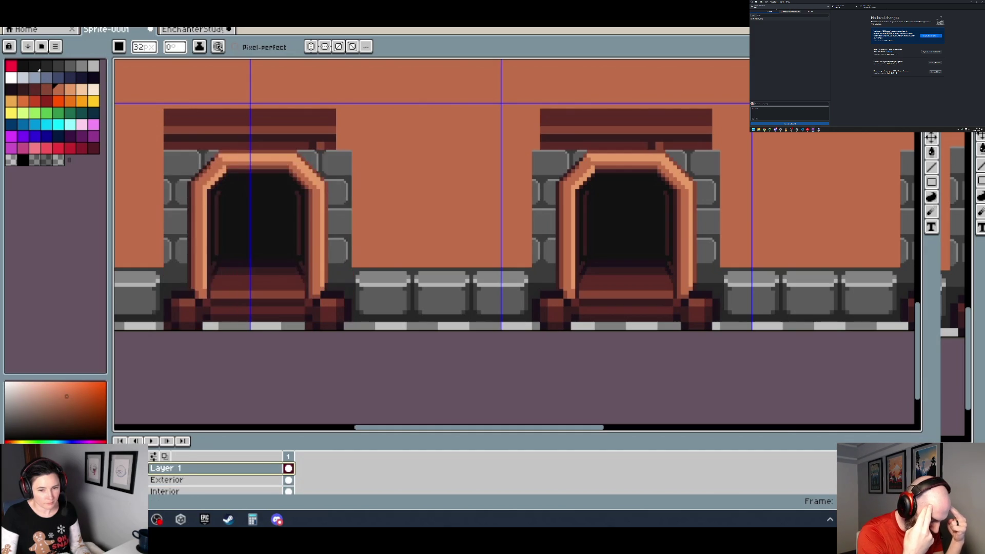
right_click(192, 469)
left_click(225, 480)
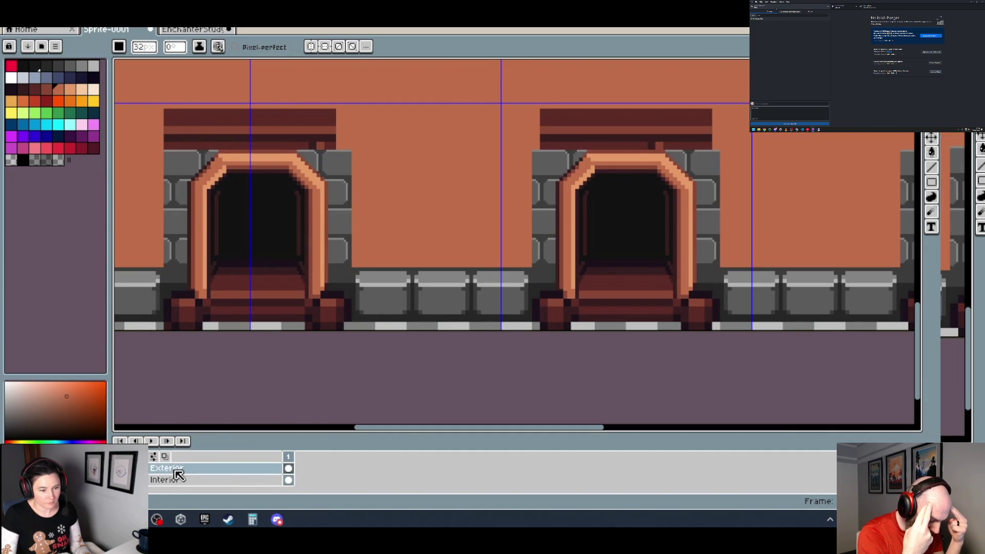
left_click(175, 470)
left_click(366, 230)
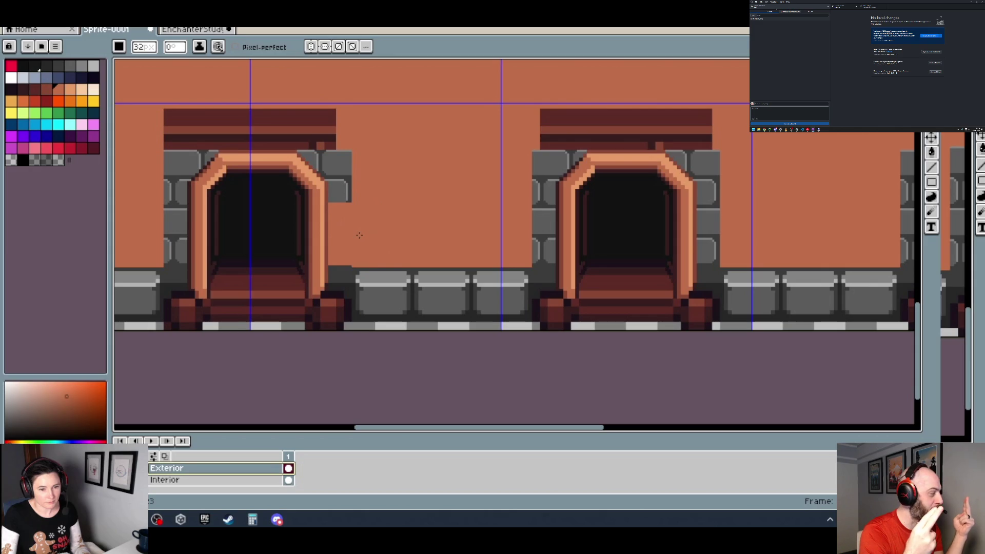
Paint orange over the grey stones on both sides of the left doorway and part of its lintel.
left_click_drag(359, 237, 358, 187)
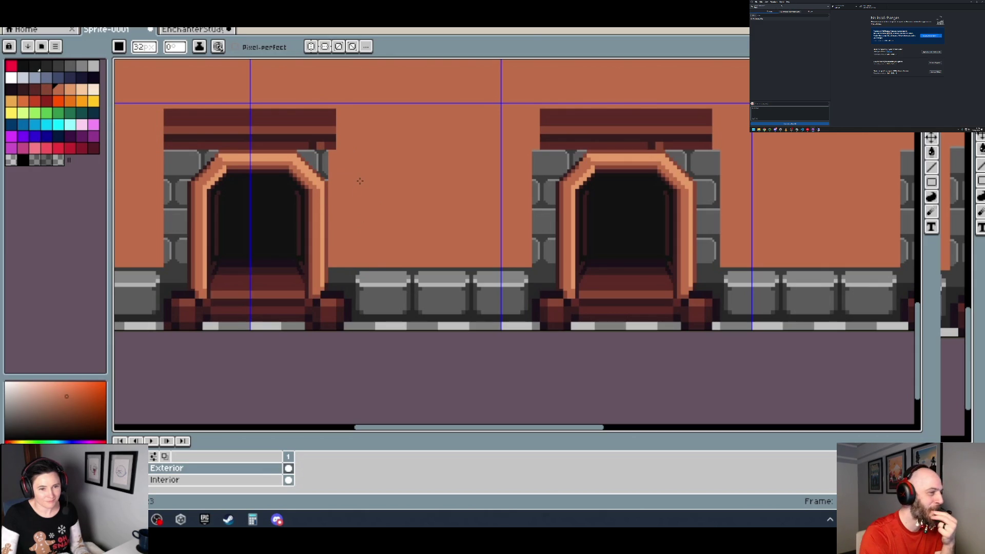
left_click_drag(166, 184, 165, 254)
left_click_drag(141, 219, 164, 238)
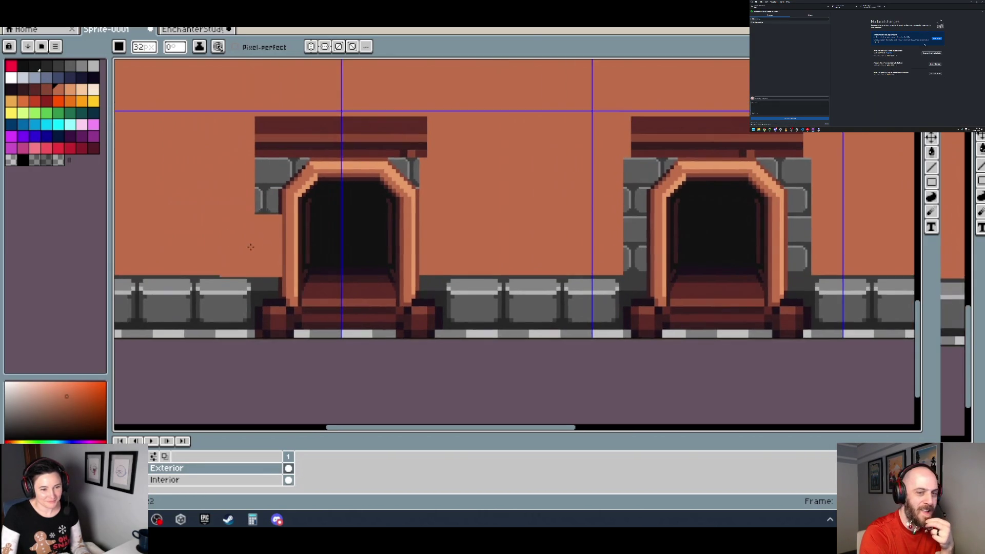
scroll("up", 3)
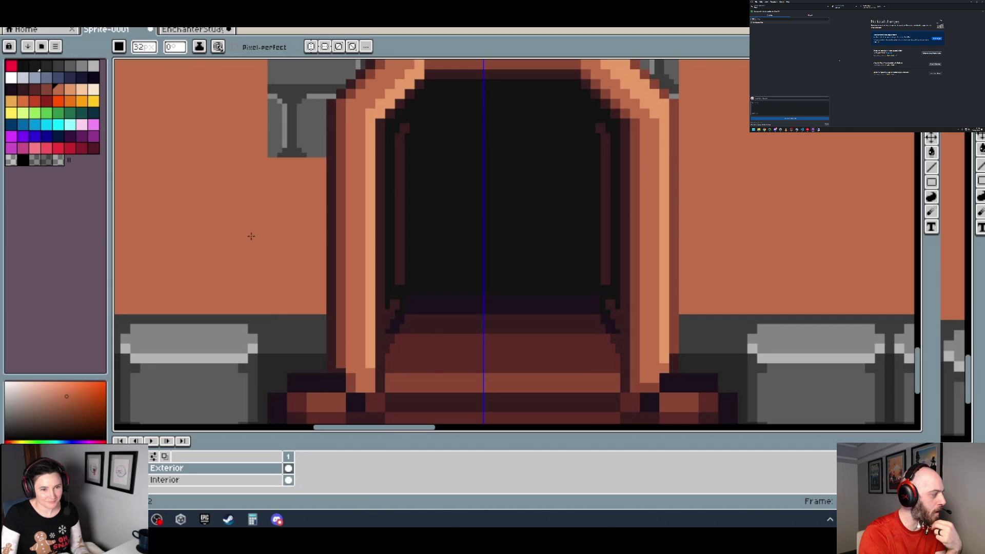
left_click_drag(251, 235, 244, 275)
left_click_drag(235, 161, 278, 214)
left_click_drag(277, 169, 523, 158)
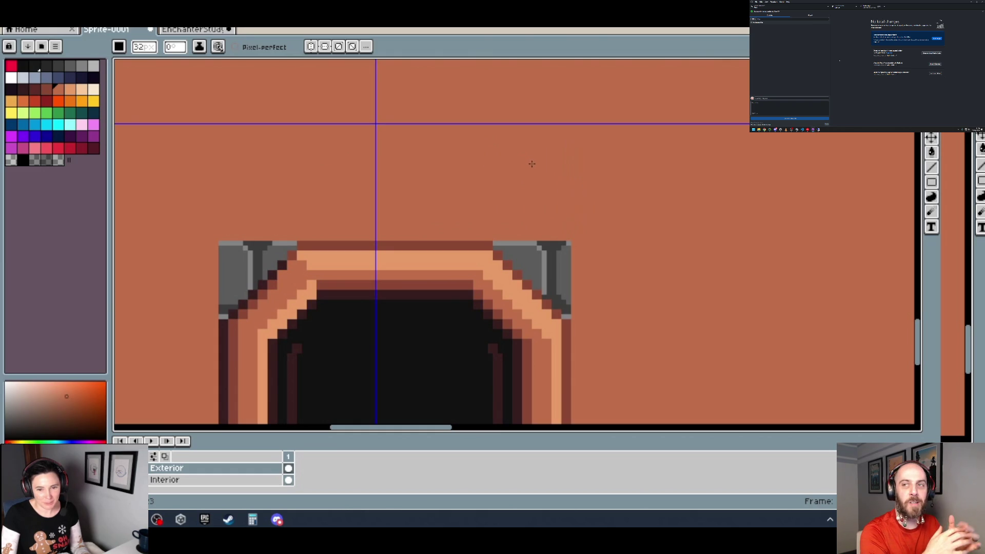
Cover the next doorway's stone columns and dark lintel strip with orange.
scroll("down", 3)
left_click_drag(601, 214, 271, 273)
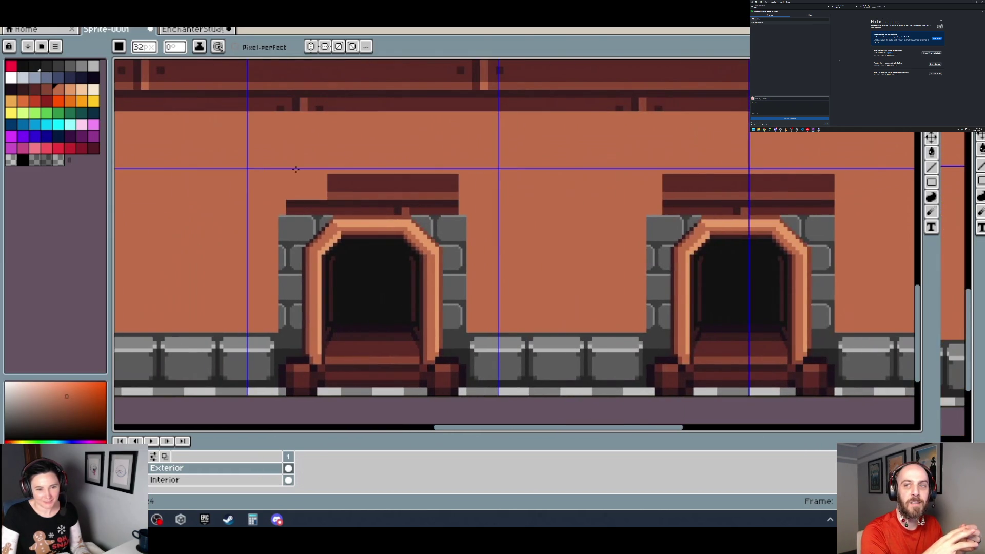
scroll("up", 3)
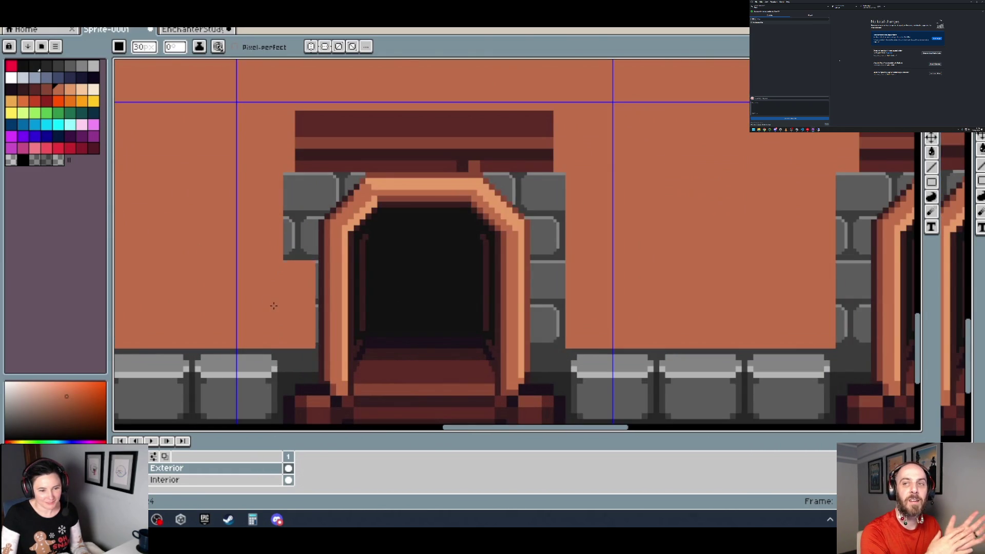
scroll("down", 3)
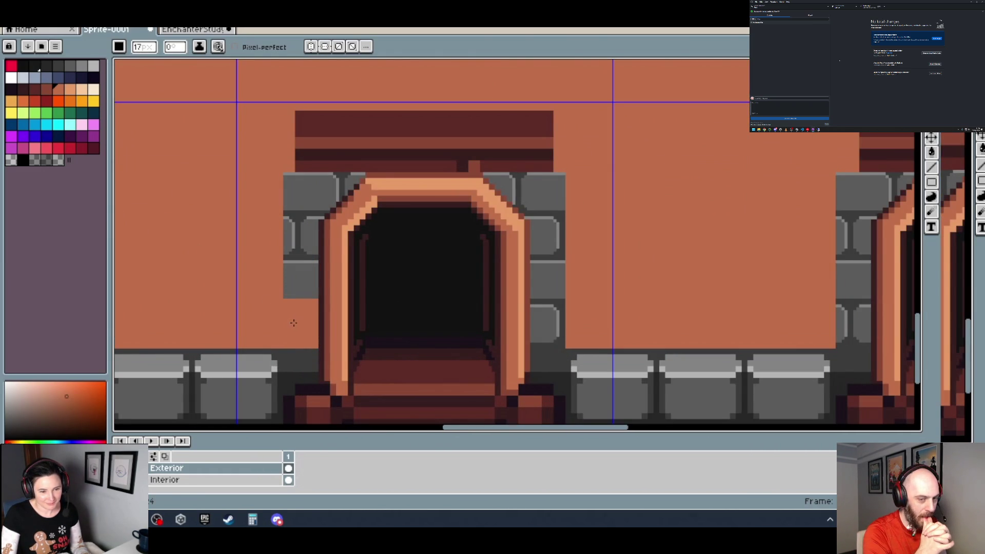
left_click_drag(294, 323, 295, 134)
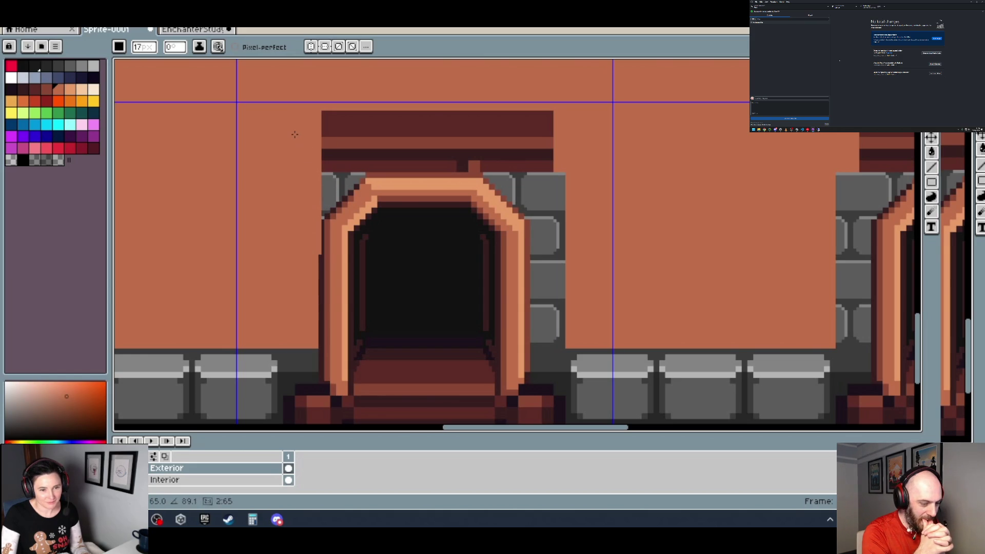
left_click(555, 328)
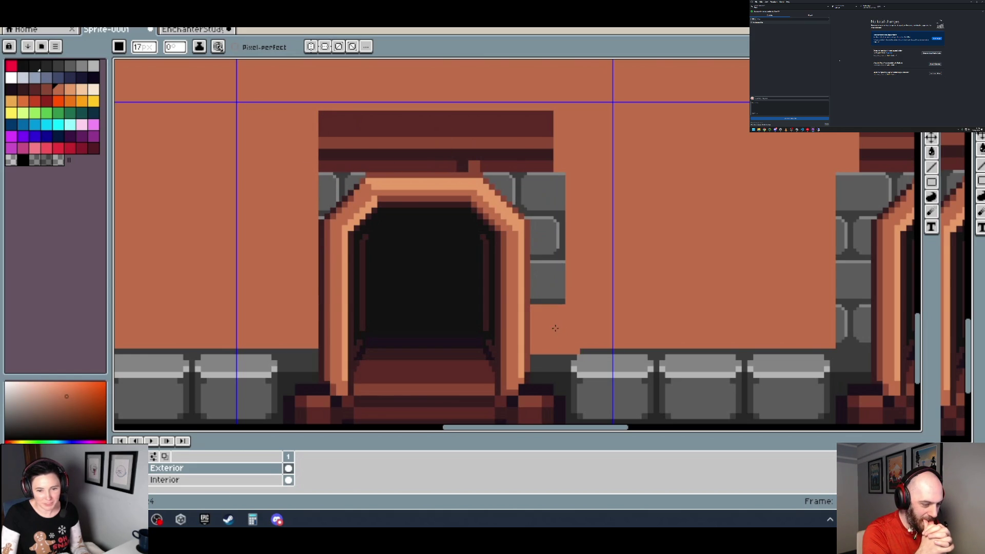
left_click_drag(556, 323, 560, 134)
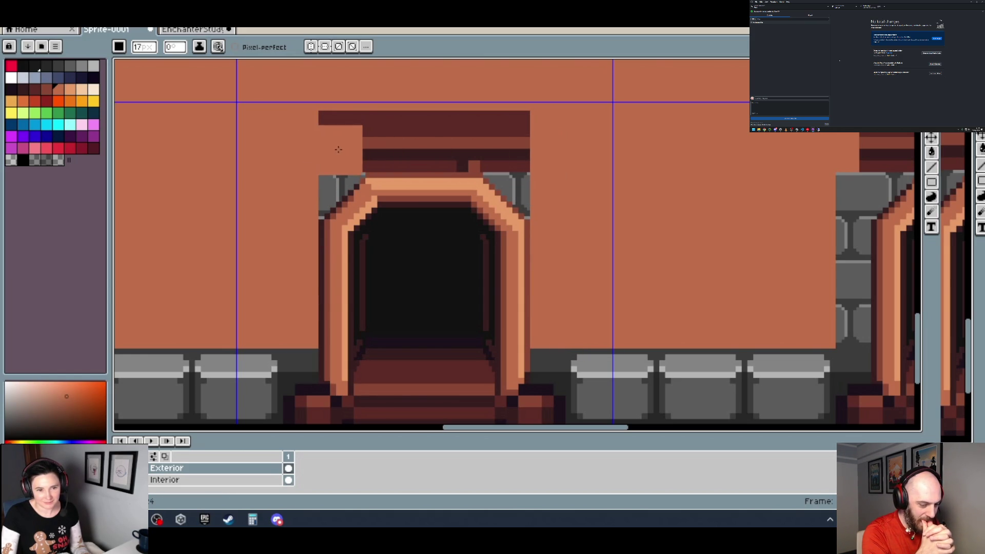
left_click(343, 133)
left_click_drag(343, 134, 528, 132)
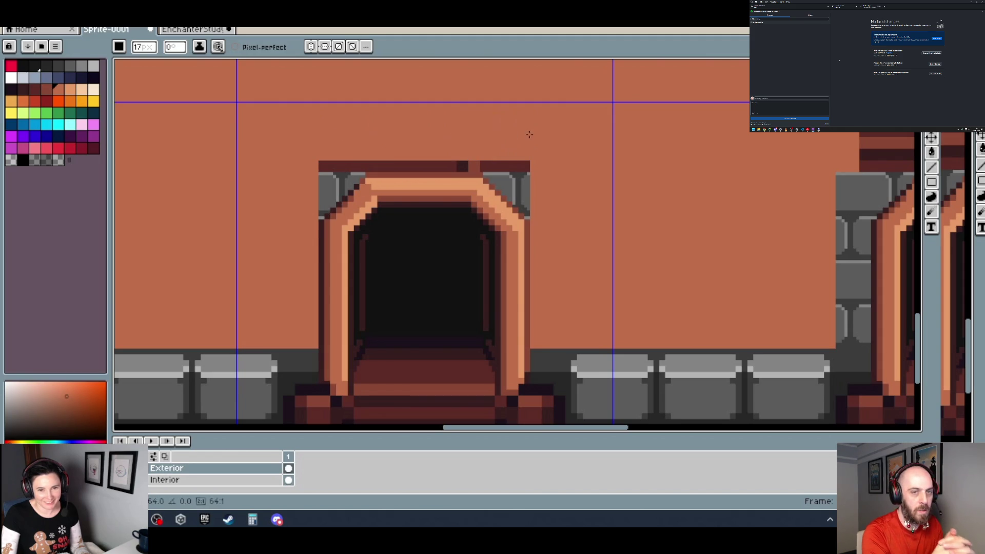
left_click(345, 153)
left_click_drag(331, 148, 554, 147)
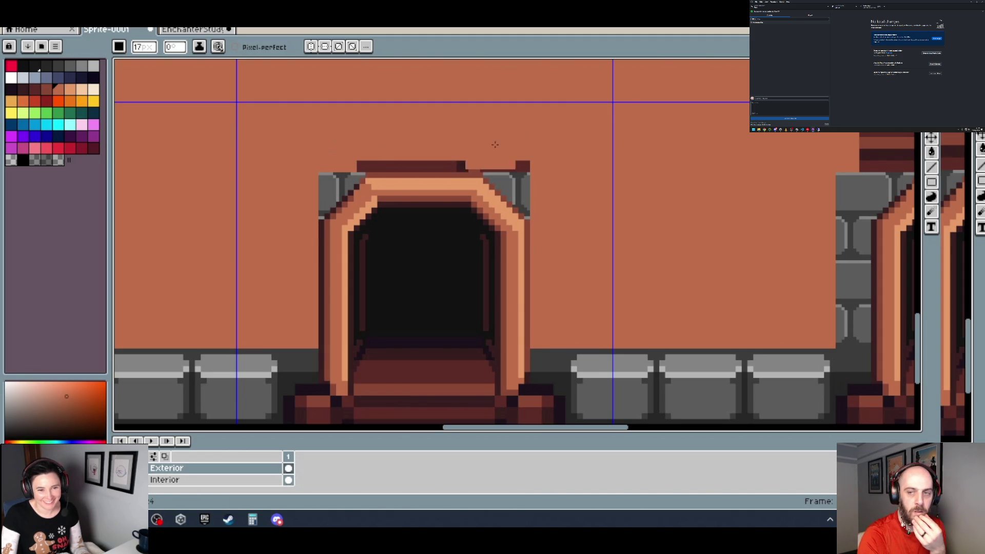
Paint out the grey stones and lintel around the third doorway in orange.
scroll("down", 3)
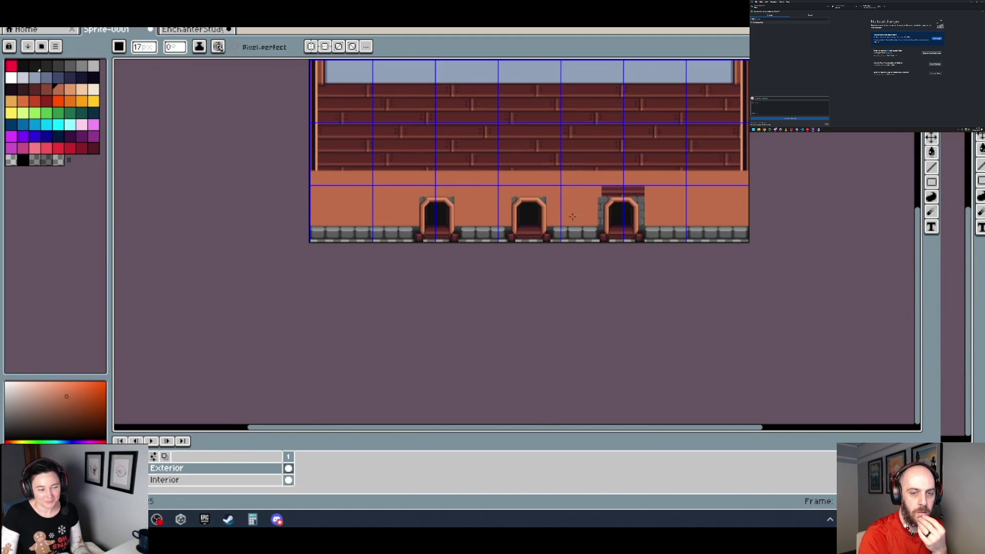
scroll("right", 3)
scroll("up", 3)
left_click_drag(277, 339, 275, 180)
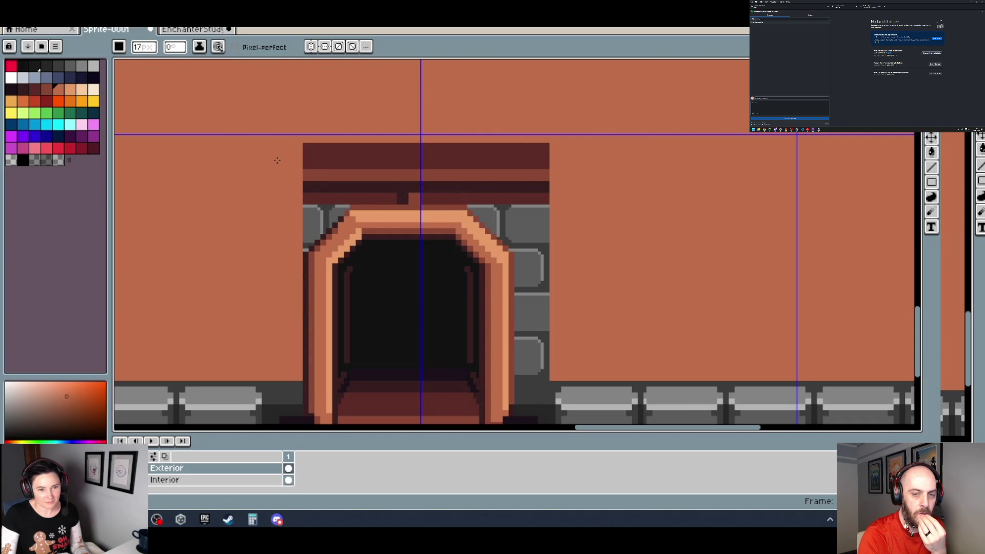
left_click_drag(534, 349, 539, 167)
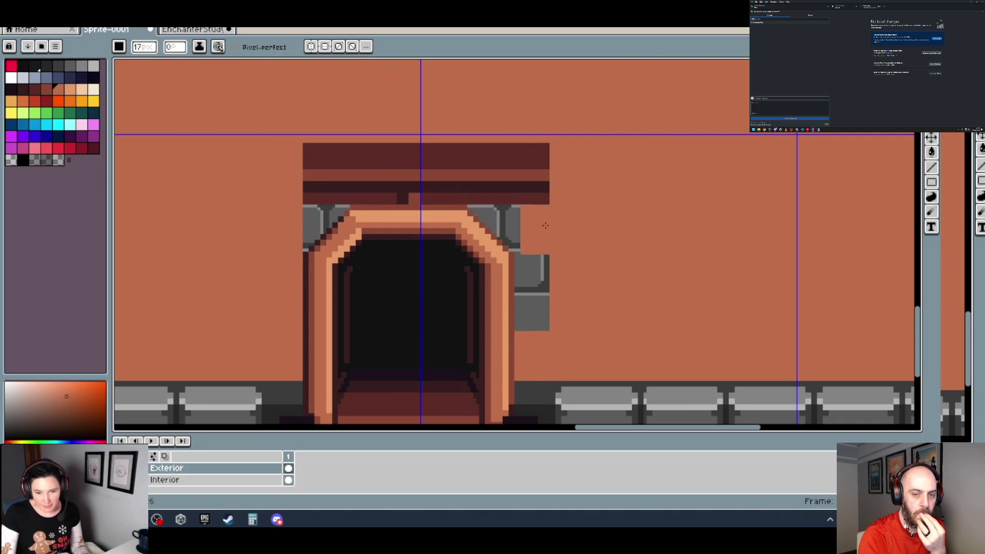
left_click_drag(338, 198, 506, 160)
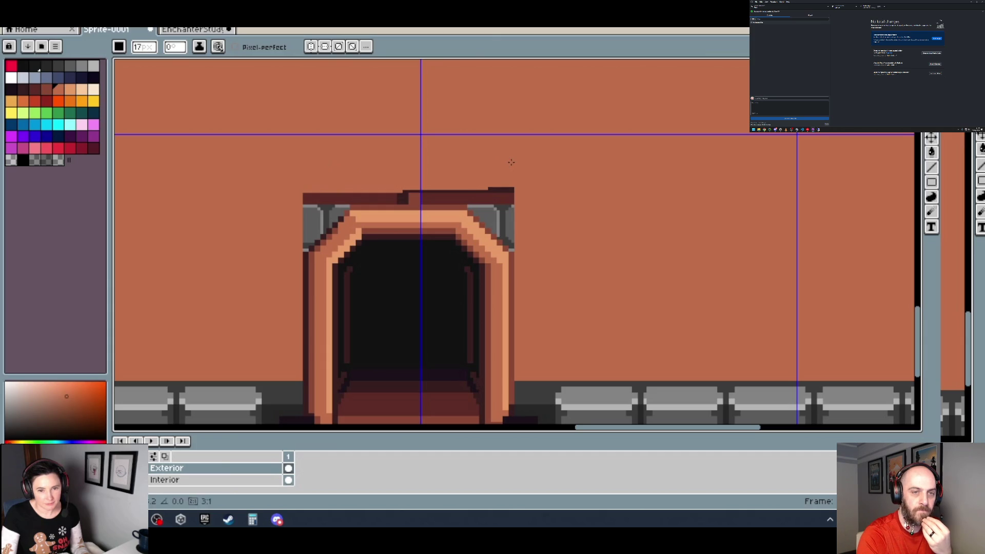
left_click_drag(341, 197, 511, 179)
scroll("down", 3)
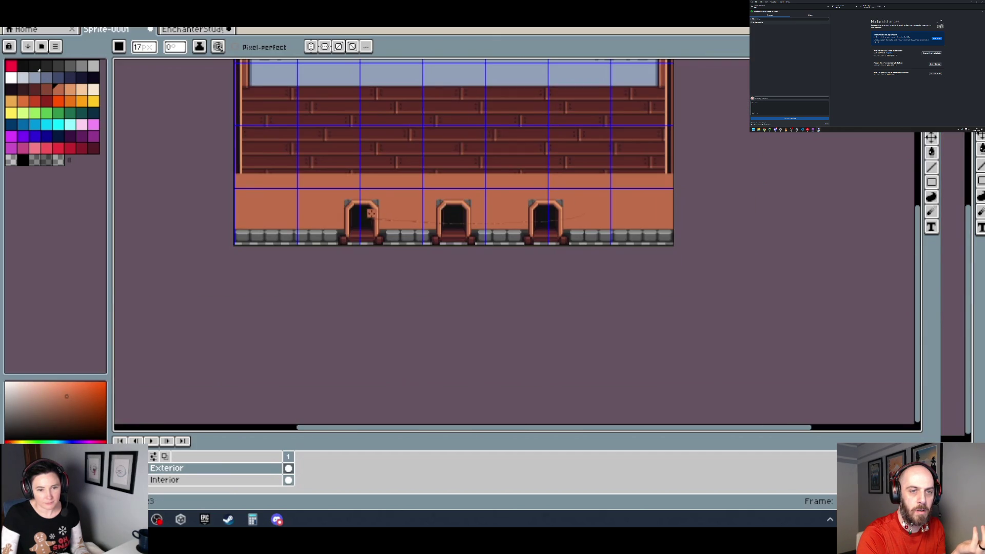
Paint over the grey corner block at the left of the first arch.
scroll("up", 3)
scroll("up", 3)
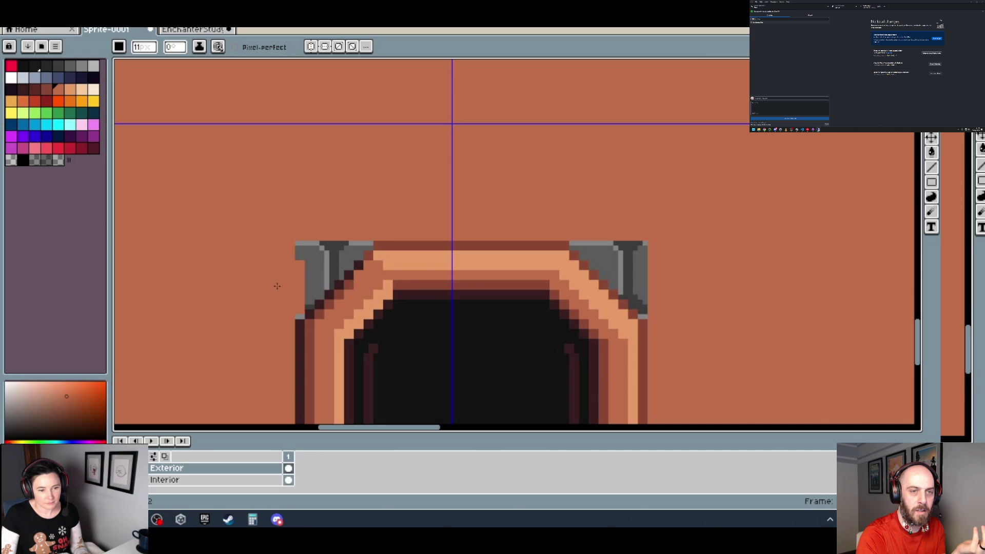
left_click_drag(287, 280, 328, 244)
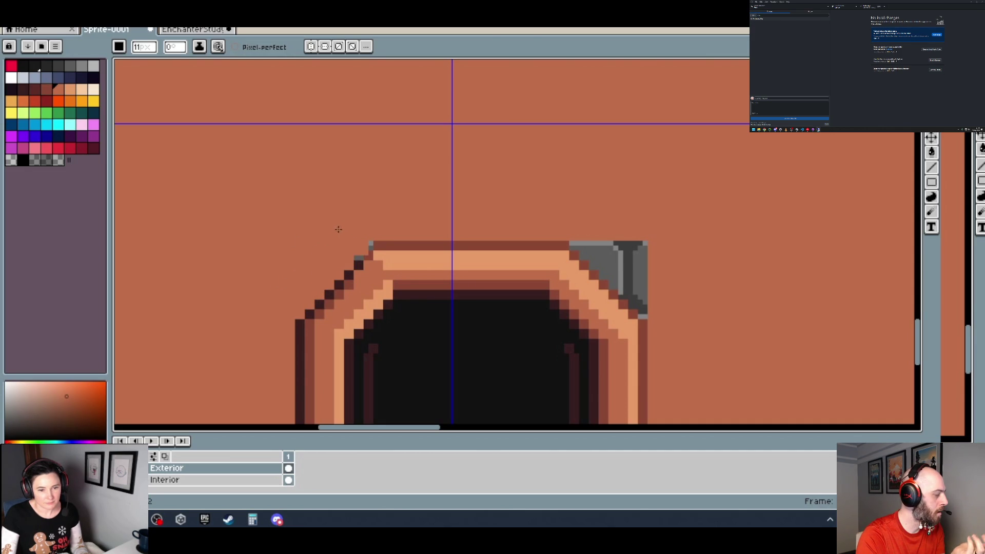
scroll("down", 3)
left_click_drag(599, 210, 433, 248)
scroll("up", 3)
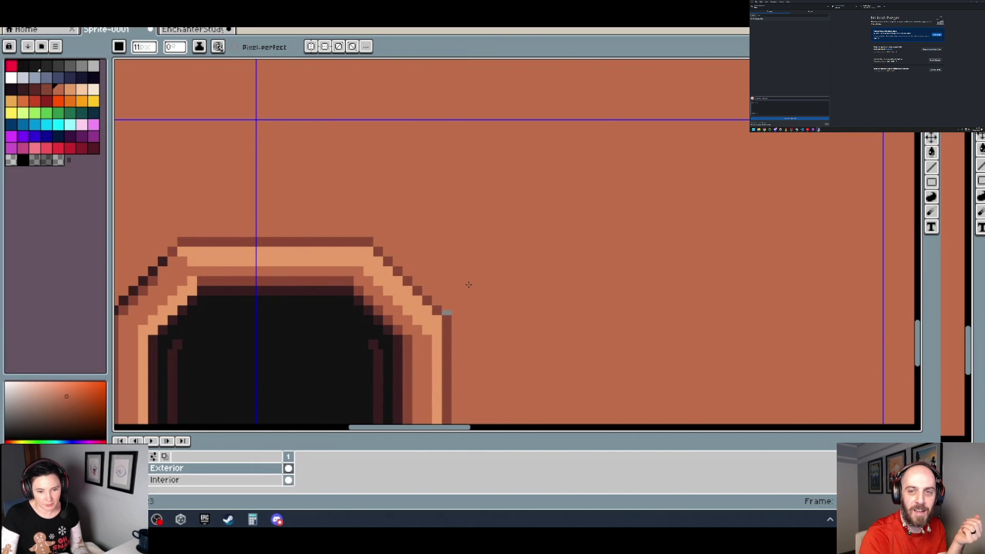
Paint out the grey block and leftover pixels at the next arch's left corner.
scroll("down", 3)
left_click_drag(564, 277, 313, 277)
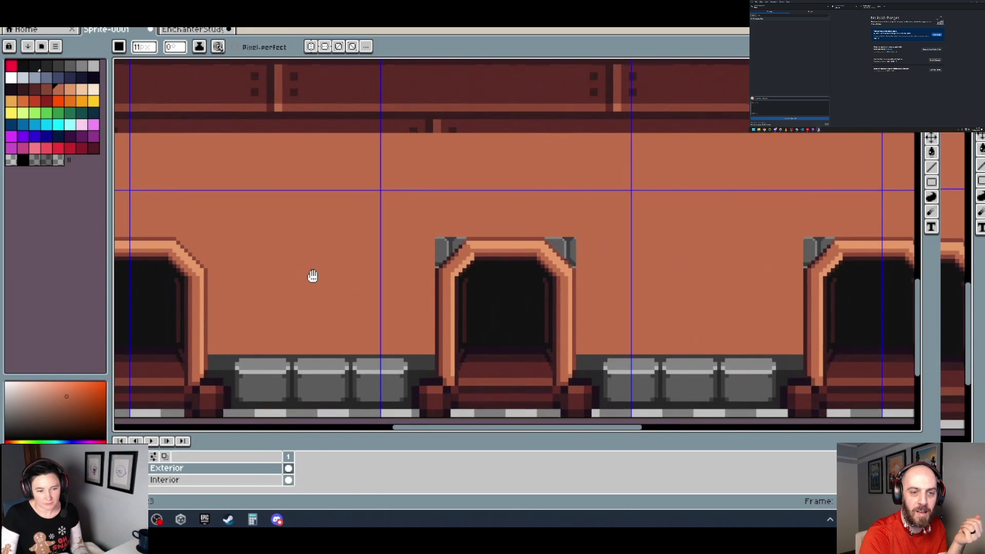
scroll("down", 3)
scroll("up", 3)
scroll("up", 3)
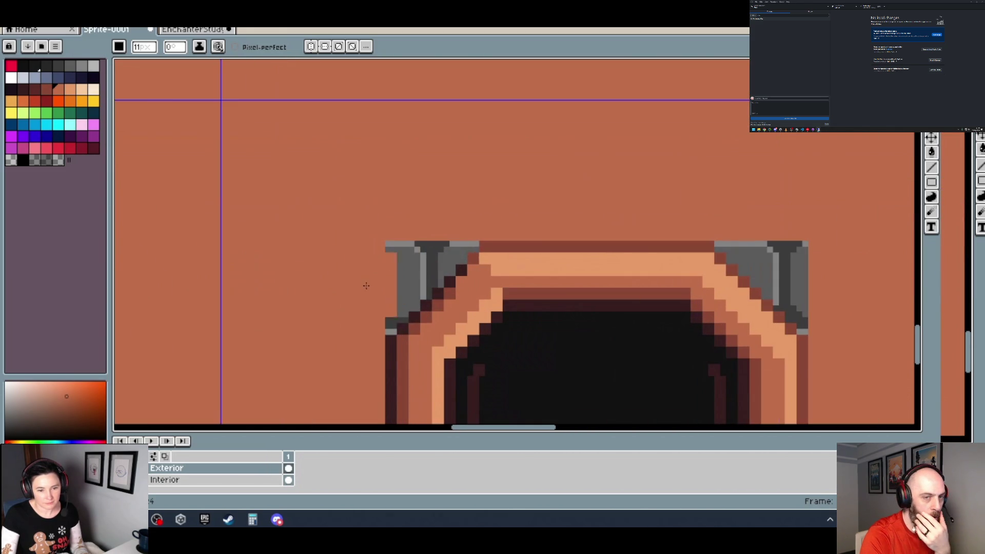
left_click_drag(372, 286, 380, 277)
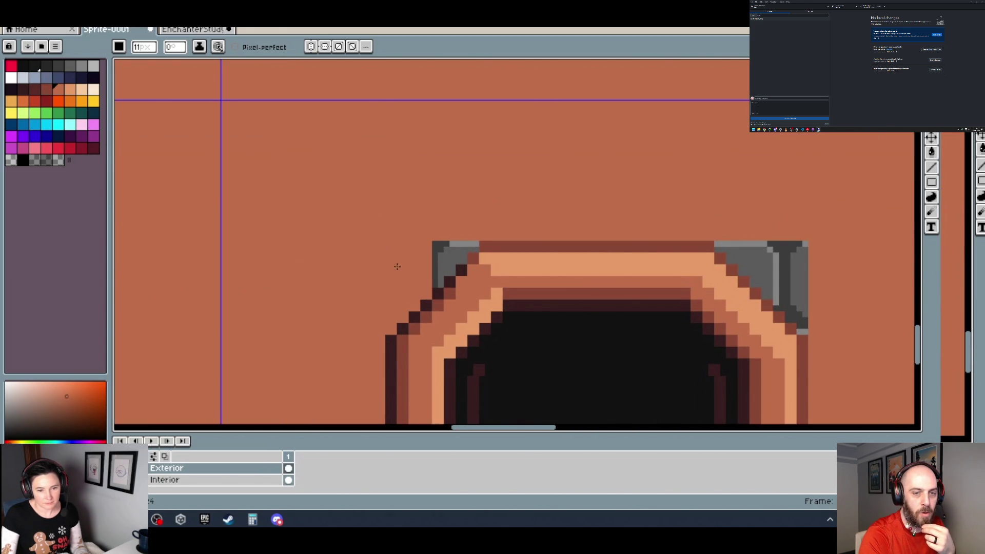
left_click(423, 236)
left_click_drag(588, 166, 229, 147)
left_click_drag(369, 228, 418, 236)
key("ctrl+z")
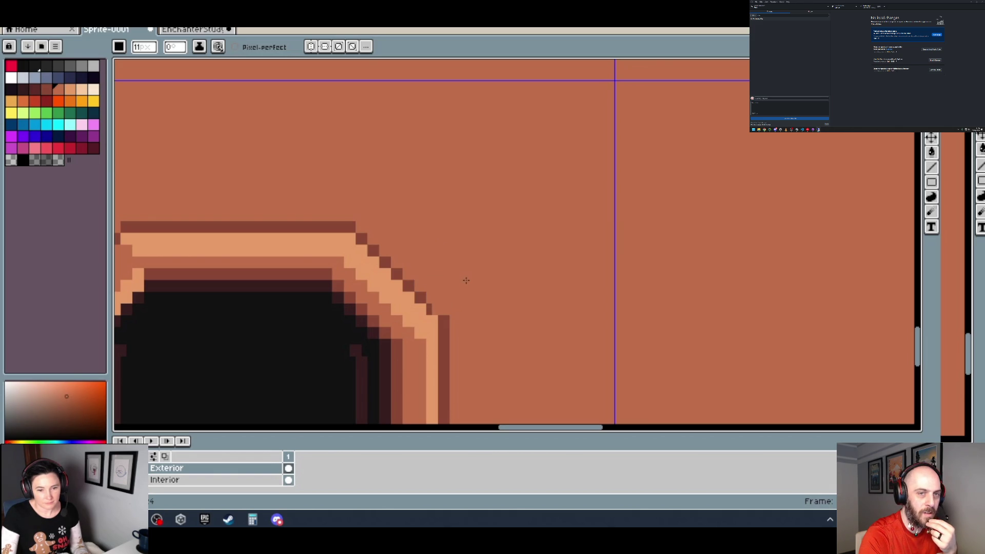
scroll("down", 3)
scroll("down", 3)
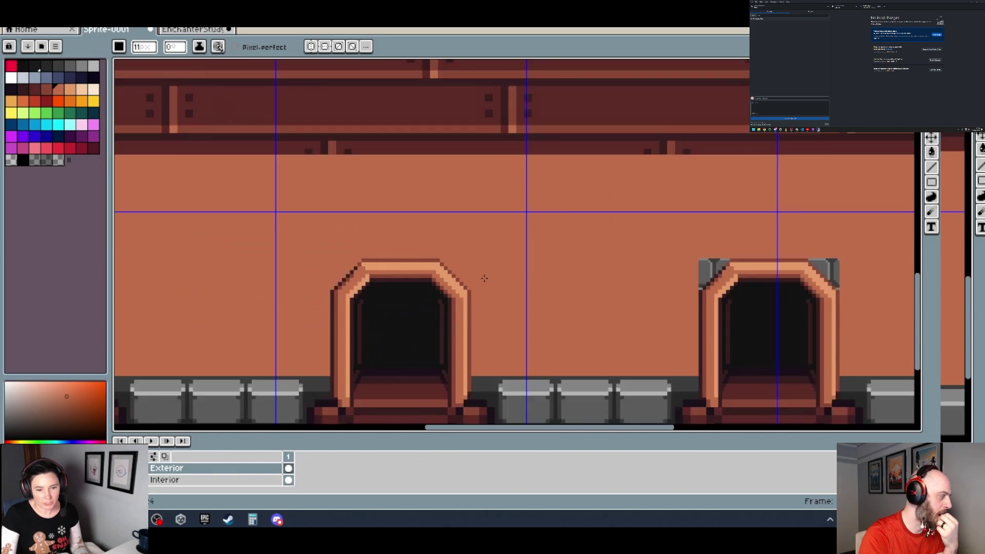
scroll("up", 3)
left_click(414, 268)
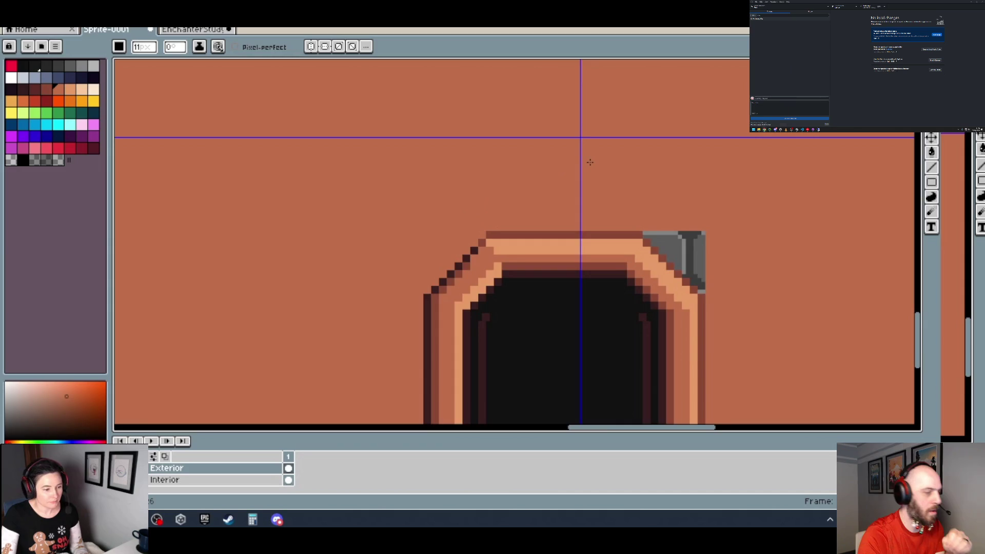
Paint away the grey block at the arch's top-right corner.
left_click_drag(588, 161, 379, 168)
scroll("up", 3)
left_click_drag(435, 229, 445, 242)
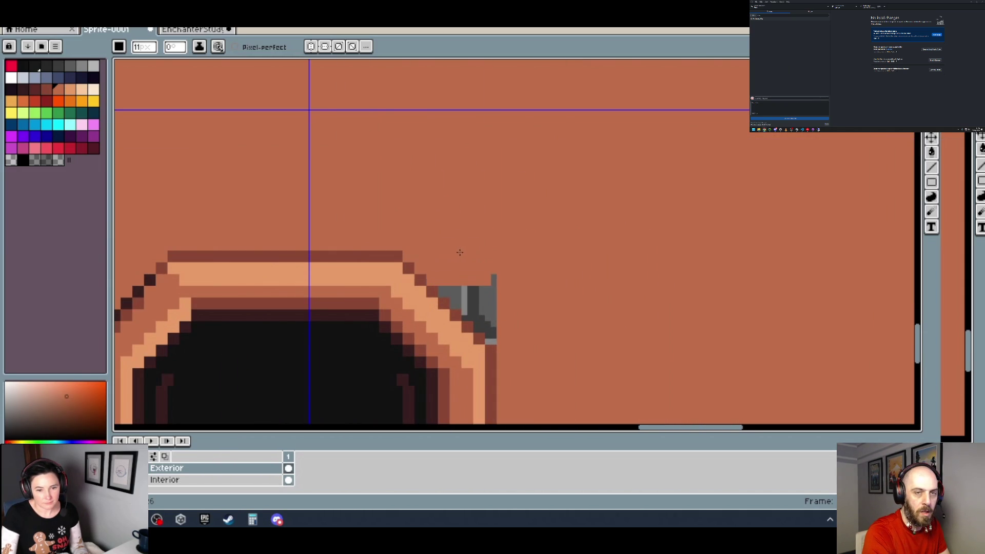
left_click_drag(491, 264, 495, 286)
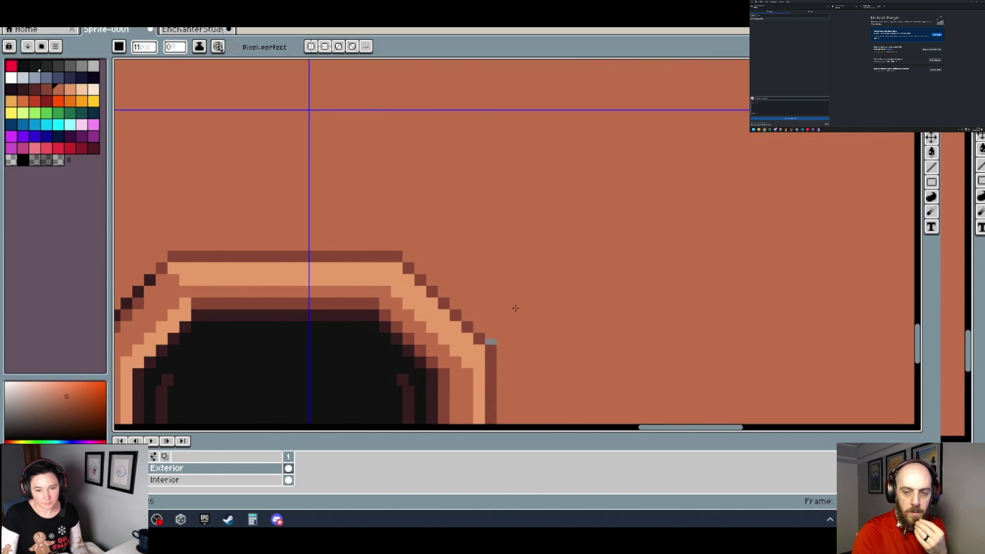
scroll("down", 3)
scroll("down", 3)
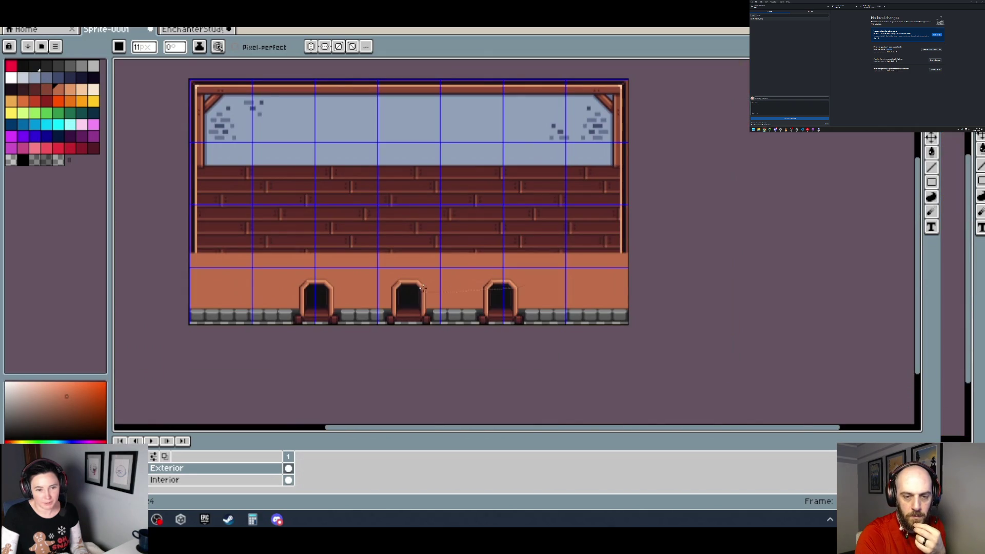
Toggle the Exterior wall on and off to compare, leaving the Interior plank wall showing.
scroll("up", 3)
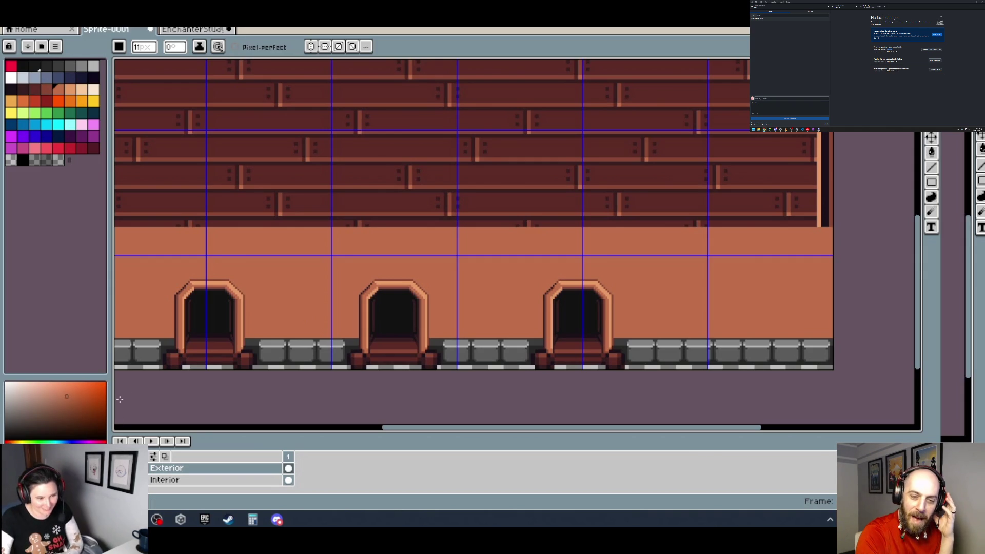
key("ctrl+z")
key("ctrl+y")
key("ctrl+z")
key("ctrl+y")
key("ctrl+z")
key("ctrl+y")
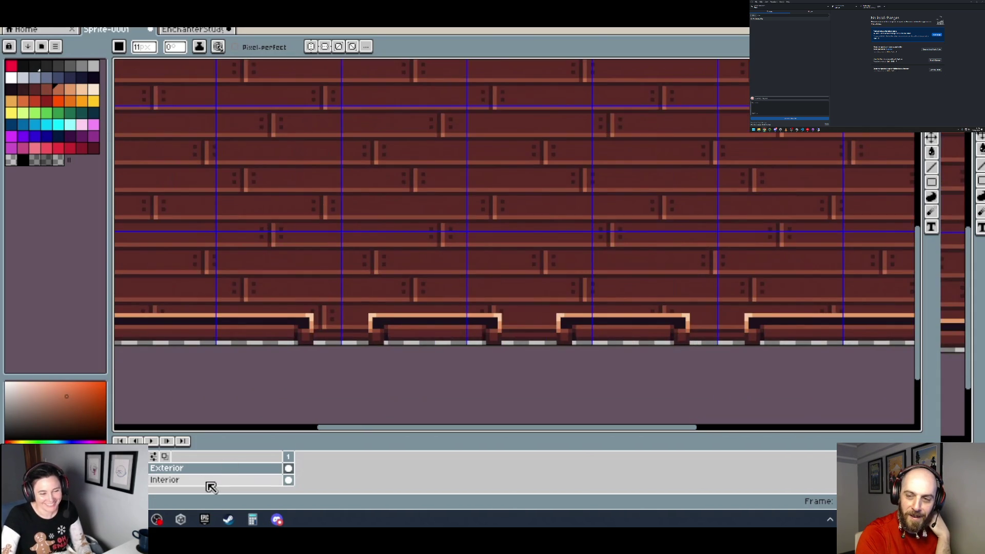
On the Interior layer, shift the baseboard trim section three pixels right and remove the grey column beside it.
key("m")
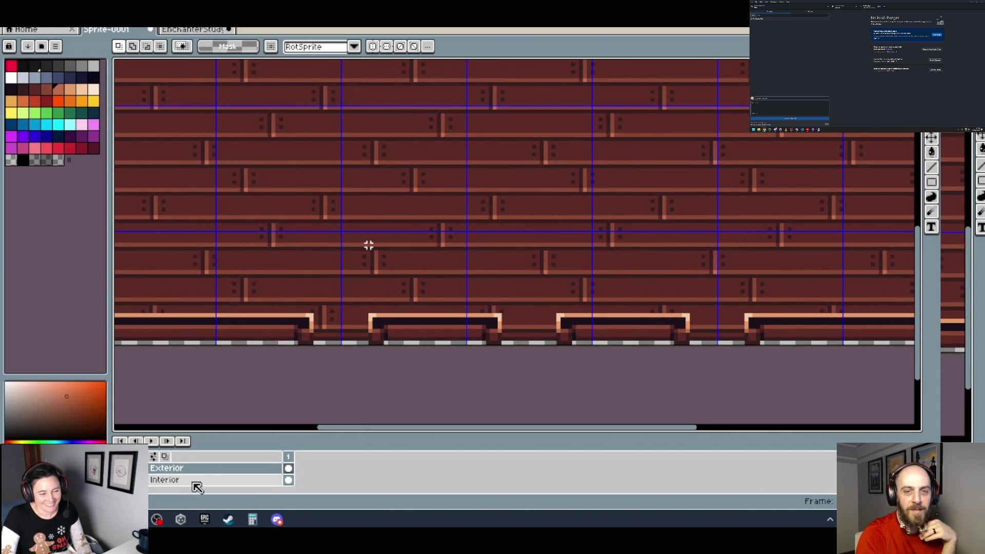
left_click(194, 481)
scroll("up", 3)
left_click_drag(379, 371, 207, 272)
left_click(483, 367)
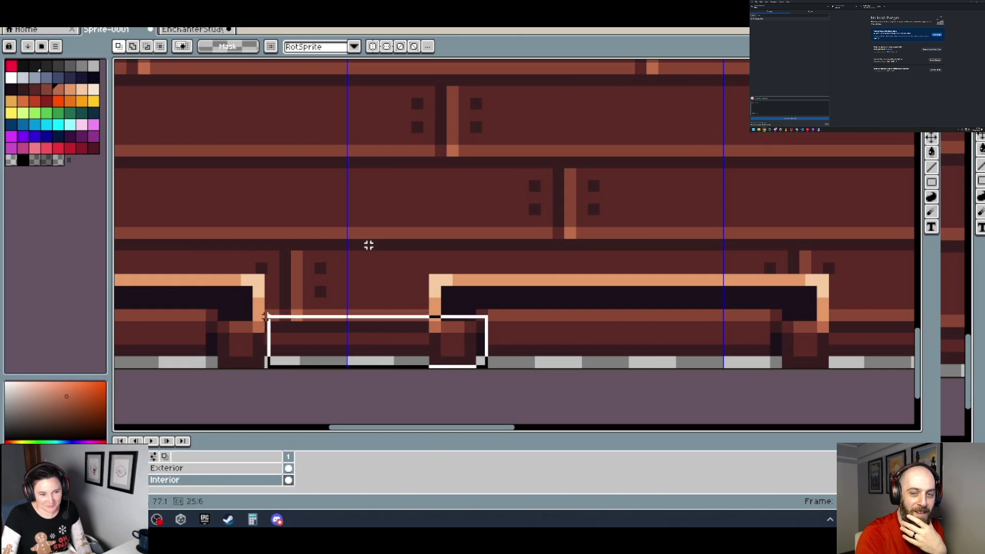
left_click(542, 361)
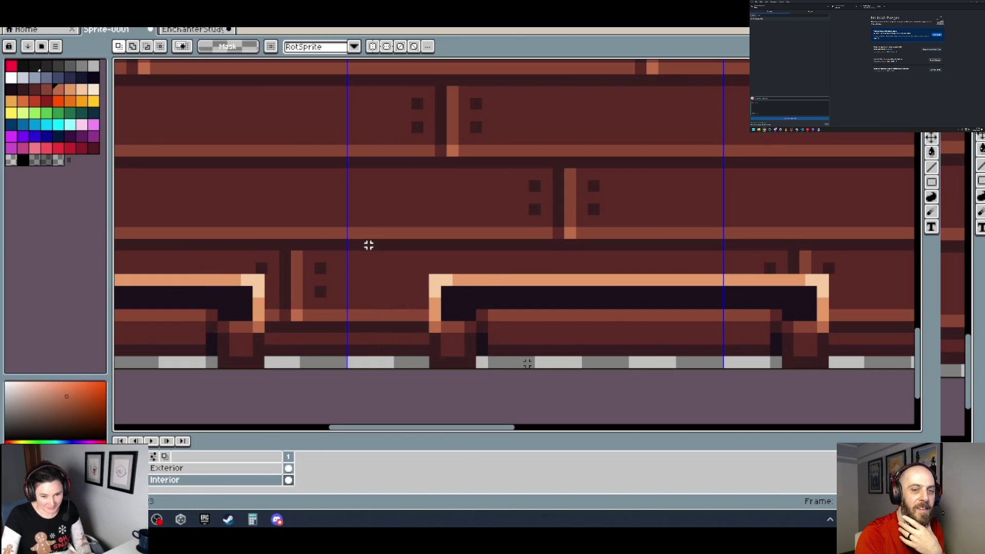
left_click_drag(486, 366, 205, 272)
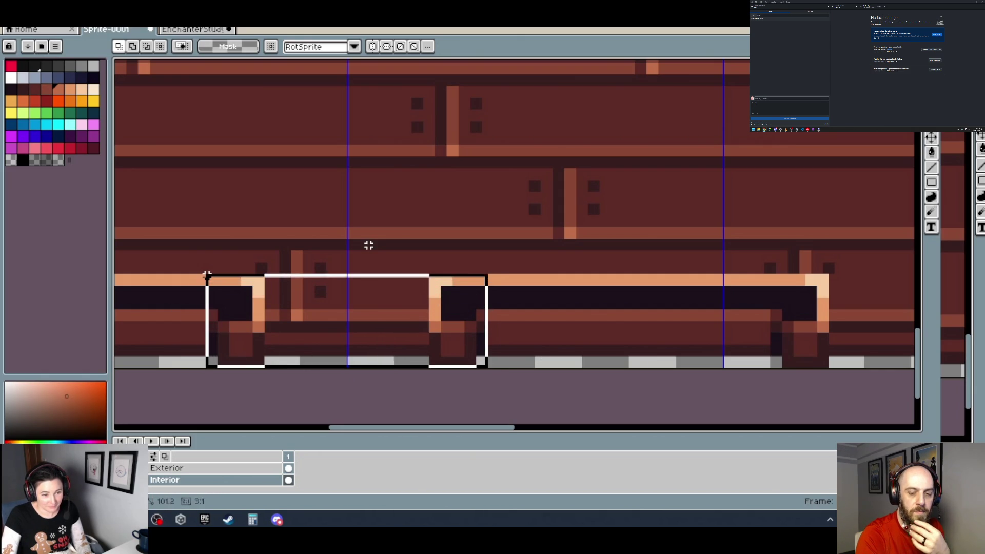
left_click_drag(246, 339, 251, 341)
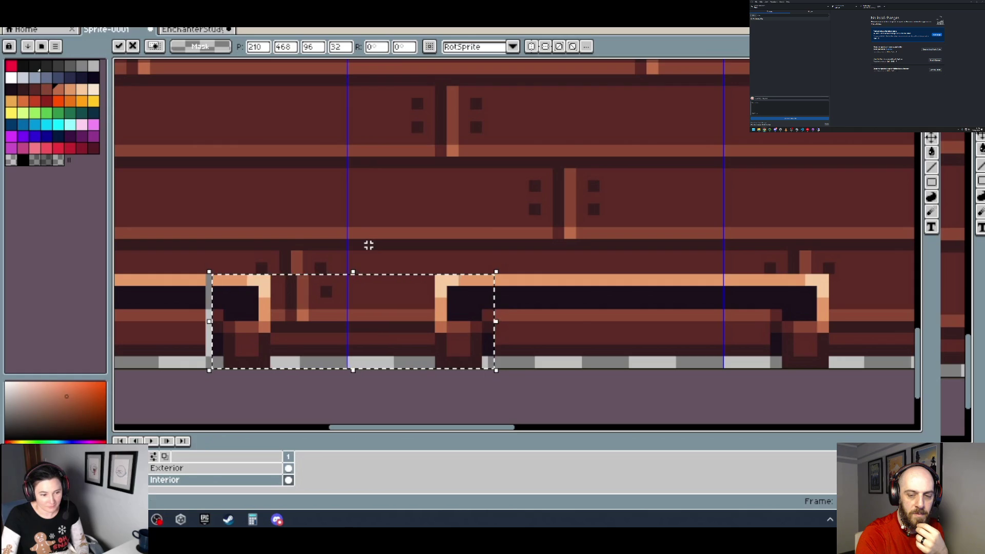
left_click_drag(247, 367, 250, 367)
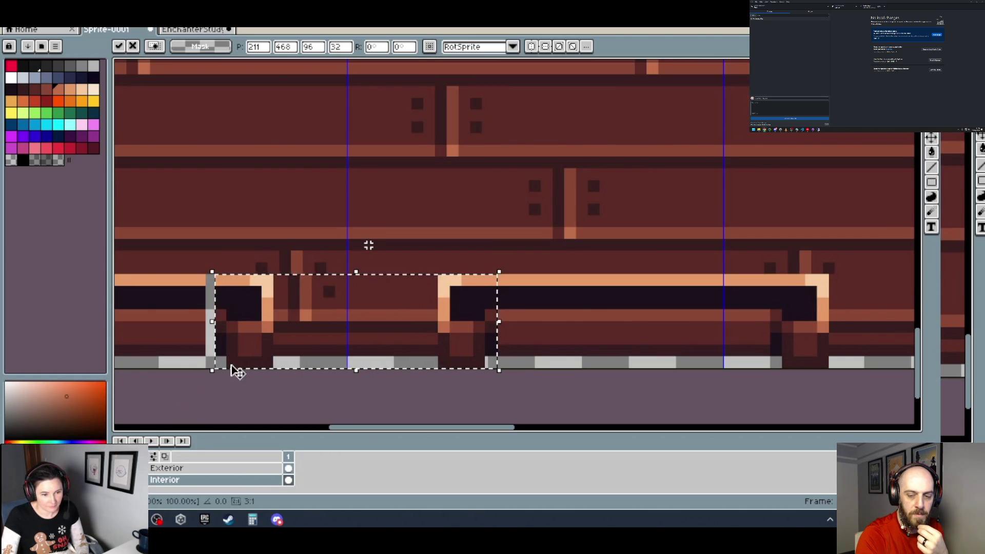
left_click_drag(252, 362, 255, 363)
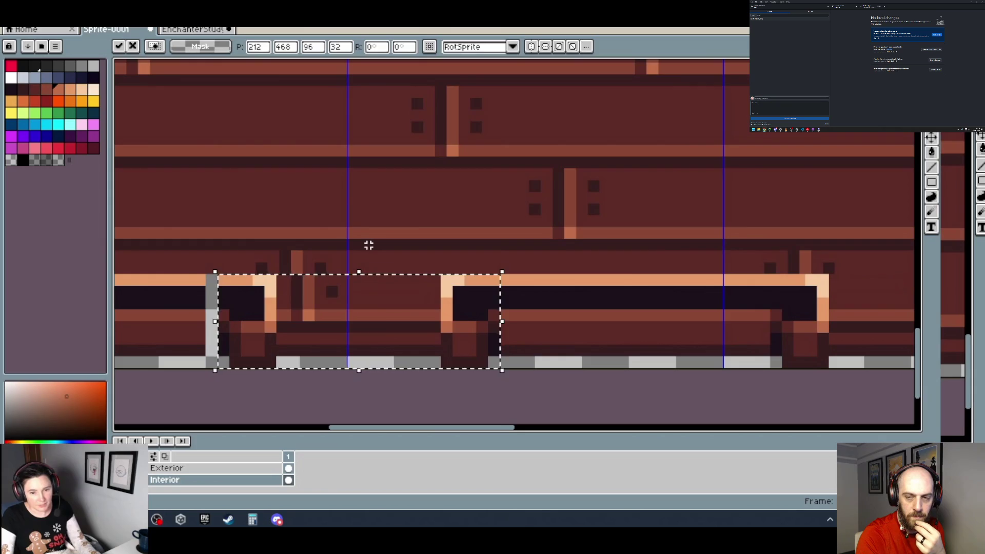
left_click(157, 361)
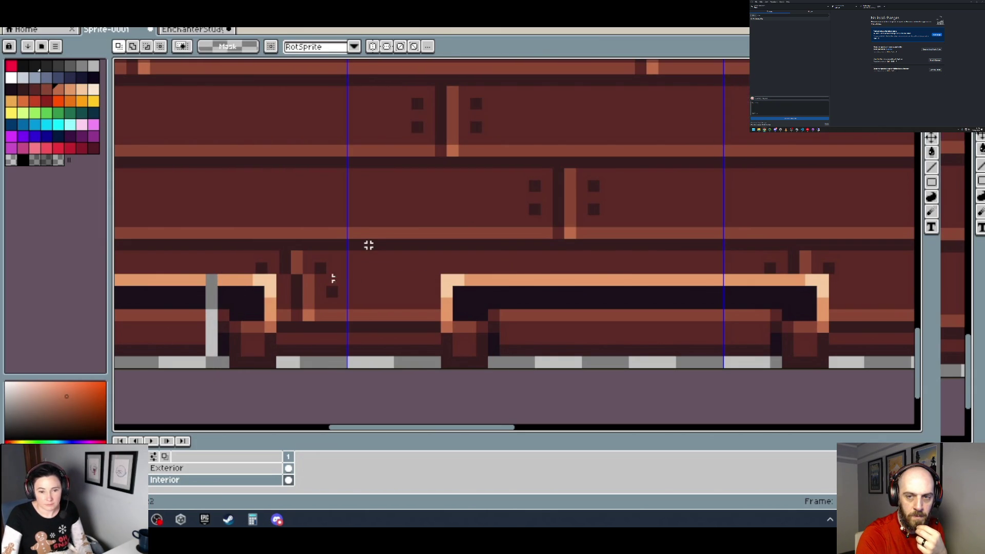
left_click_drag(195, 276, 221, 322)
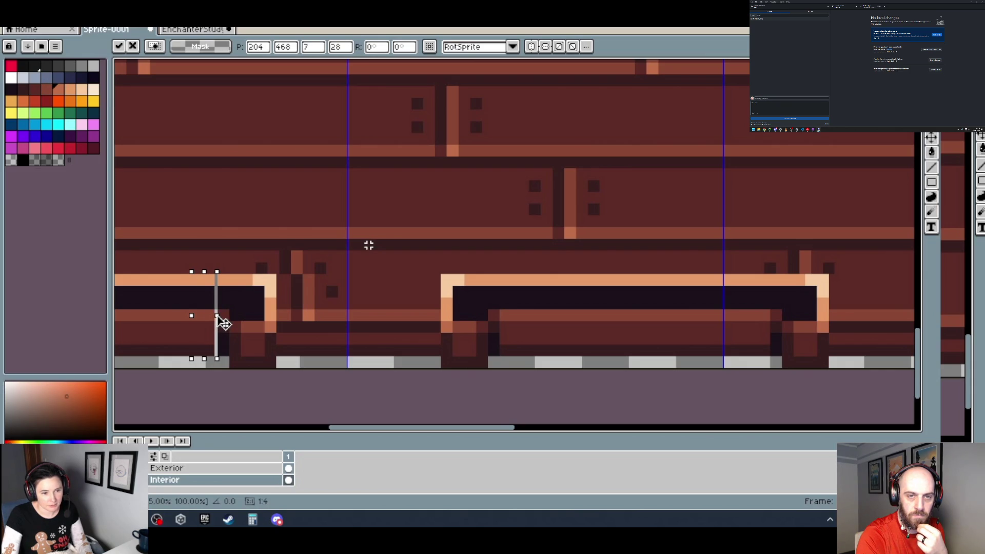
key("Return")
With a one-pixel pencil, draw a light orange edge and dark red shadow column at the trim end.
left_click(295, 281)
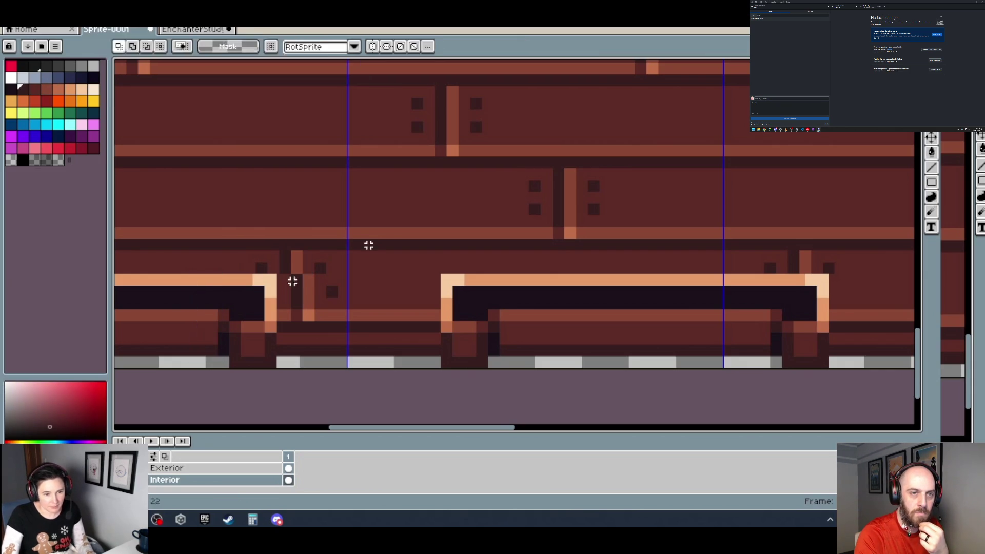
key("b")
key("minus")
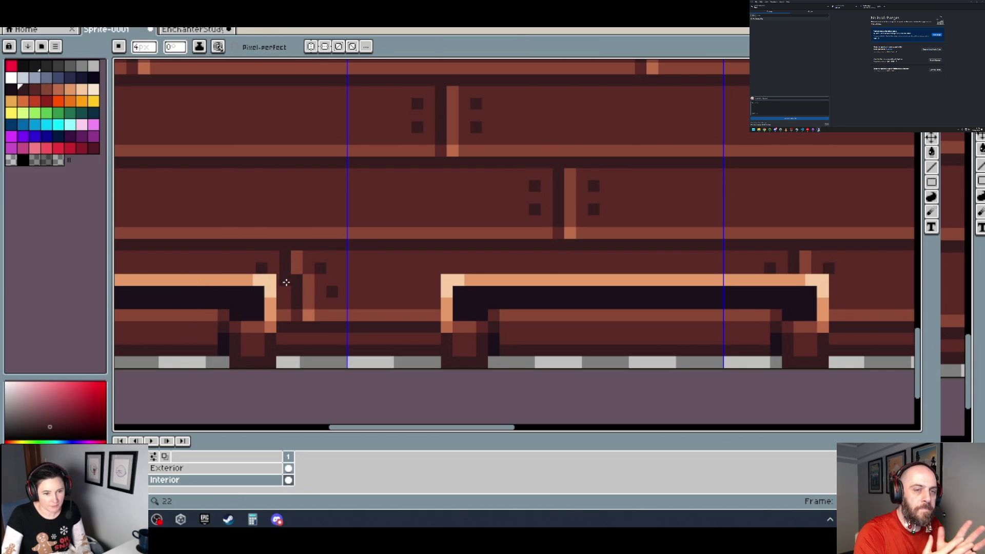
left_click(297, 308)
left_click(299, 275)
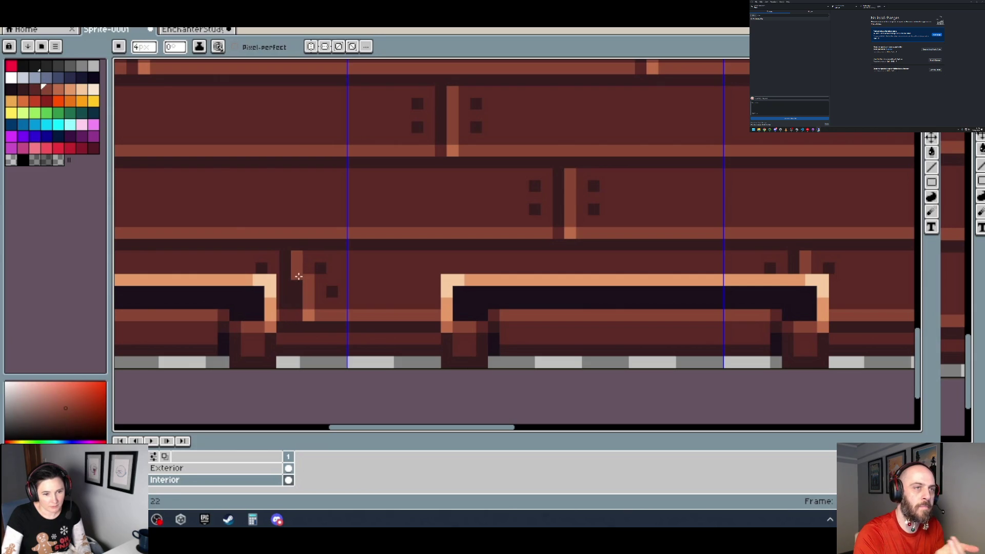
left_click_drag(298, 283, 298, 308)
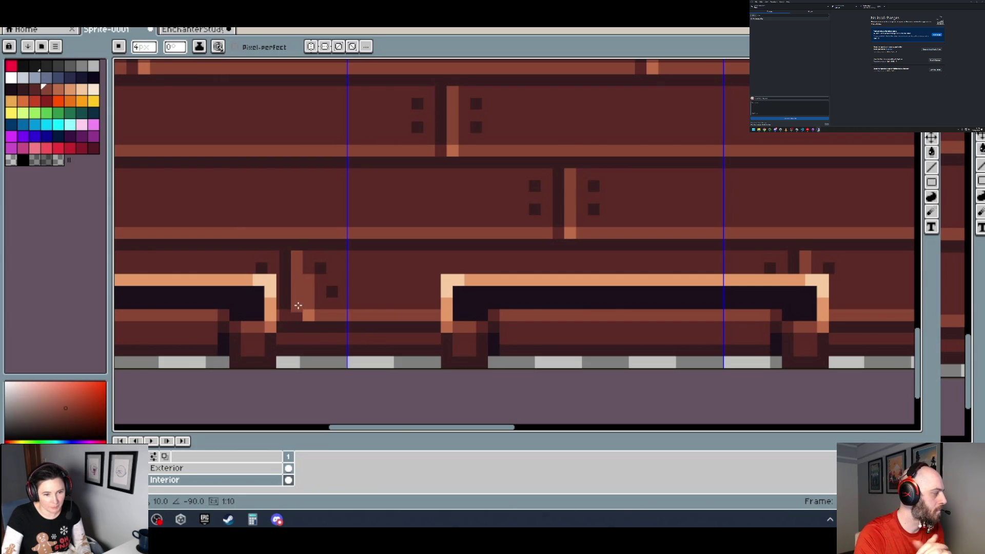
left_click(307, 313)
left_click(300, 314)
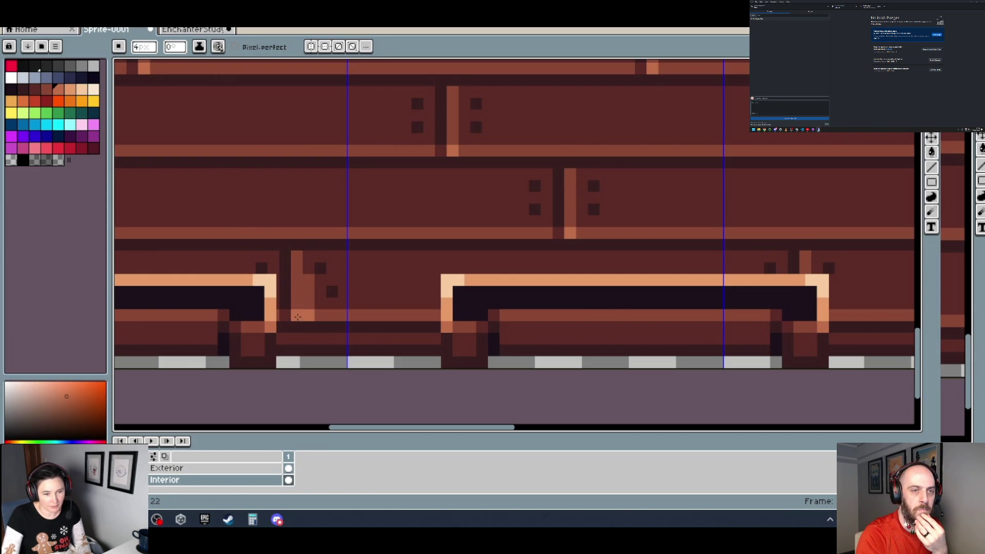
left_click(314, 269)
left_click(311, 274)
left_click_drag(309, 287, 309, 305)
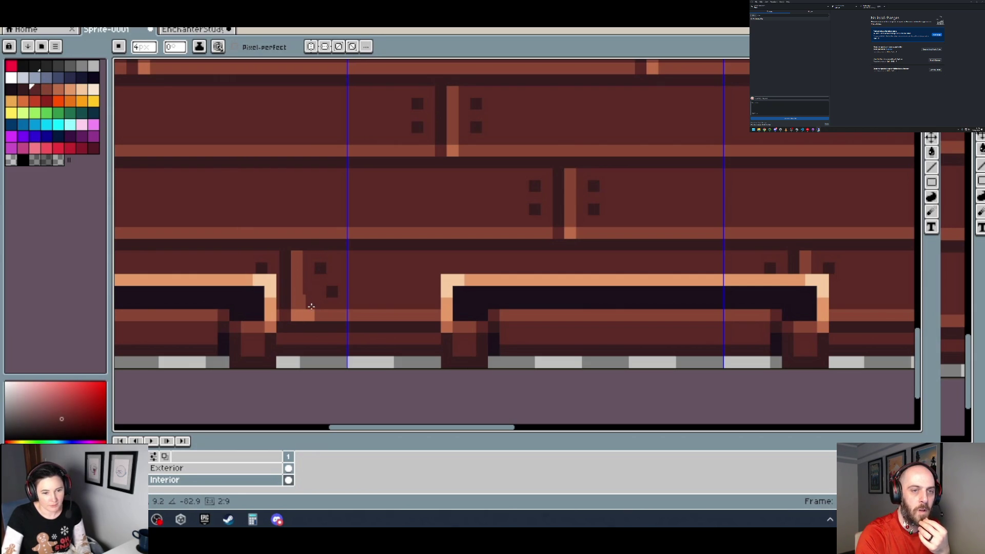
Sample darker shades from the artwork for further shading.
left_click(319, 313)
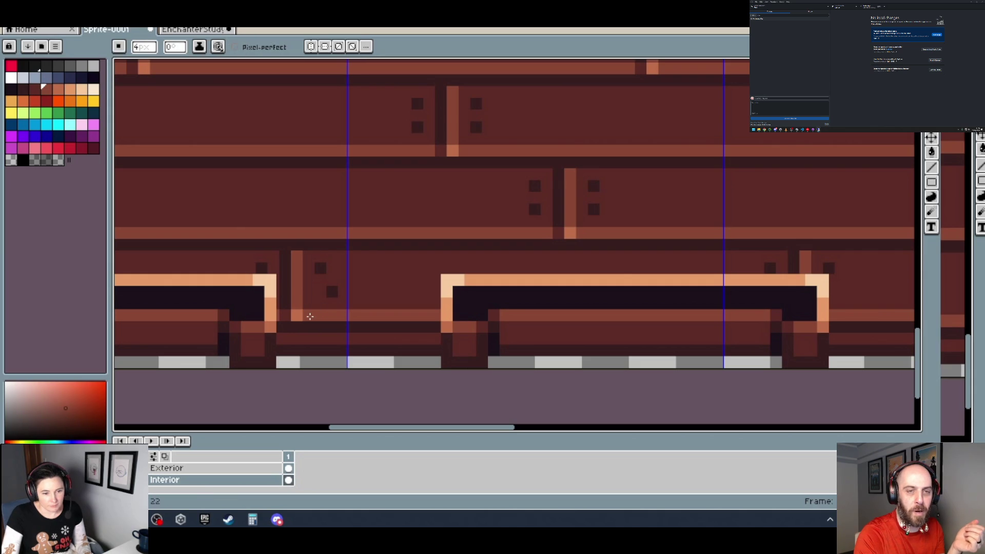
left_click(331, 291)
left_click(331, 281)
scroll("down", 3)
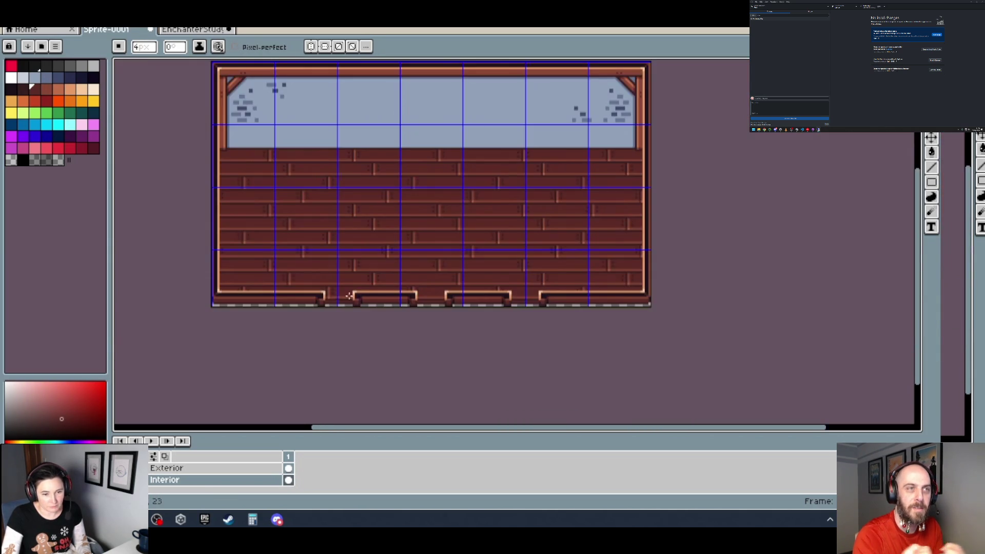
Cut the baseboard trim section around the doorway gap and move it 3 pixels left.
scroll("up", 3)
left_click_drag(685, 299, 527, 308)
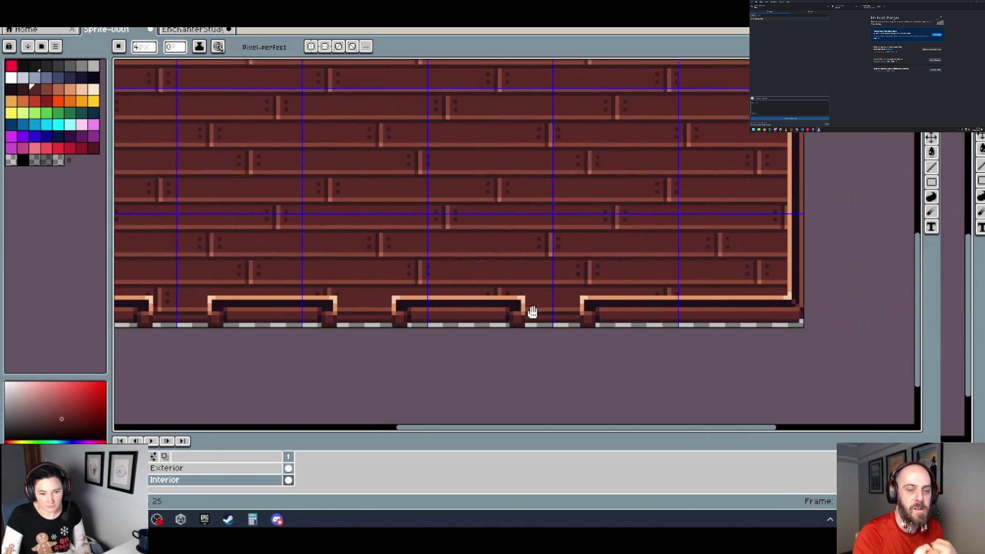
scroll("up", 3)
scroll("up", 3)
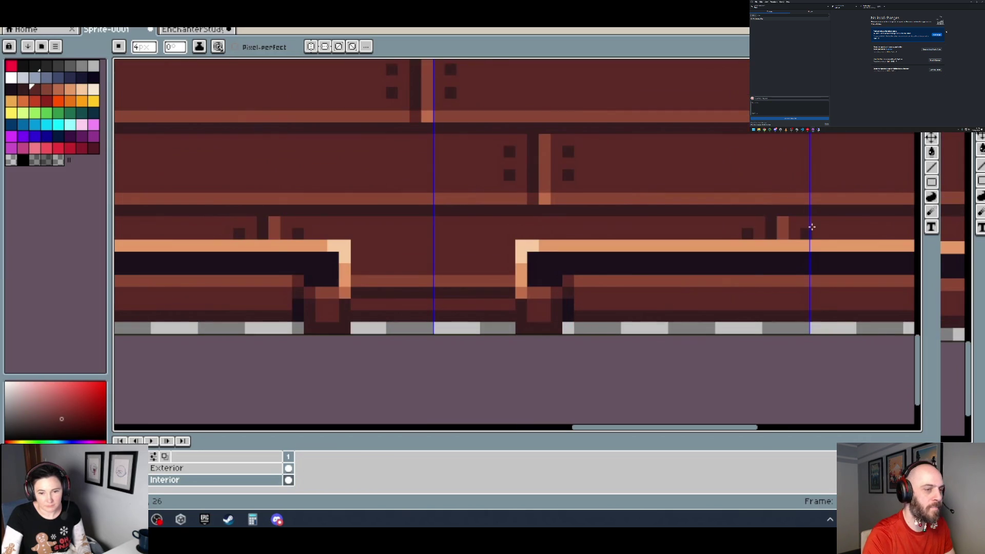
key("m")
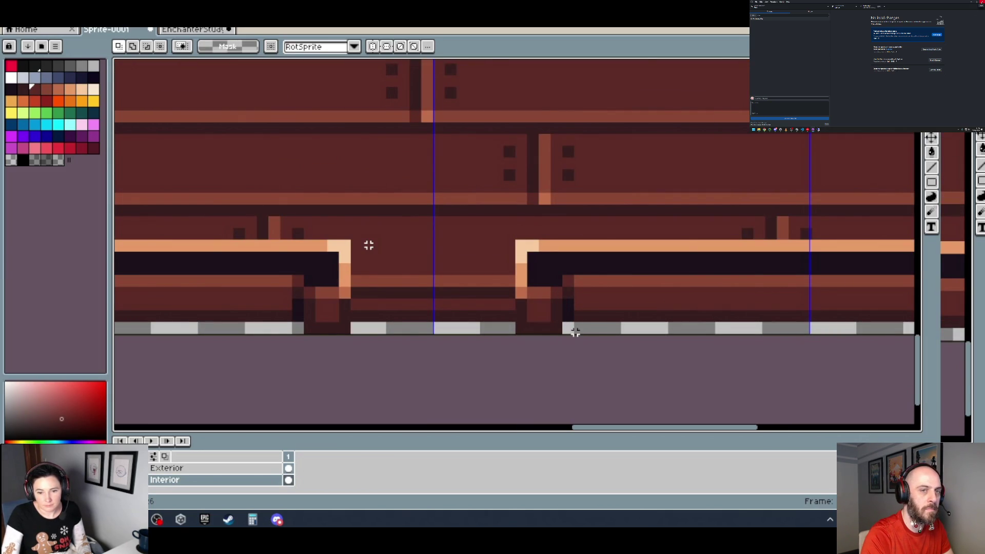
left_click_drag(573, 332, 291, 239)
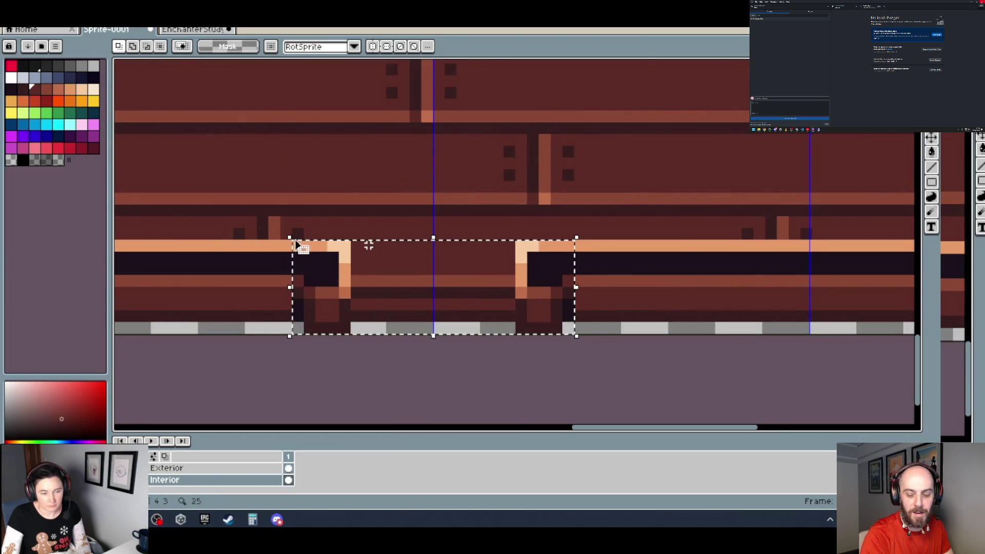
key("Delete")
key("ctrl+v")
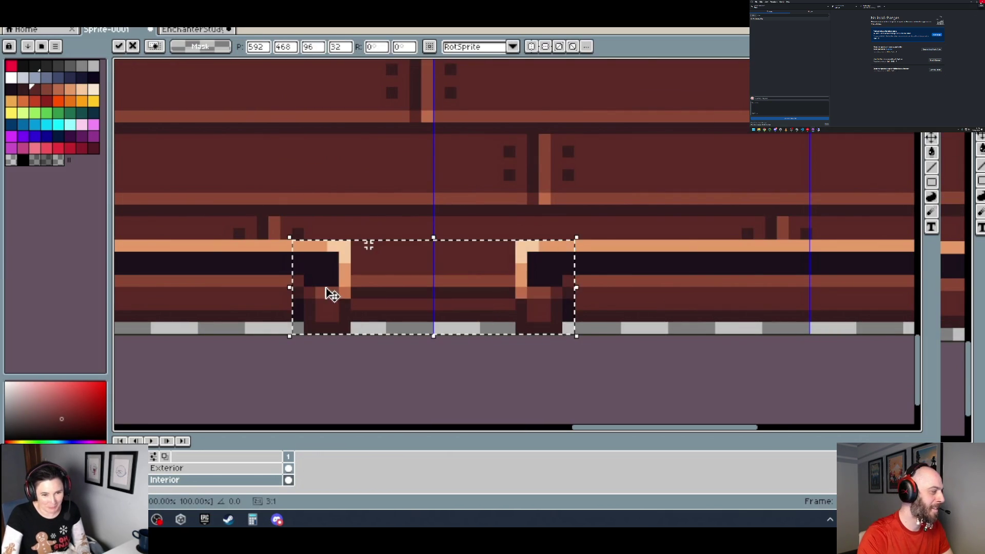
scroll("down", 3)
left_click_drag(250, 348, 405, 346)
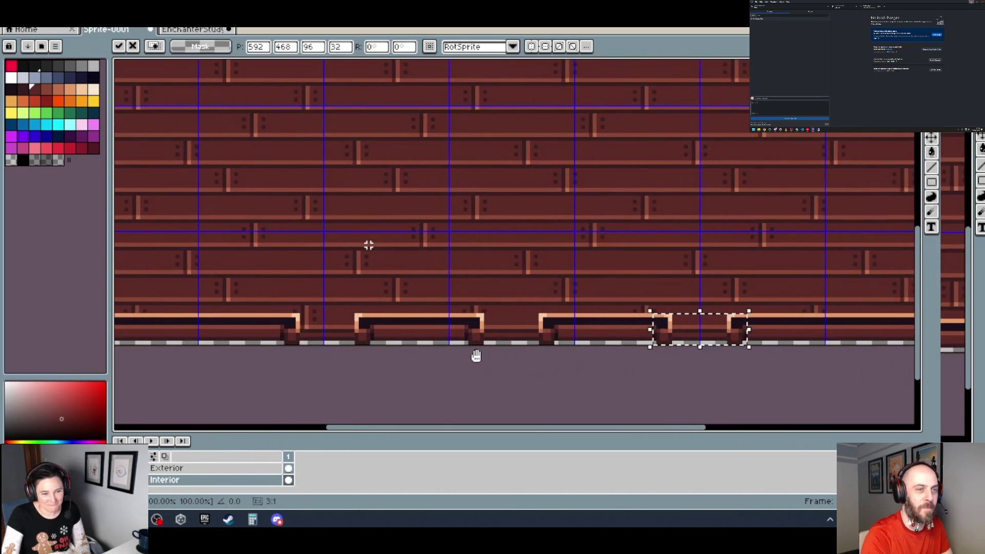
scroll("up", 3)
left_click_drag(487, 333, 476, 334)
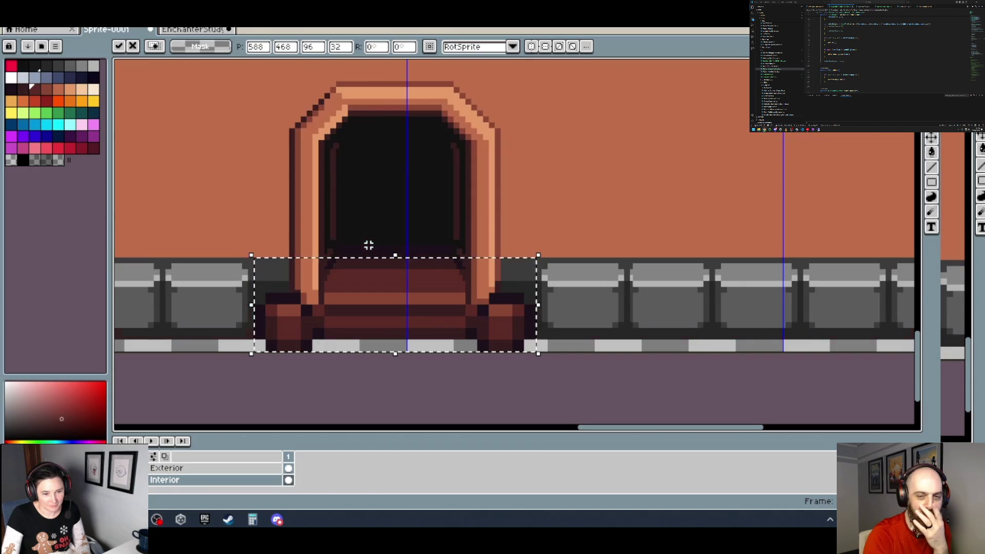
key("Return")
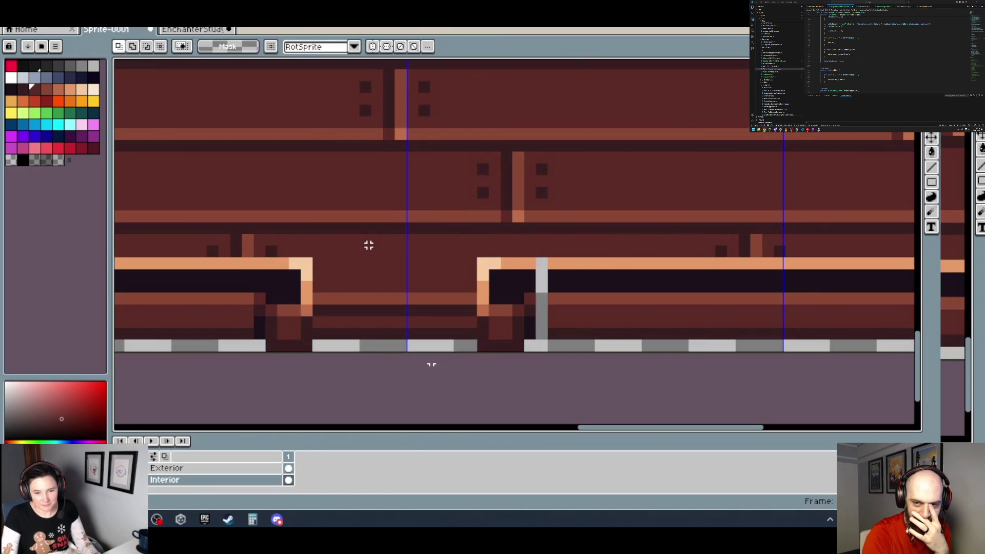
Repaint the exposed grey pixels with sampled orange, near-black and dark red wall colours.
key("i")
left_click(556, 261)
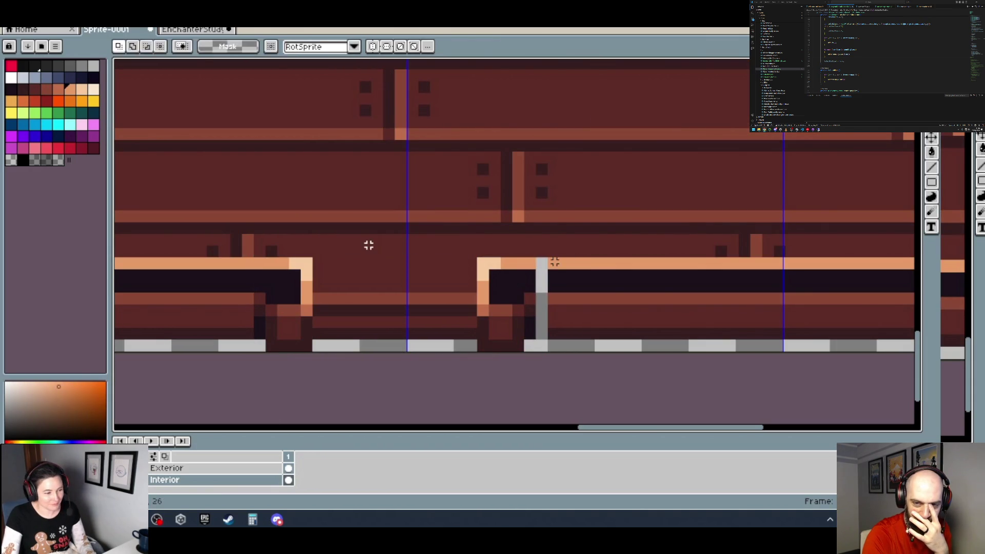
key("b")
left_click(546, 277)
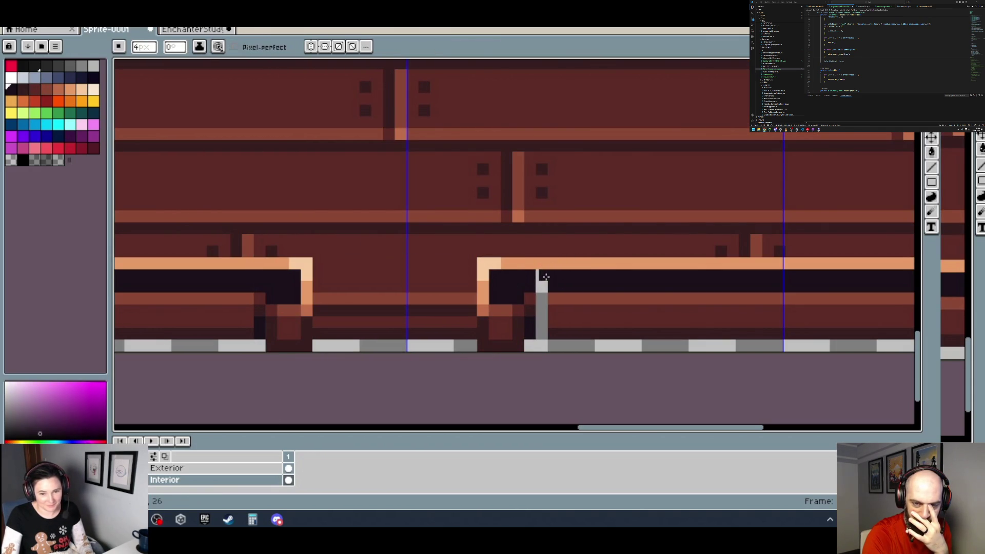
key("shift")
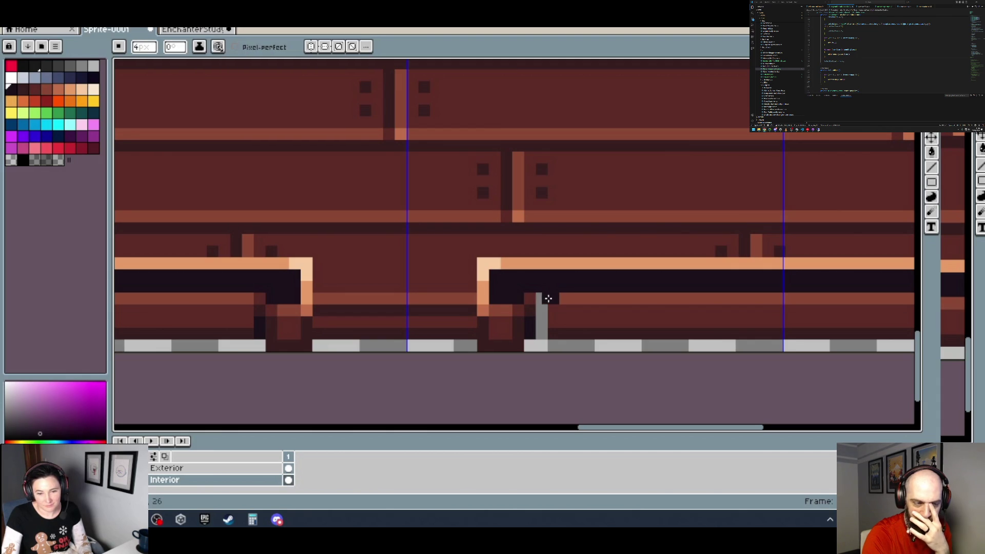
left_click(552, 299)
left_click(542, 299)
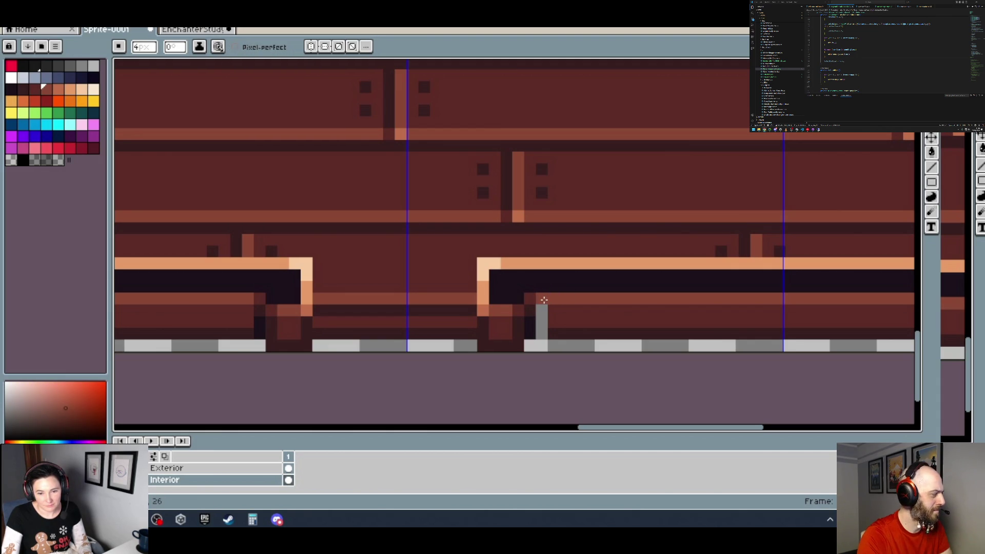
left_click(556, 310)
left_click(543, 311)
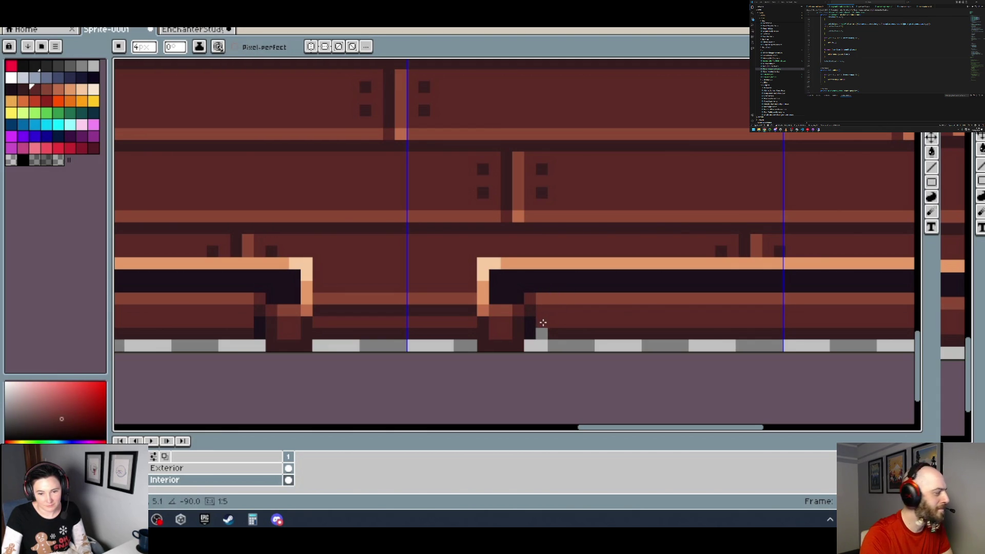
left_click(551, 332)
left_click(546, 334)
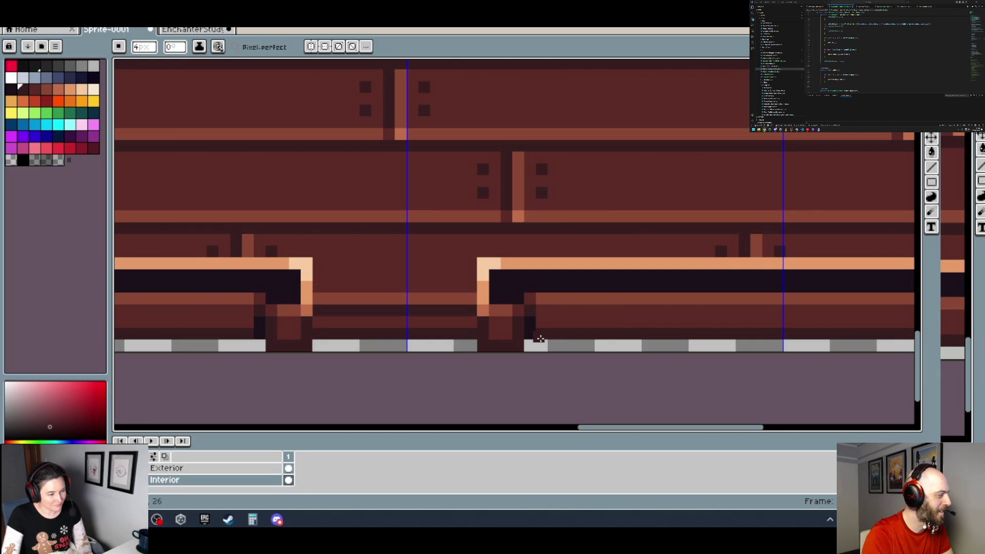
scroll("down", 3)
scroll("up", 3)
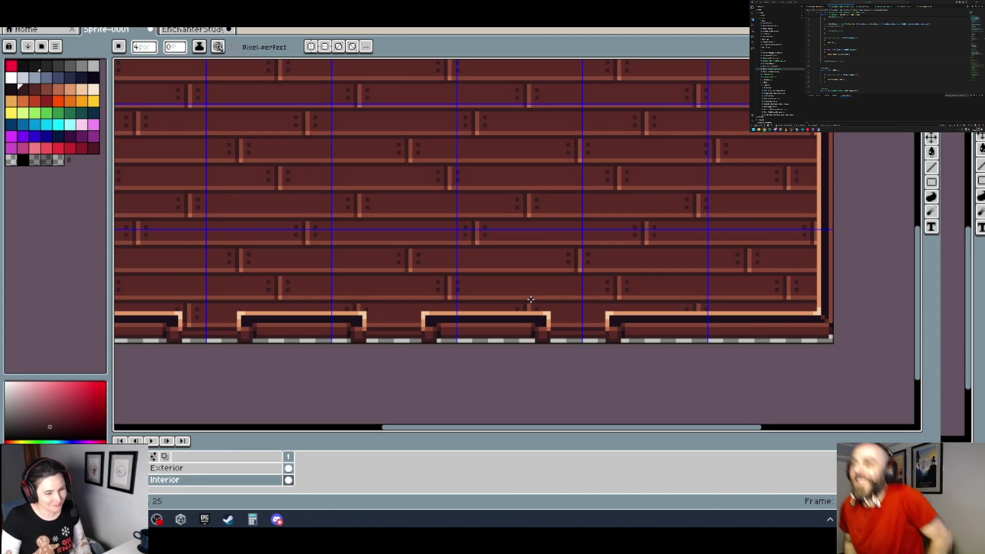
Zoom out until the whole wall sprite with its orange exterior layer is visible.
scroll("up", 3)
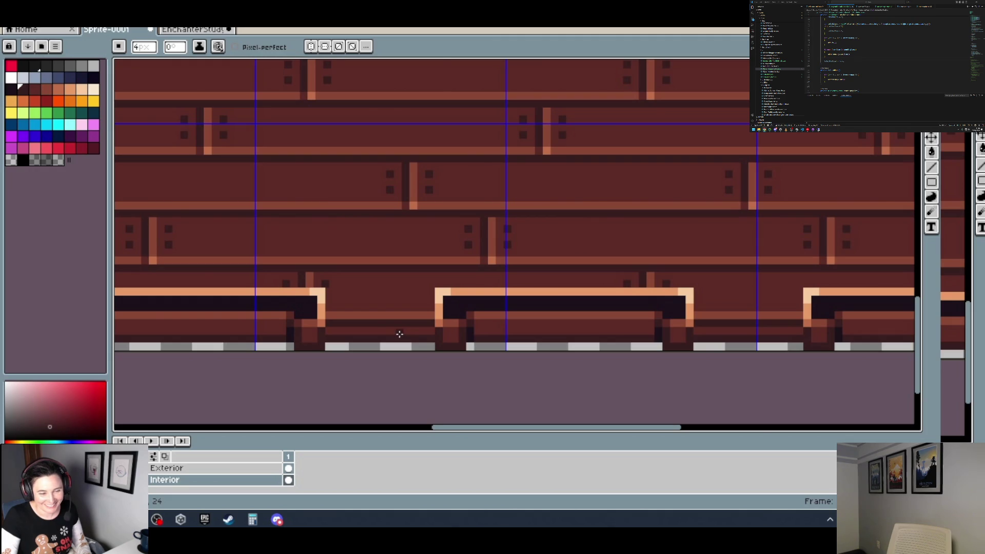
scroll("down", 3)
scroll("down", 3)
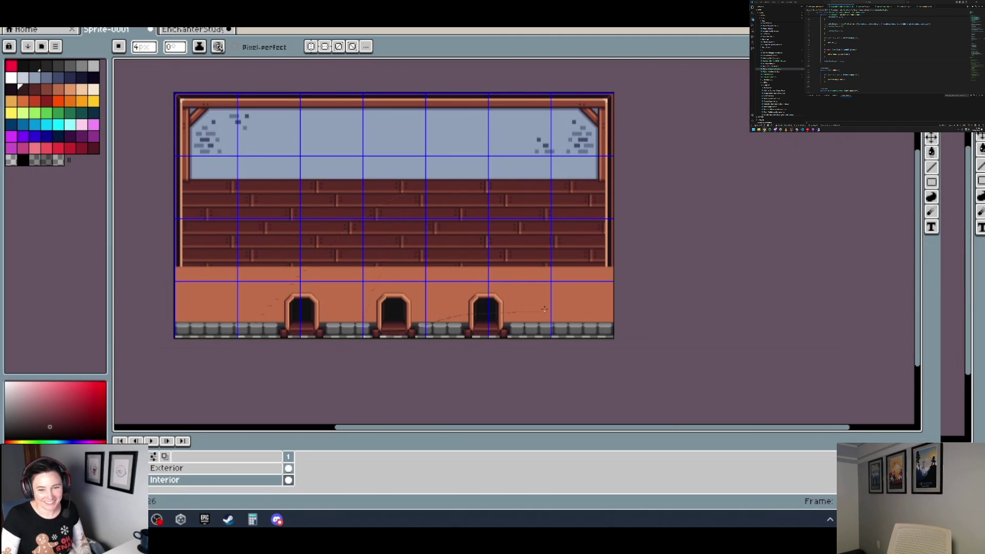
scroll("up", 3)
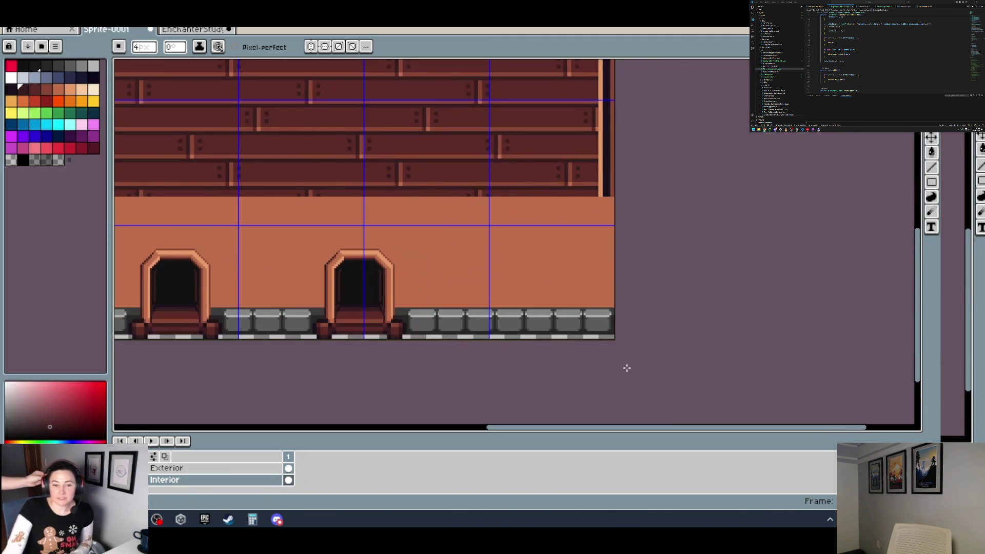
scroll("down", 3)
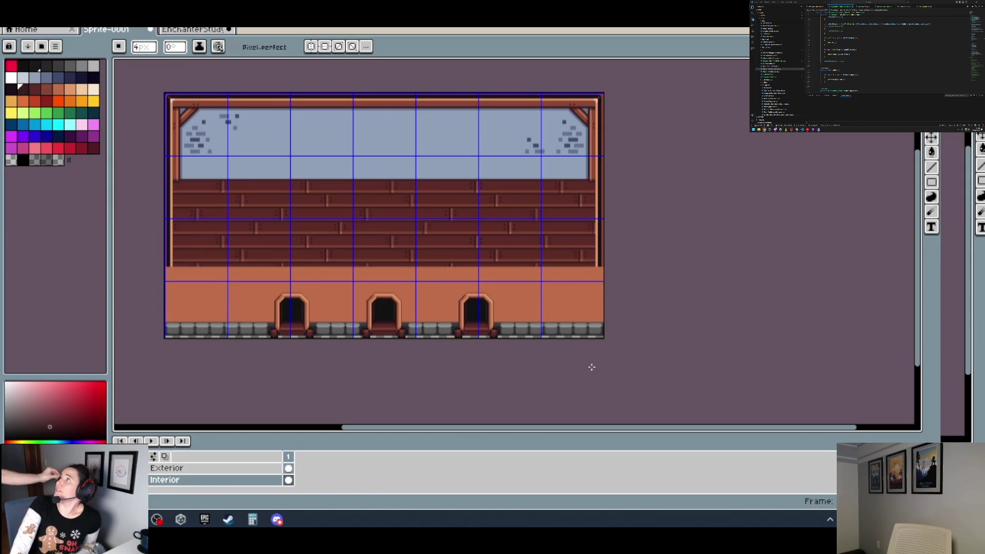
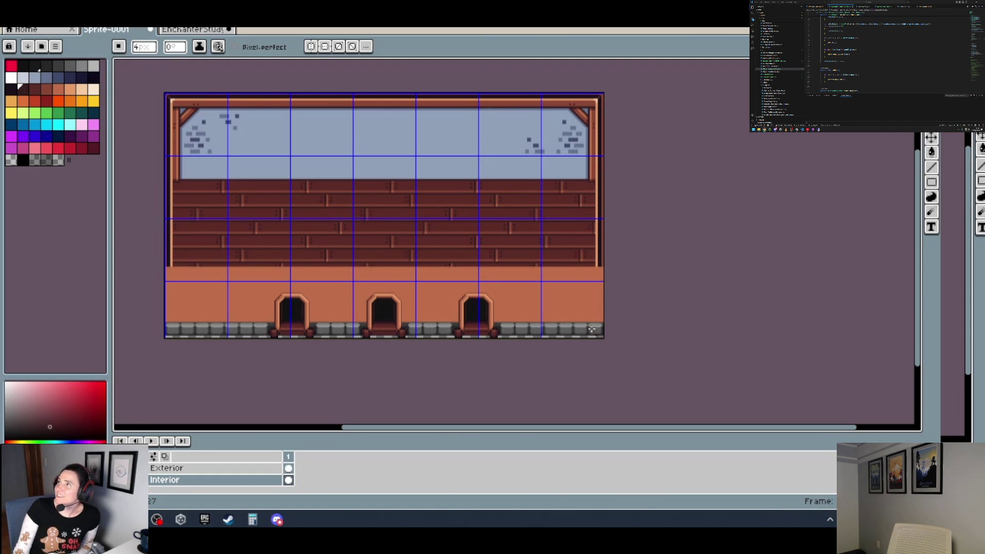
Close the Enchanter's Study file without saving, then bring up the browser's Etsy reference listing.
left_click_drag(592, 330, 244, 283)
scroll("up", 3)
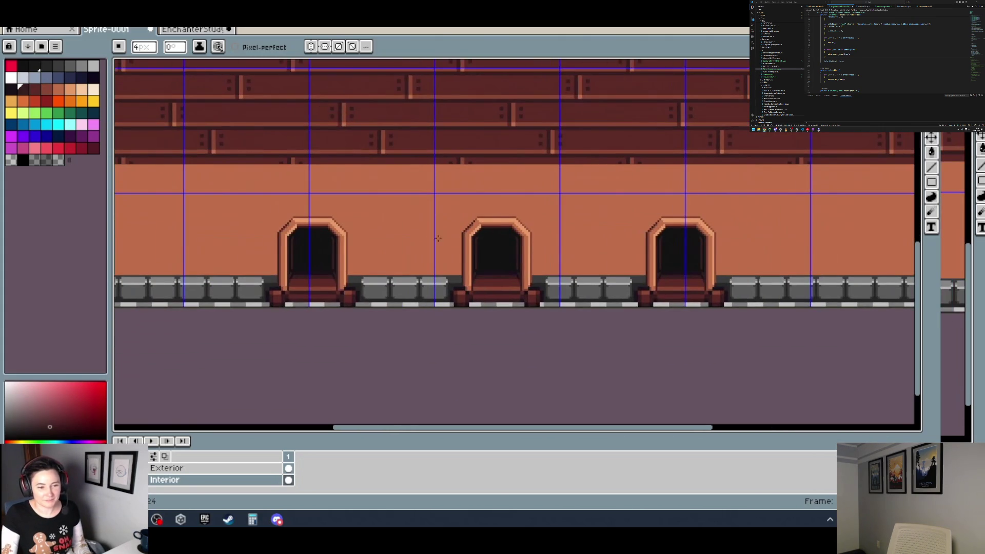
left_click(186, 29)
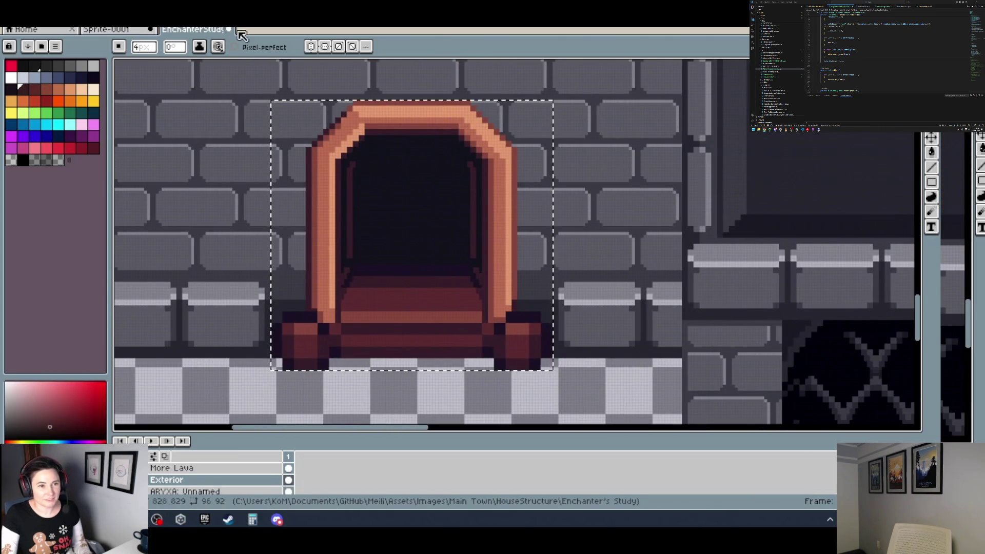
left_click(233, 30)
left_click(468, 282)
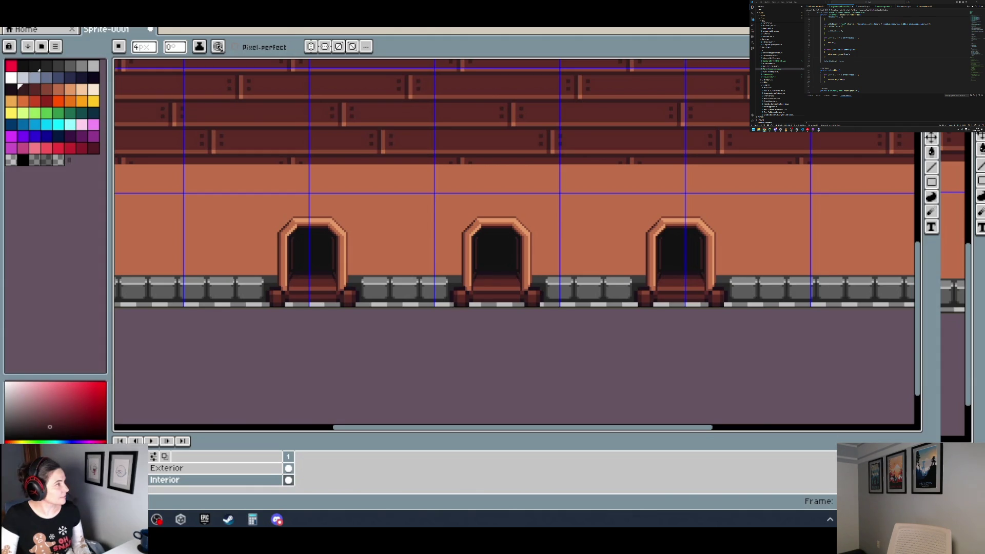
key("alt+Tab")
left_click_drag(899, 112, 507, 37)
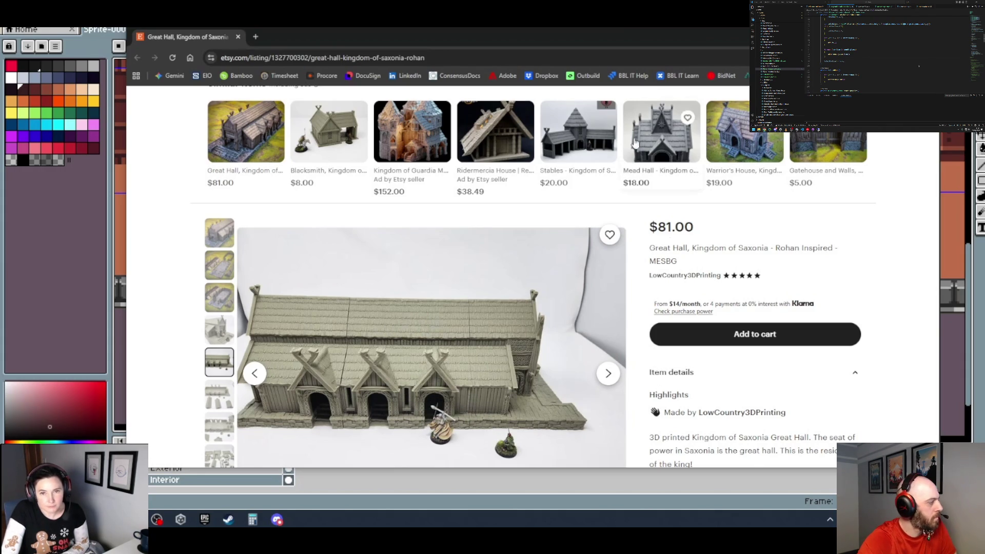
After viewing the Great Hall listing's arches, move the browser aside to reveal the dungeon wall sprite.
left_click_drag(628, 40, 0, 72)
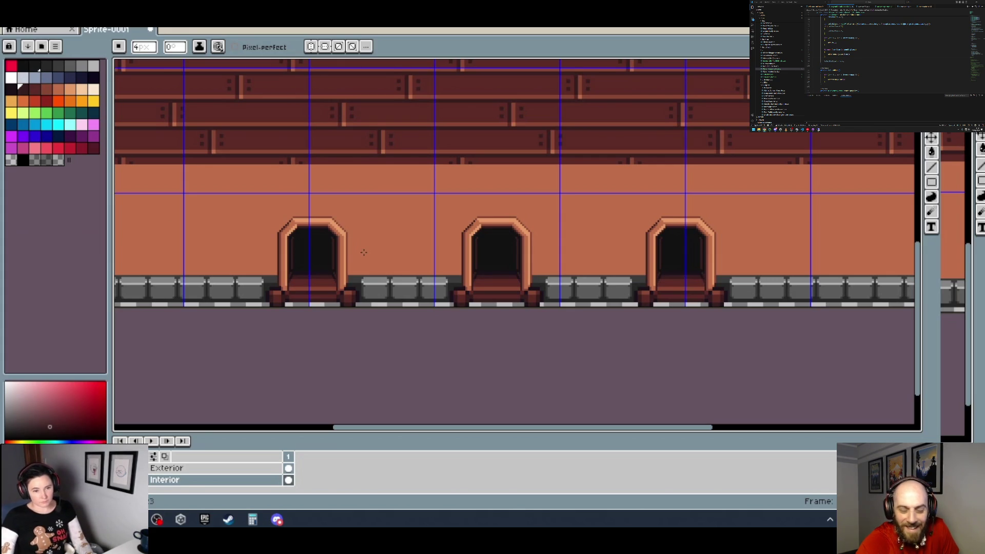
Zoom into the arches, enlarge the brush to 6px, and draw on the Exterior layer.
scroll("down", 3)
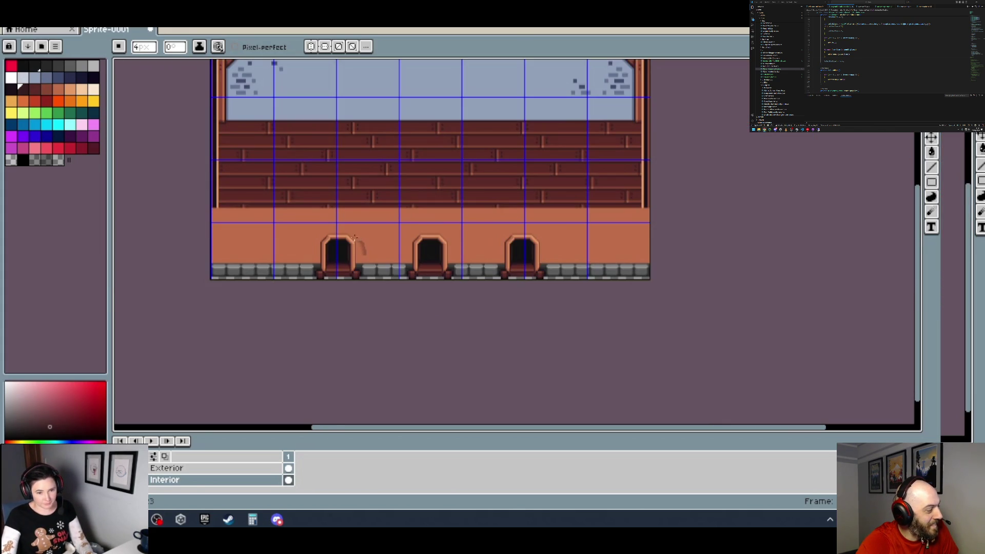
scroll("up", 3)
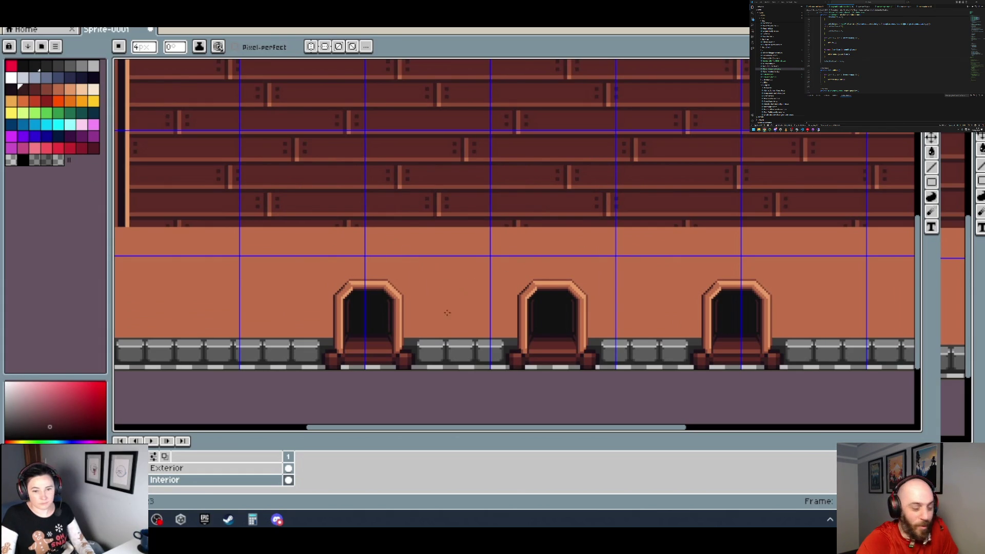
scroll("up", 3)
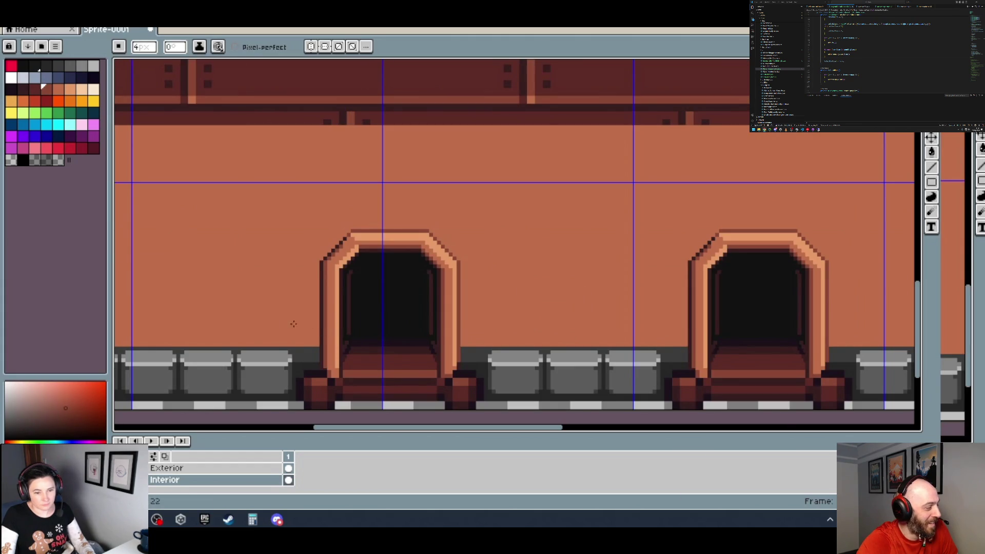
key("plus")
key("plus")
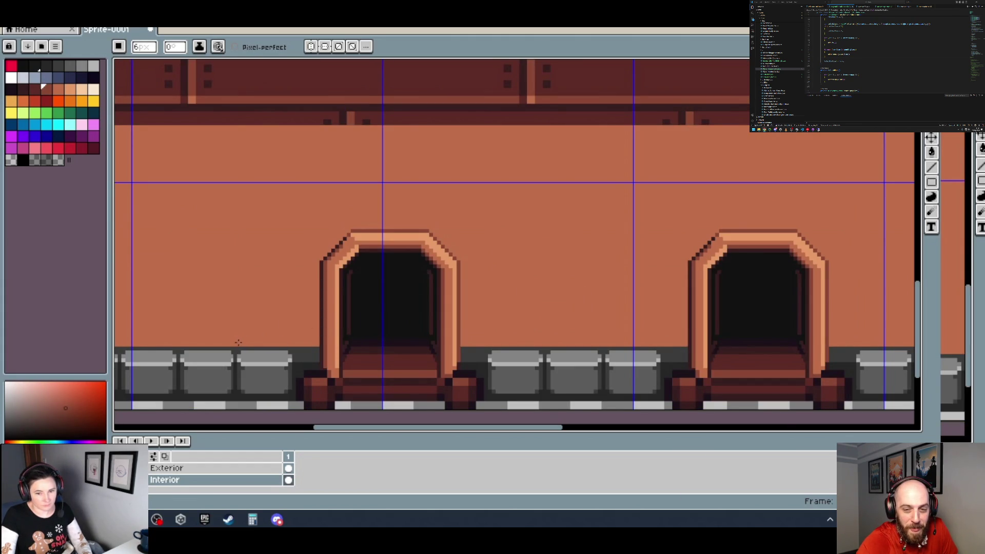
scroll("up", 3)
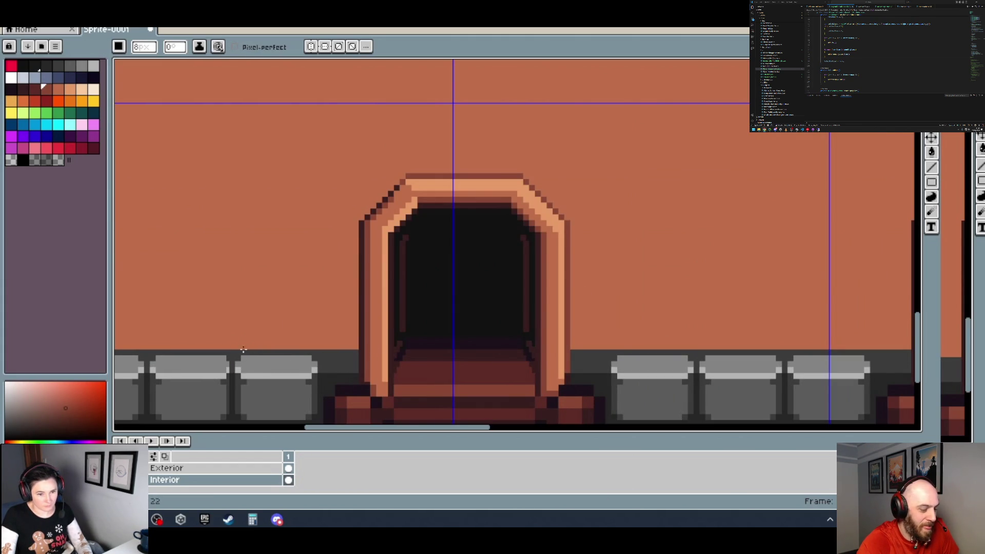
left_click(157, 469)
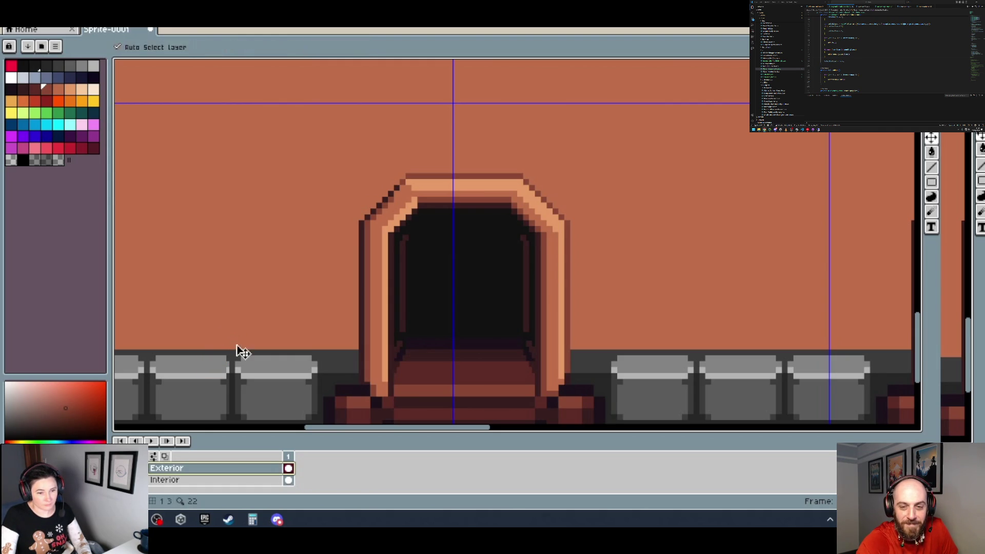
key("ctrl")
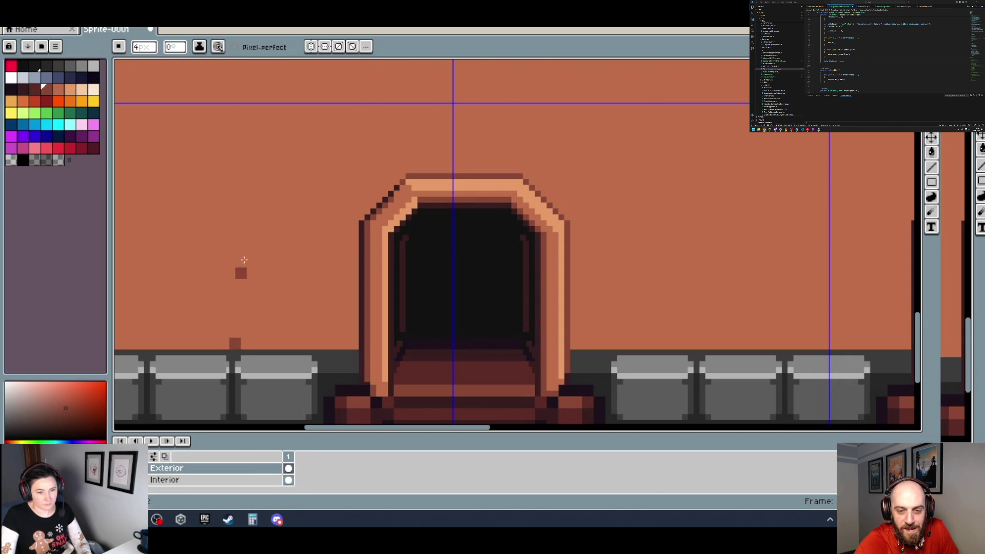
Draw the first dark vertical pillar line beside the doorway, from the floor up the wall.
left_click(235, 182)
scroll("down", 3)
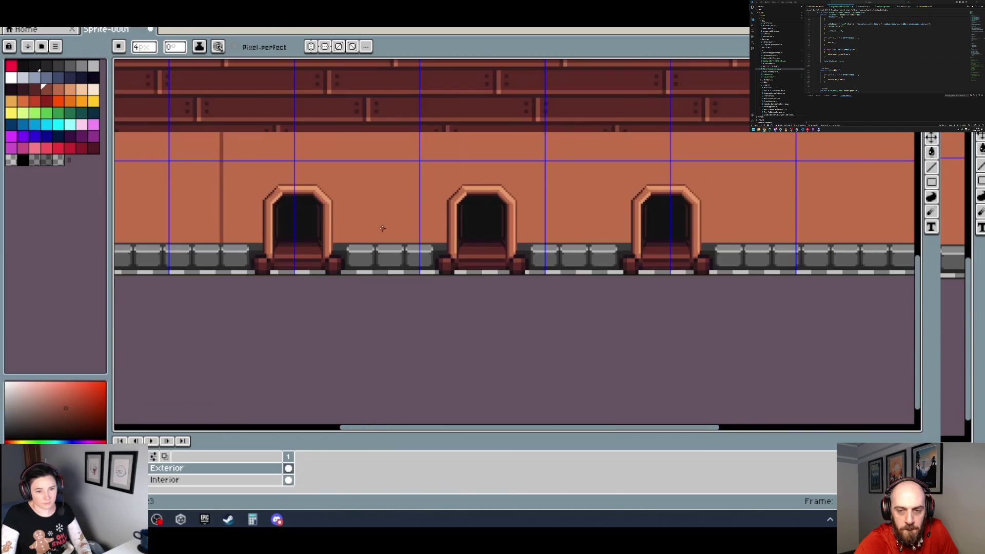
scroll("up", 3)
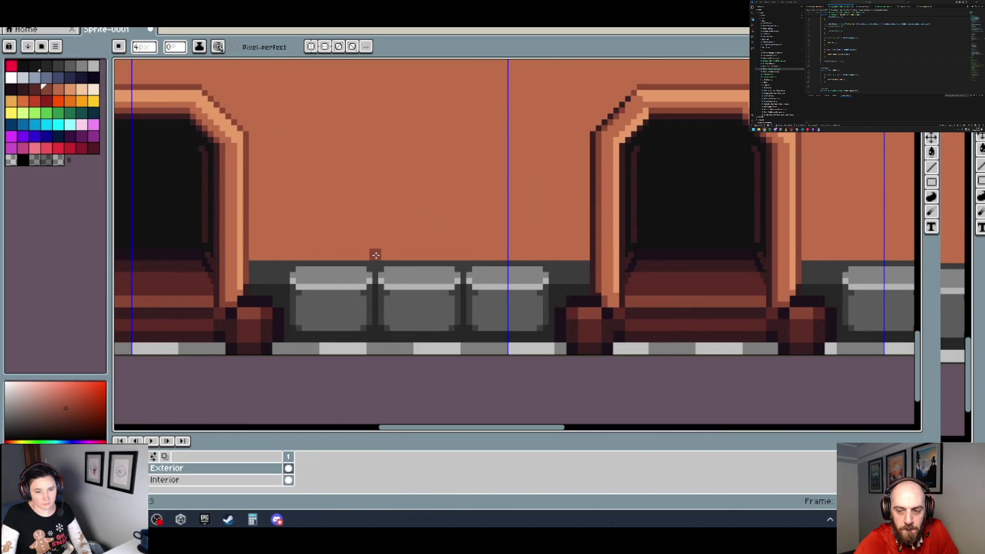
scroll("down", 3)
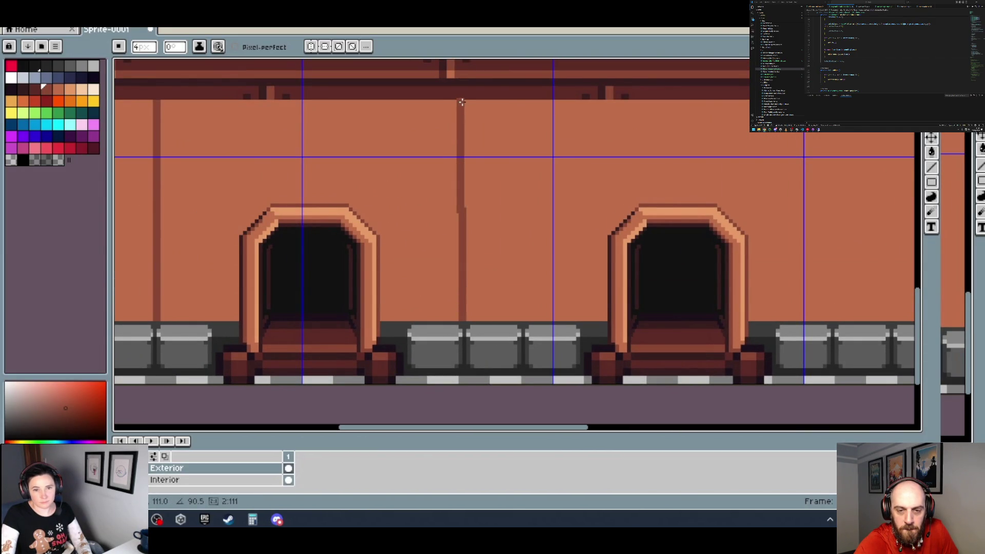
scroll("down", 3)
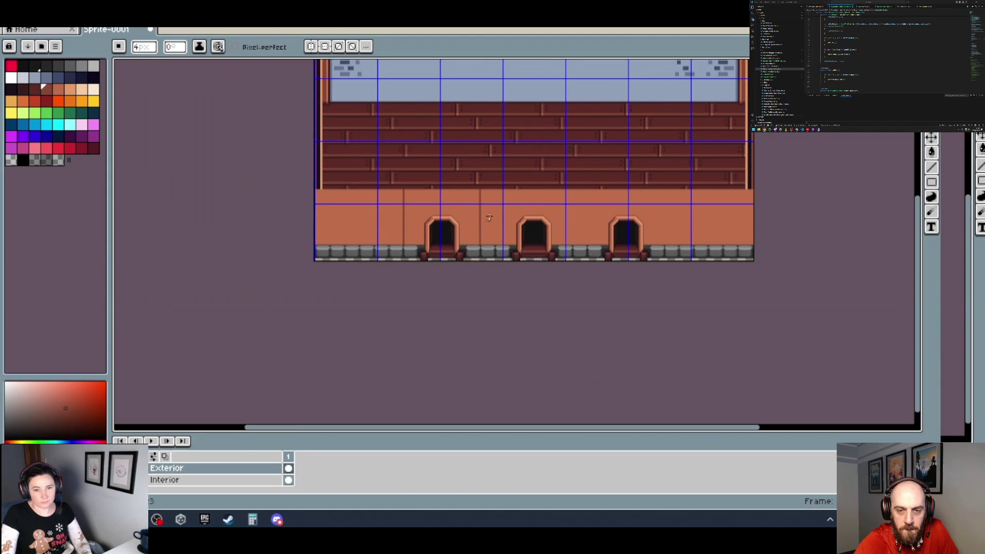
scroll("up", 3)
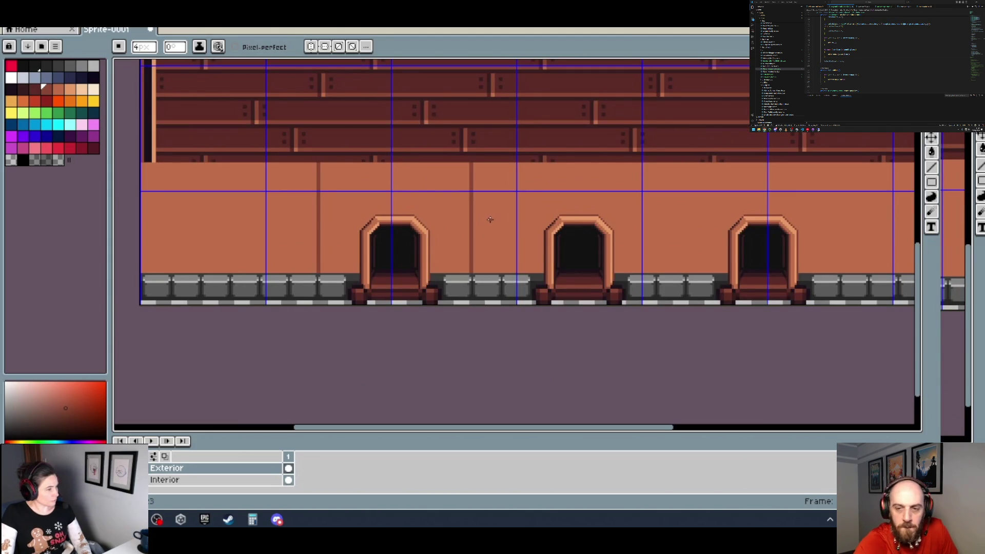
left_click_drag(508, 231, 386, 266)
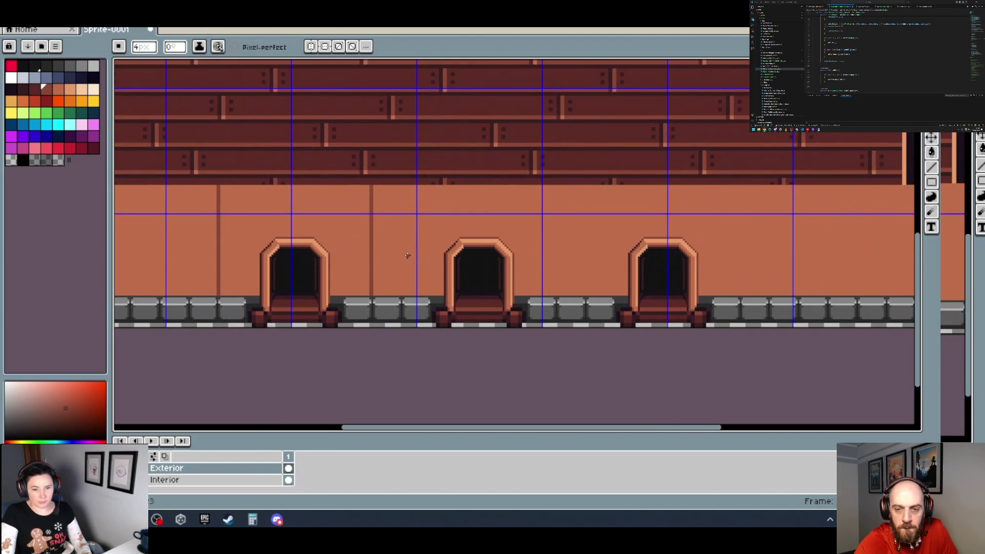
scroll("down", 3)
scroll("up", 3)
key("v")
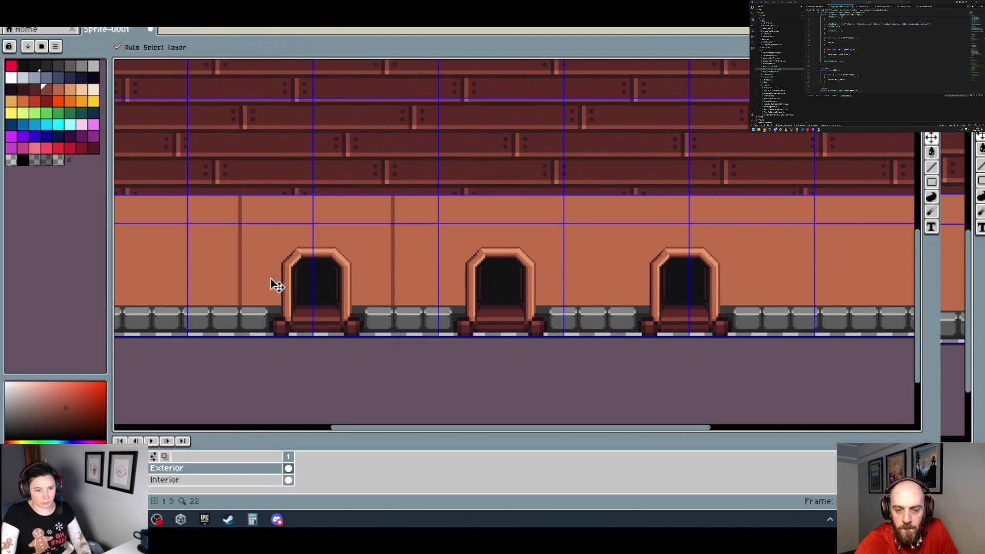
key("b")
scroll("up", 3)
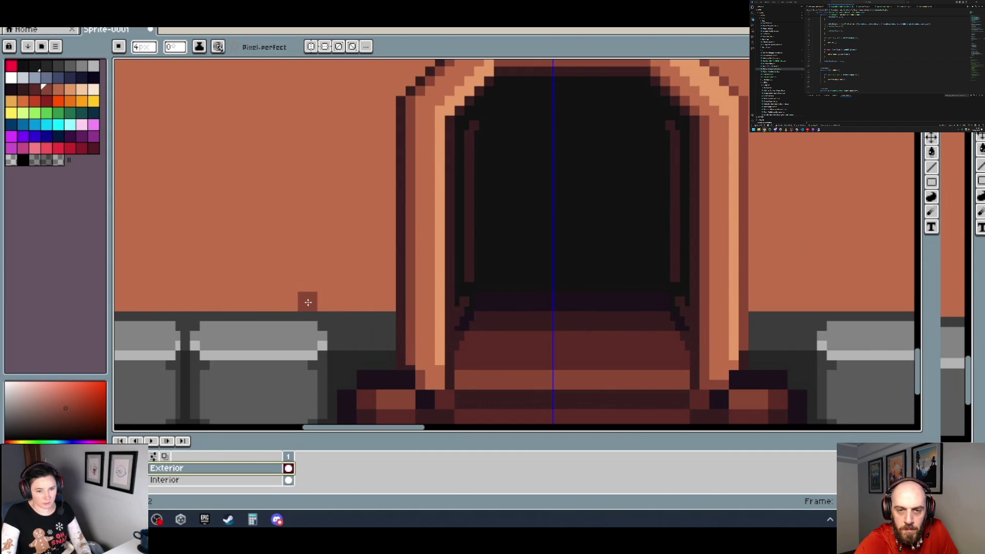
scroll("down", 3)
scroll("down", 3)
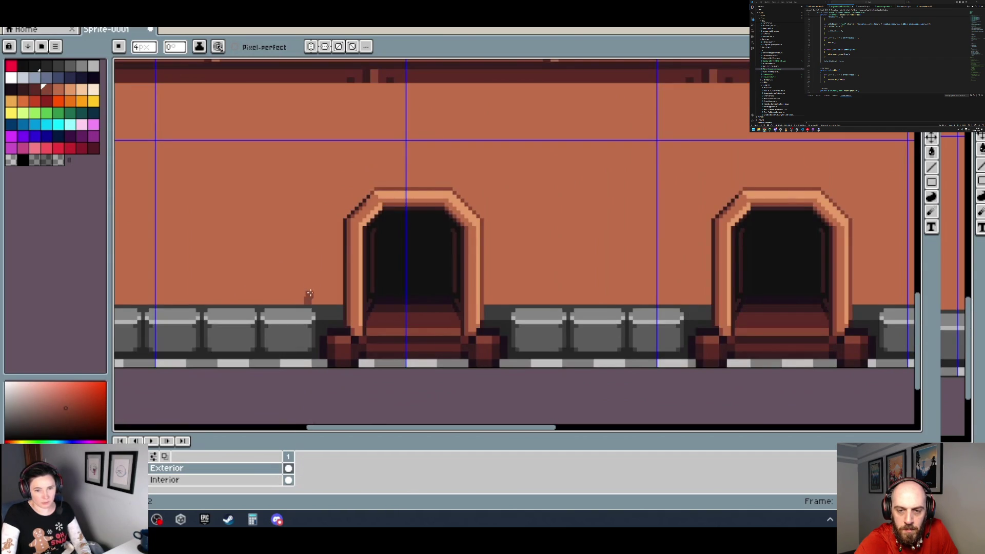
left_click(308, 84)
scroll("up", 3)
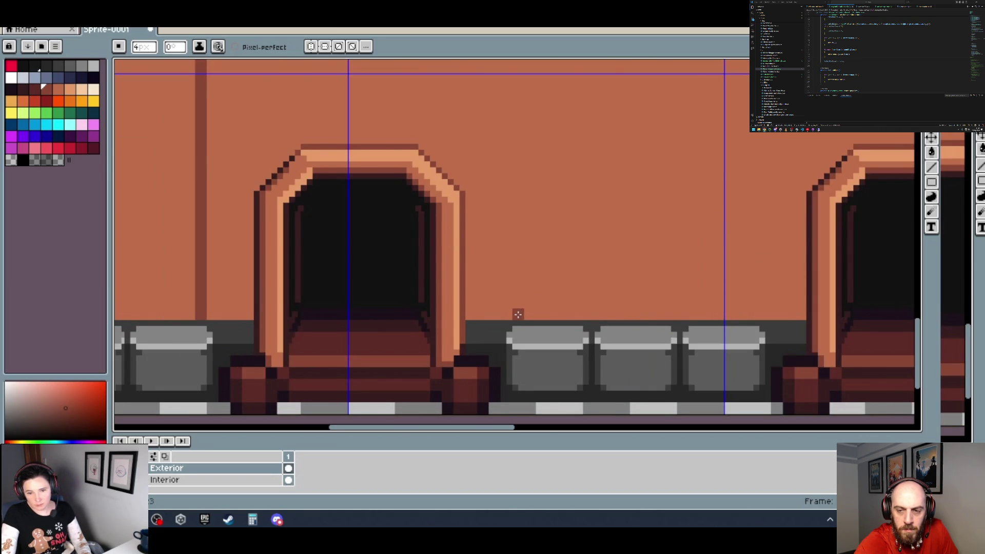
Draw two more dark vertical pillar lines reaching the wall top near the central arch.
left_click(519, 314)
scroll("up", 3)
scroll("up", 3)
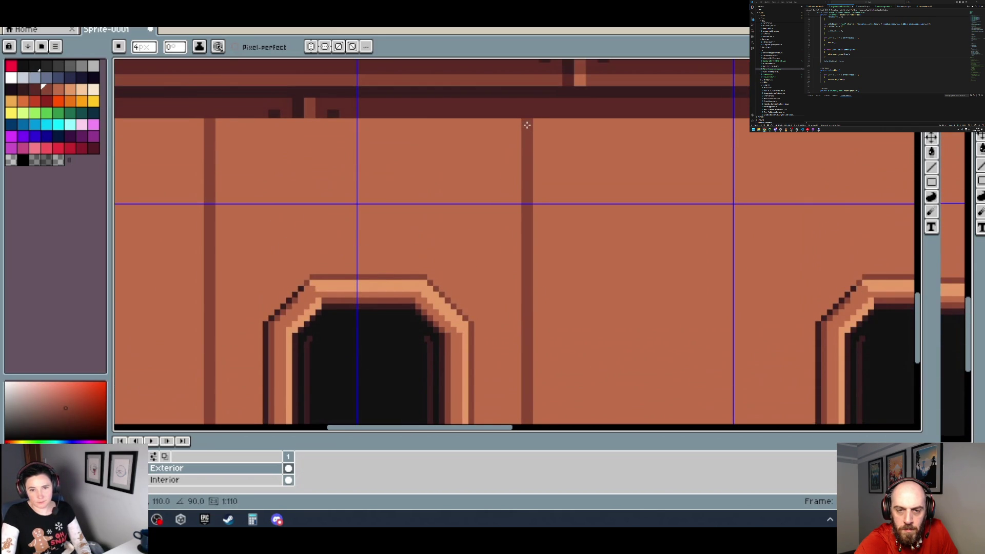
scroll("down", 3)
scroll("down", 3)
left_click_drag(538, 196, 467, 231)
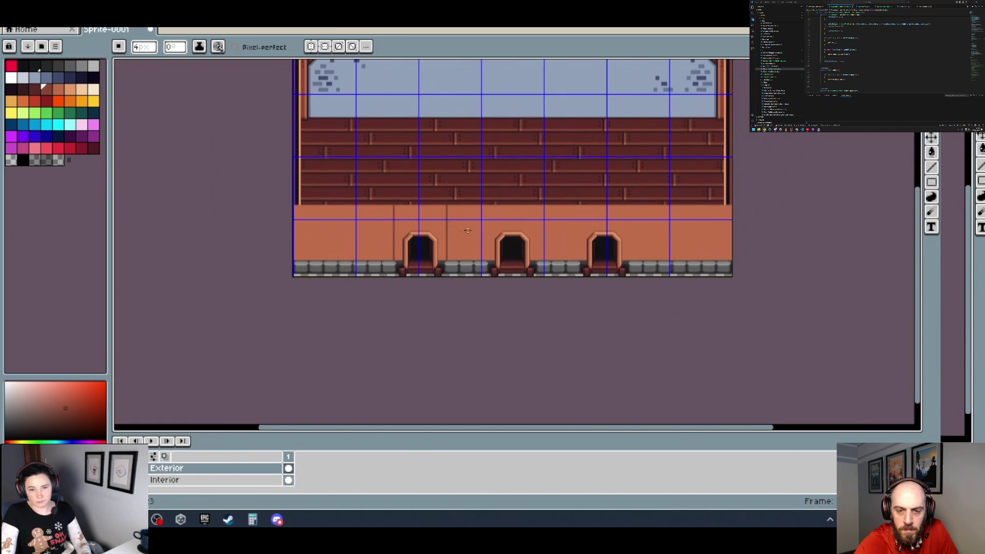
scroll("up", 3)
scroll("up", 3)
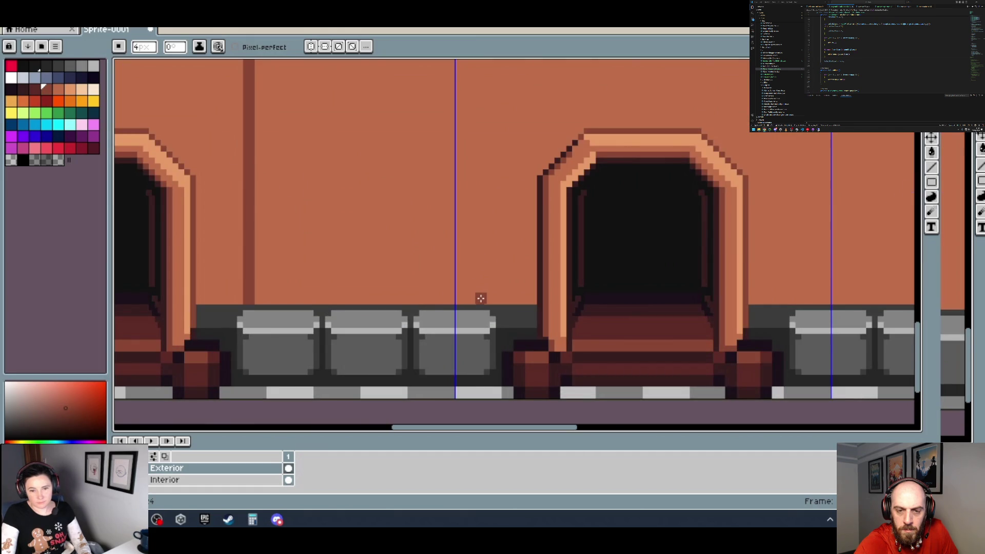
scroll("up", 3)
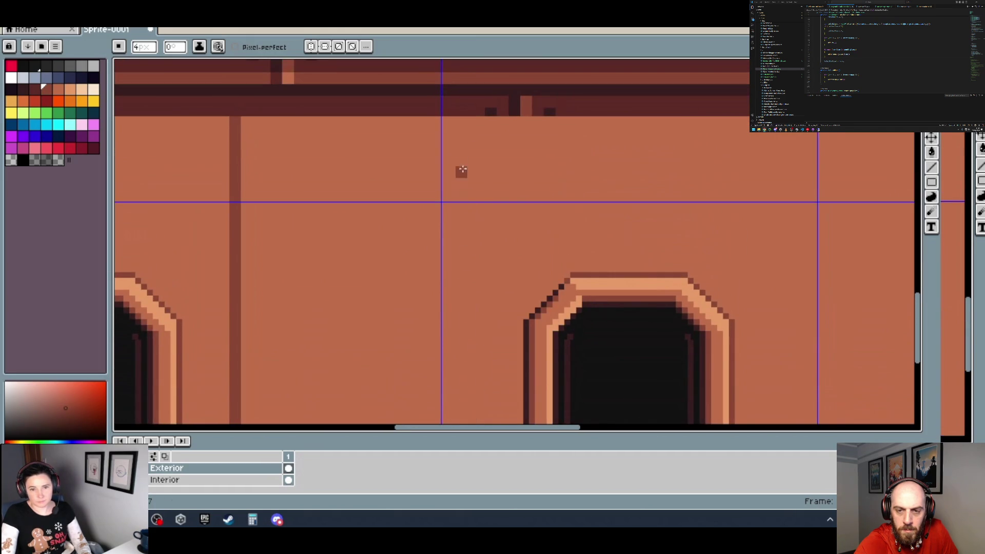
left_click(470, 122)
scroll("down", 3)
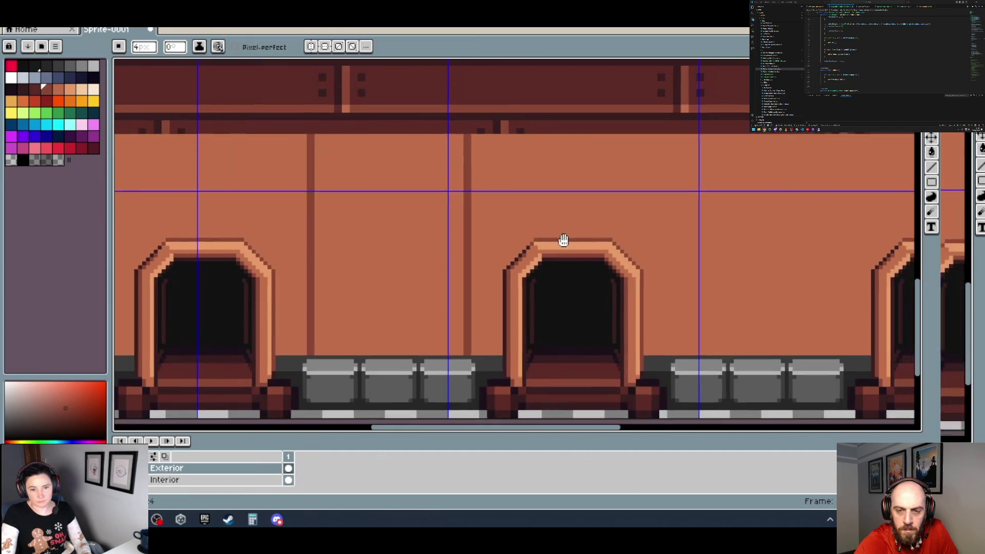
scroll("up", 3)
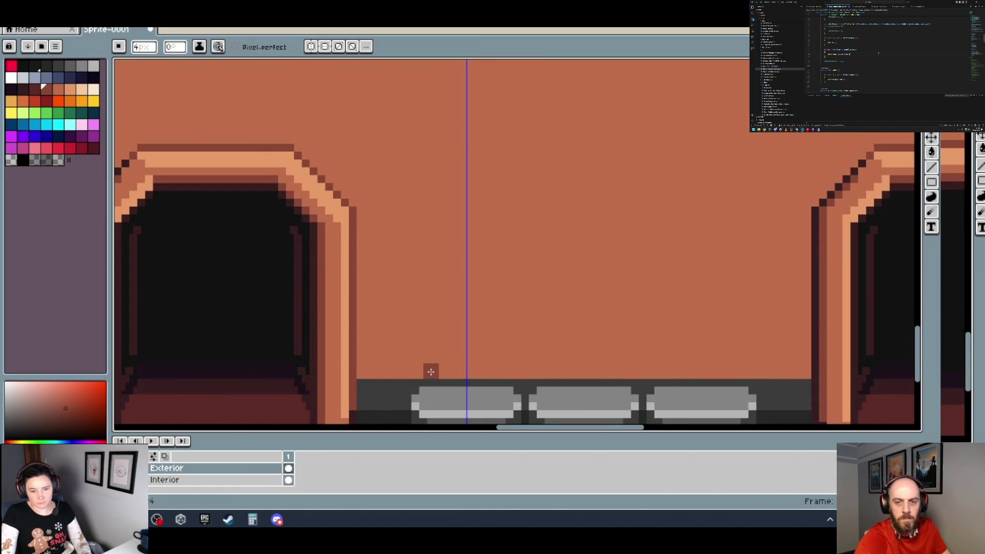
left_click_drag(441, 210, 451, 357)
left_click(438, 89)
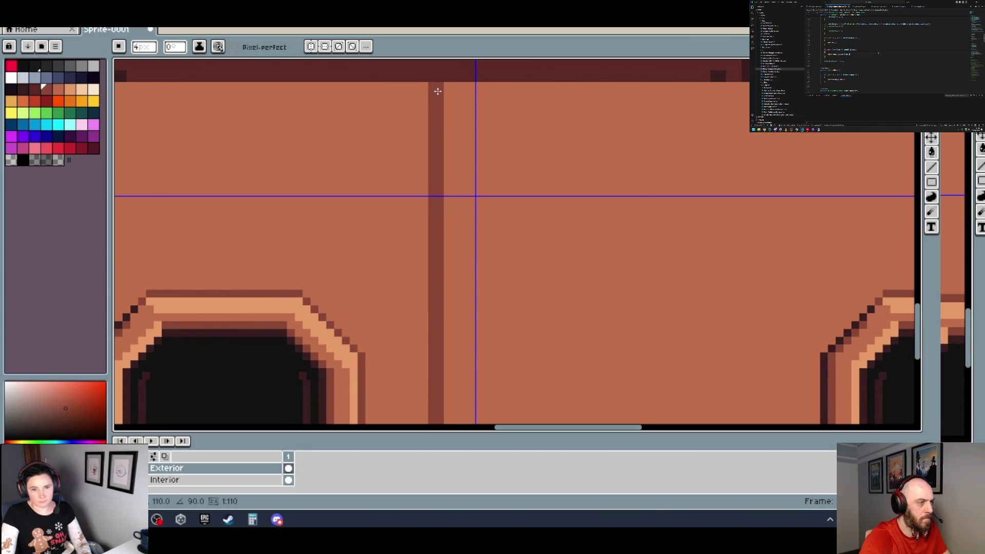
scroll("down", 3)
scroll("right", 3)
scroll("up", 3)
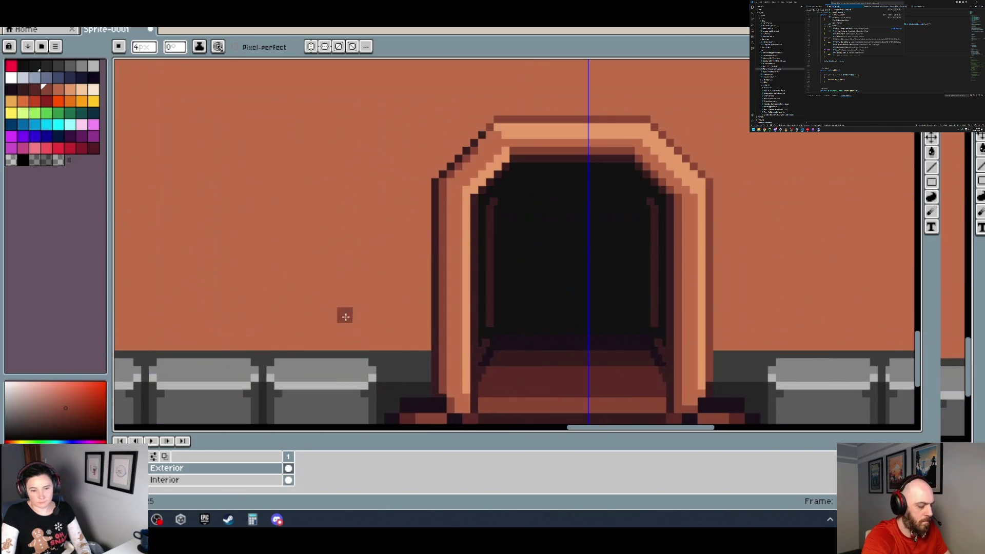
Draw straight dark vertical lines from the floor up the wall beside the right arch.
left_click(359, 341)
scroll("down", 3)
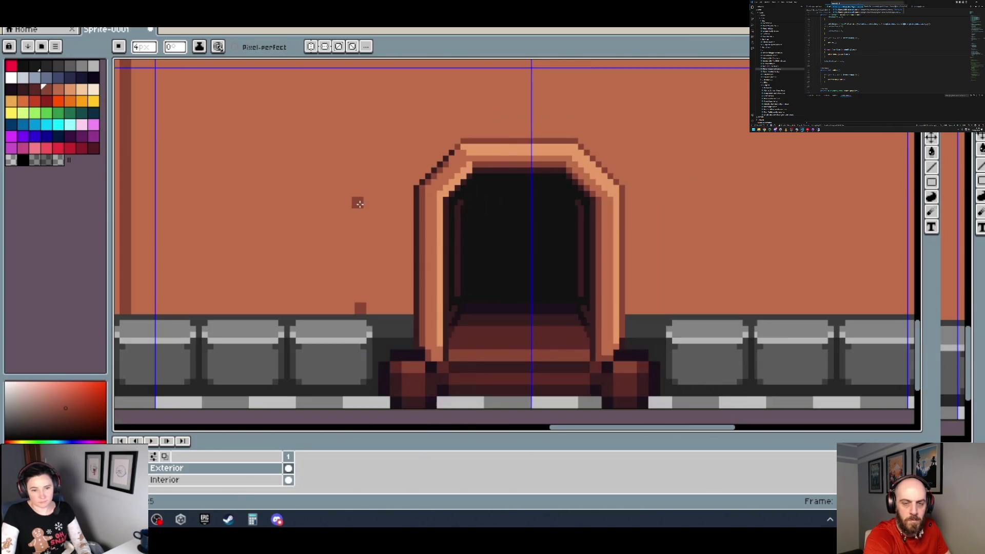
scroll("up", 3)
left_click(360, 68)
scroll("down", 3)
scroll("up", 3)
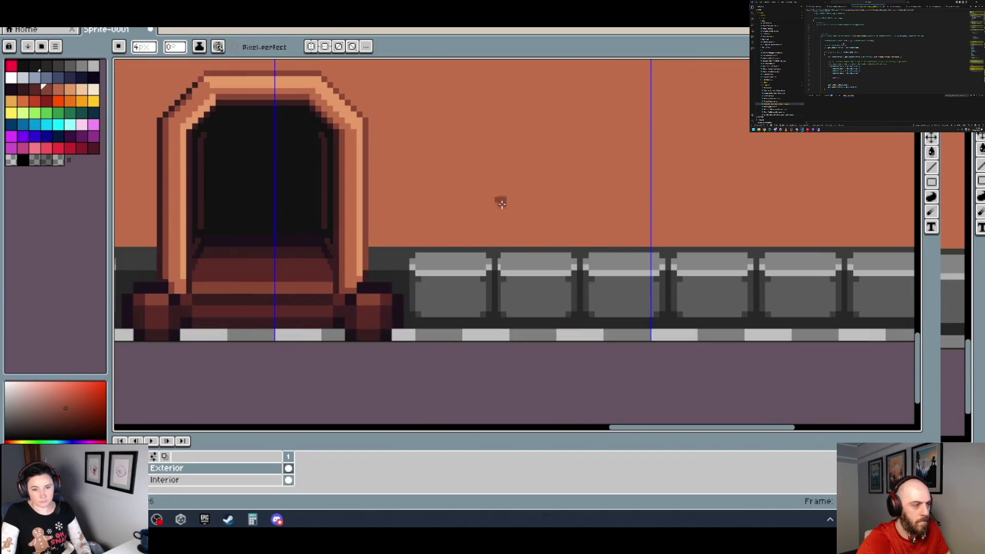
scroll("up", 3)
left_click(485, 245)
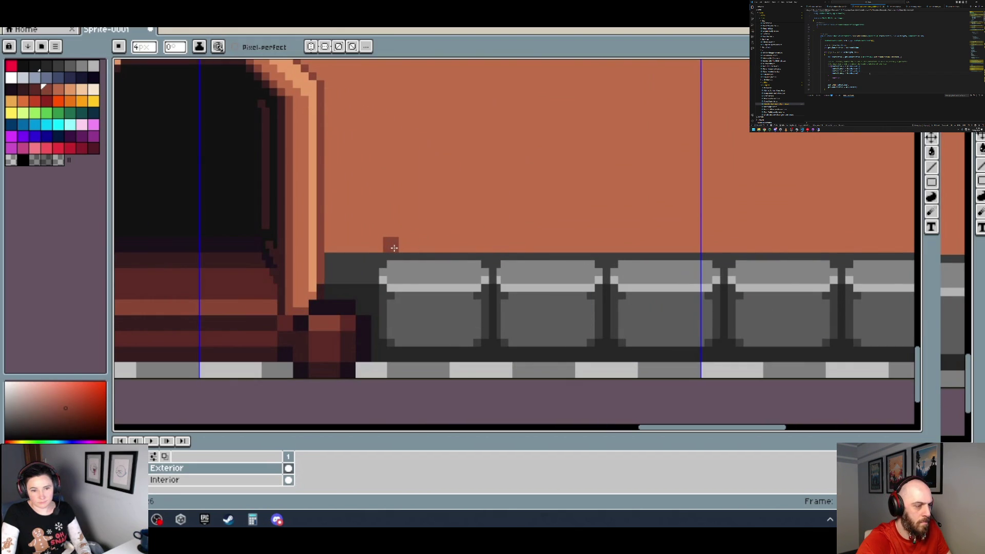
scroll("down", 3)
left_click(395, 235)
scroll("up", 3)
scroll("up", 3)
left_click(391, 129)
left_click(393, 117)
scroll("down", 3)
scroll("up", 3)
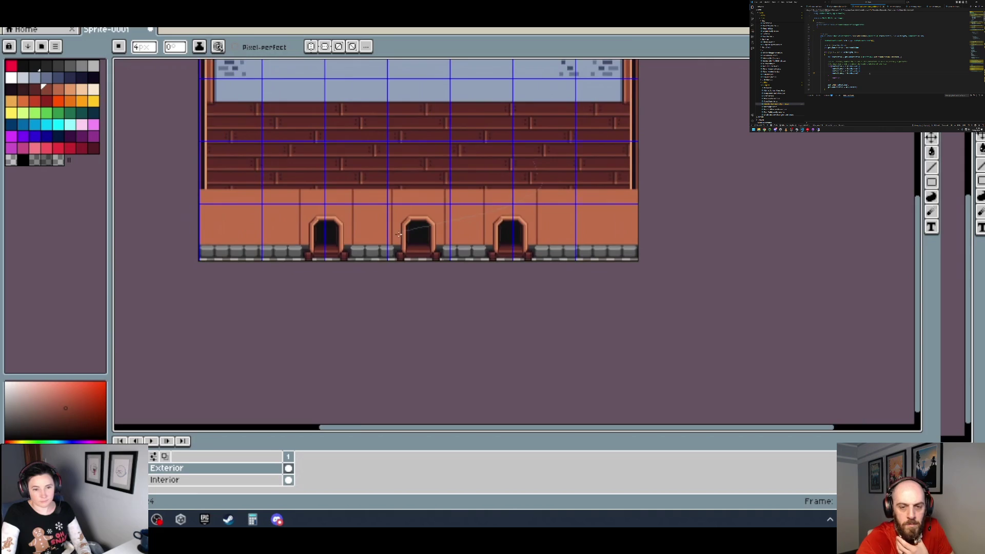
scroll("up", 3)
Bucket-fill the left, middle and right wall panels between the doorways with darker brown.
key("g")
left_click(340, 195)
left_click(519, 198)
left_click(721, 202)
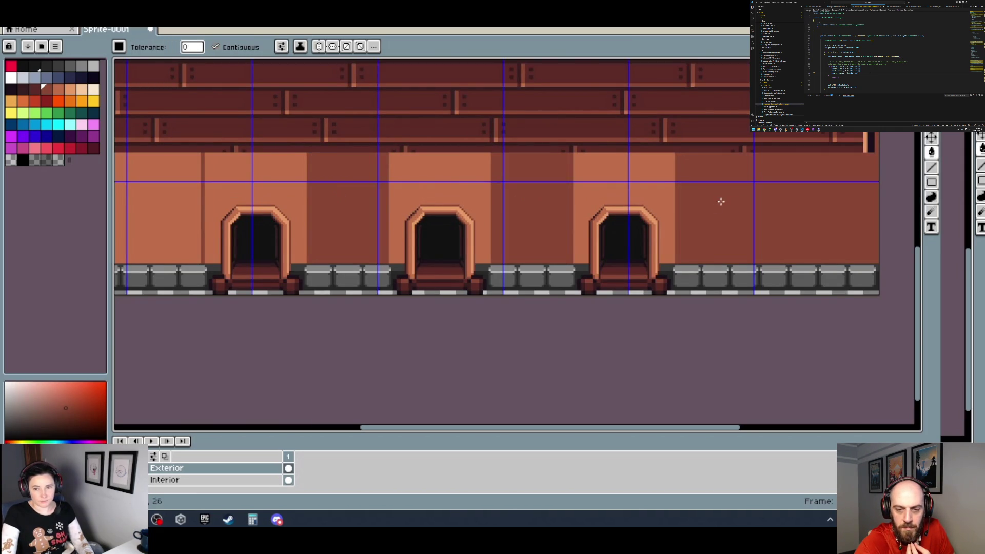
left_click(177, 211)
scroll("down", 3)
scroll("up", 3)
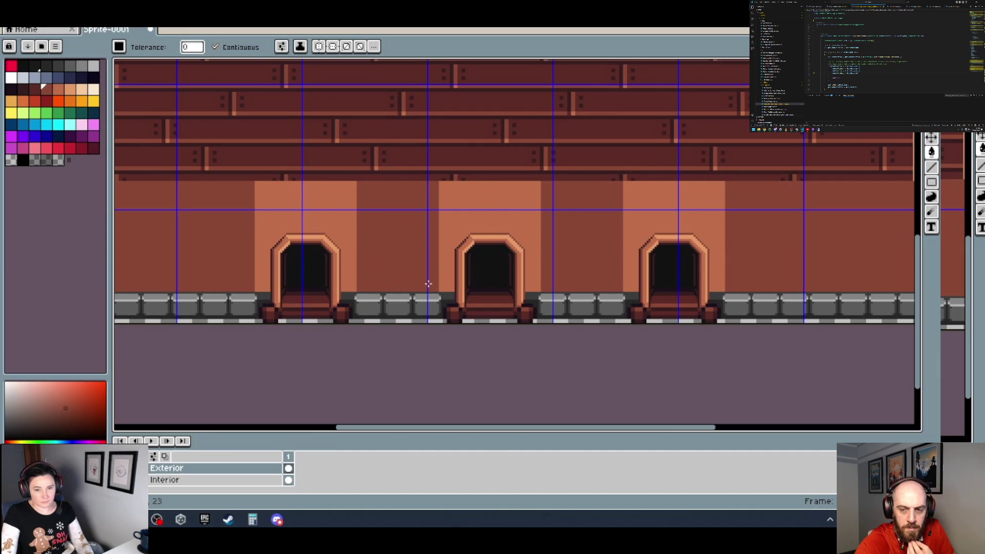
scroll("up", 3)
scroll("down", 3)
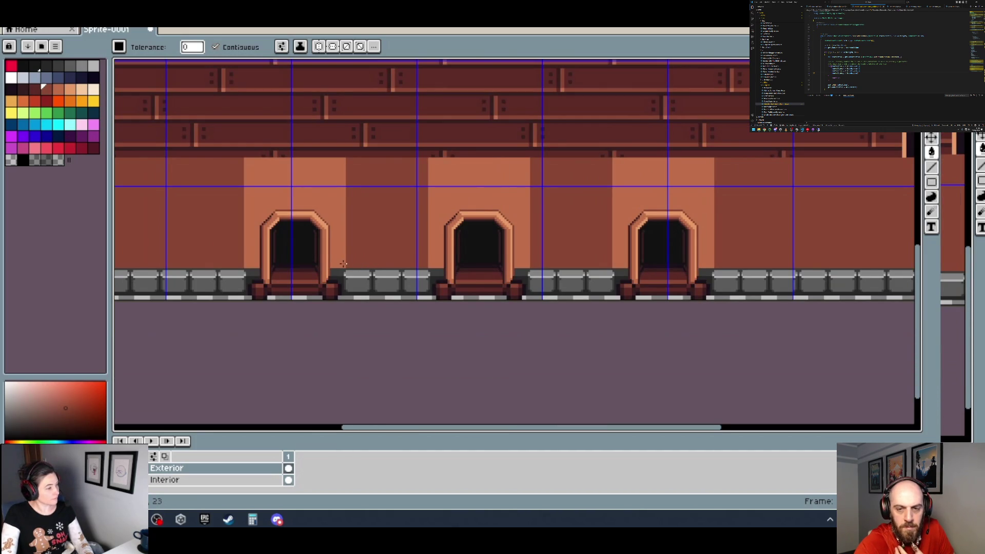
scroll("up", 3)
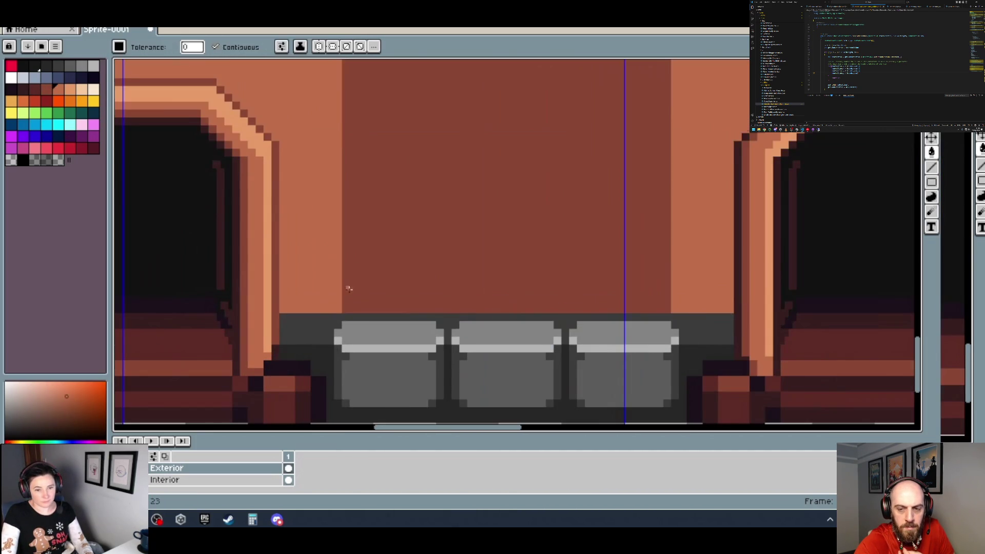
scroll("up", 3)
Return to the Pencil and zoom around the shaded wall panels and arch edges to inspect them.
key("b")
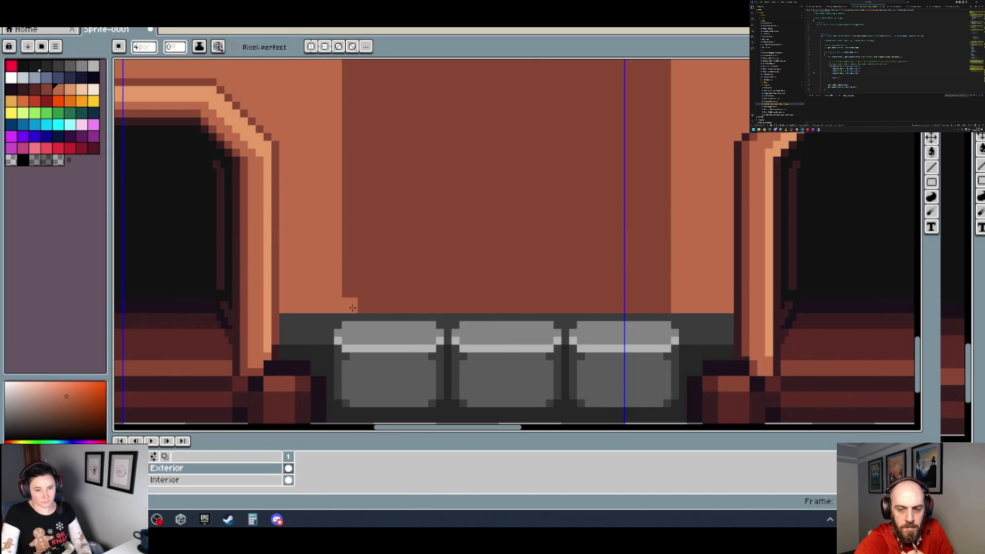
scroll("down", 3)
scroll("up", 3)
key("shift")
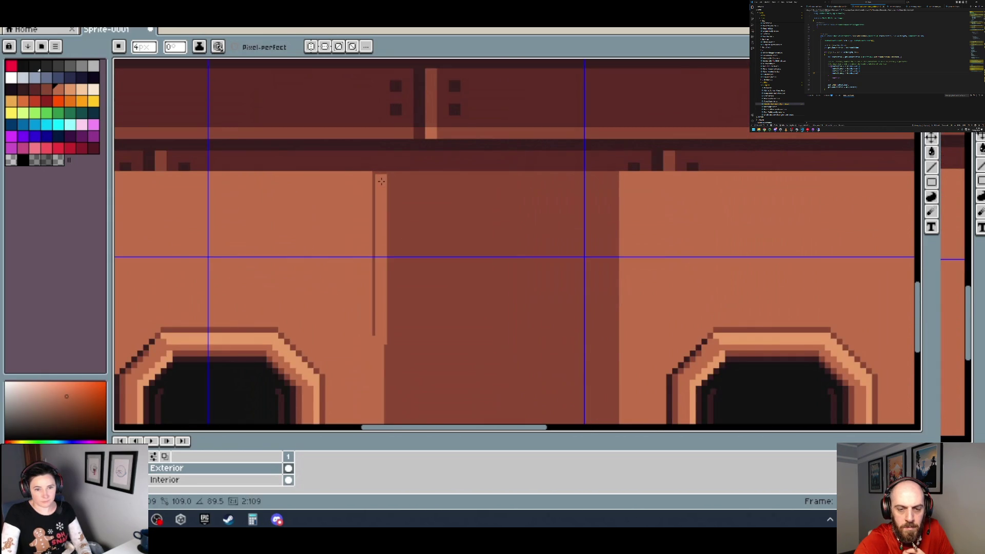
scroll("down", 3)
scroll("up", 3)
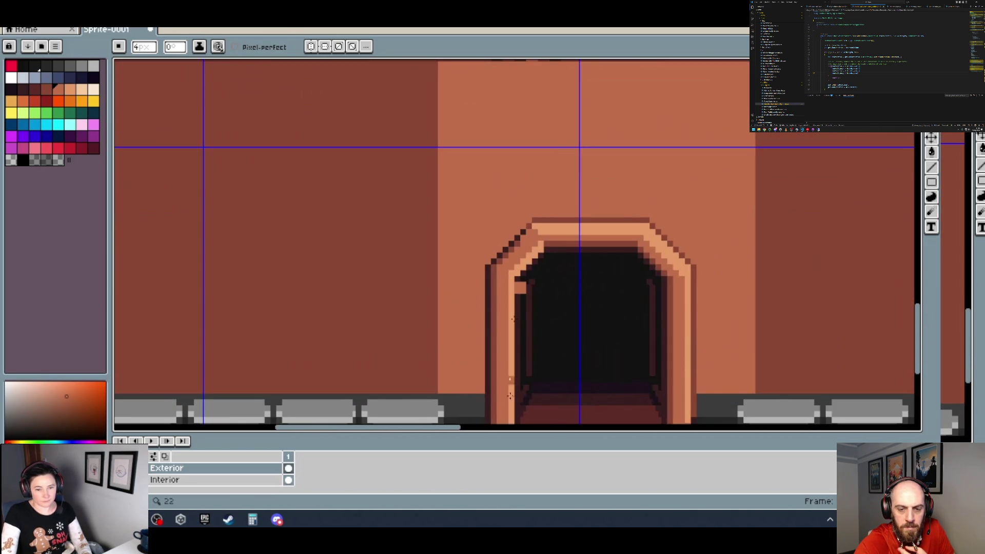
scroll("down", 3)
scroll("up", 3)
scroll("up", 3)
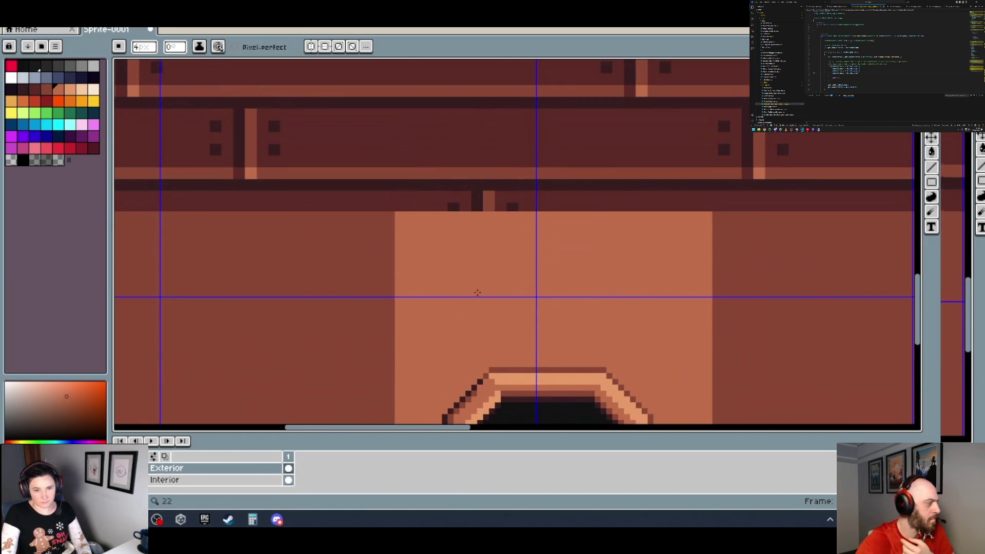
scroll("down", 3)
scroll("up", 3)
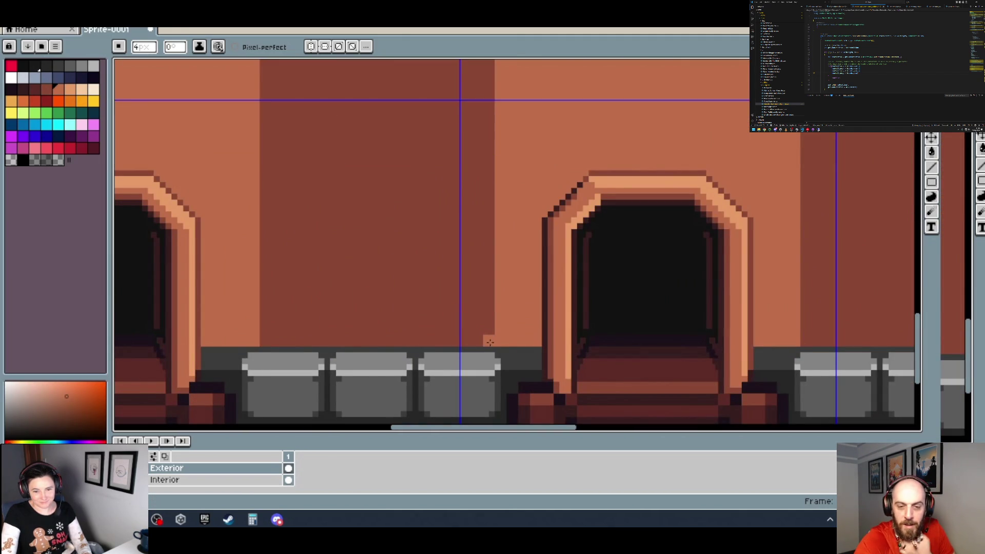
scroll("up", 3)
scroll("up", 3)
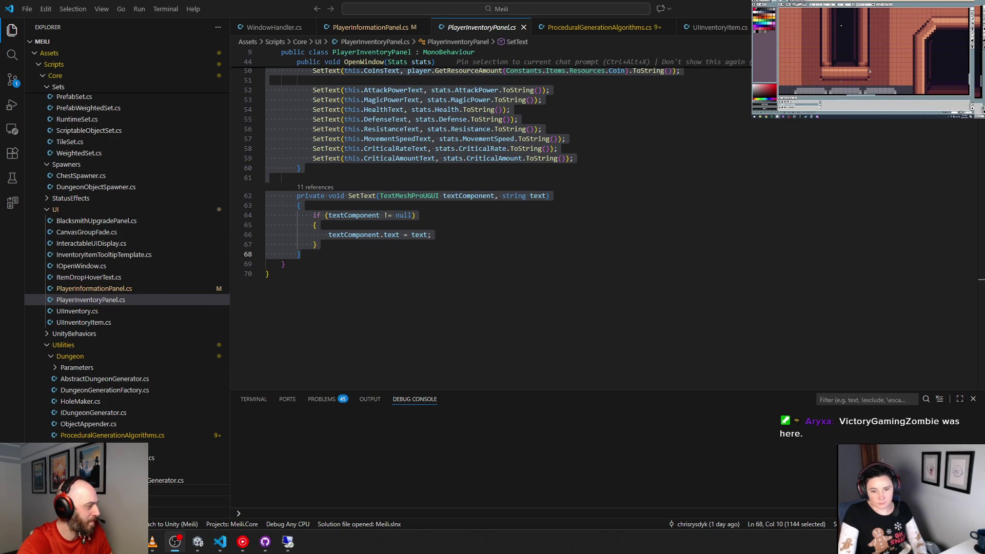
Paste the chat line at the top of PlayerInformationPanel.cs and comment it out.
left_click(413, 265)
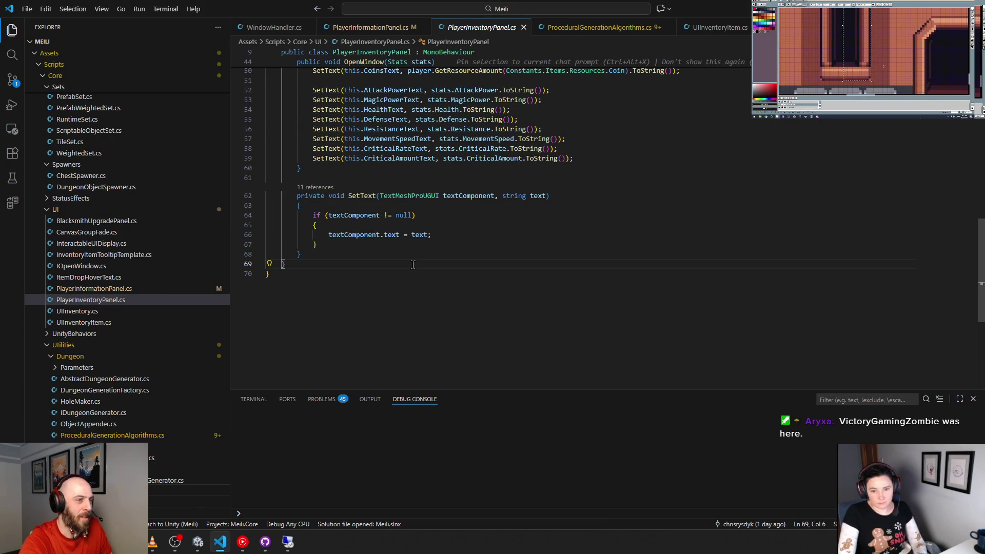
key("ctrl+Home")
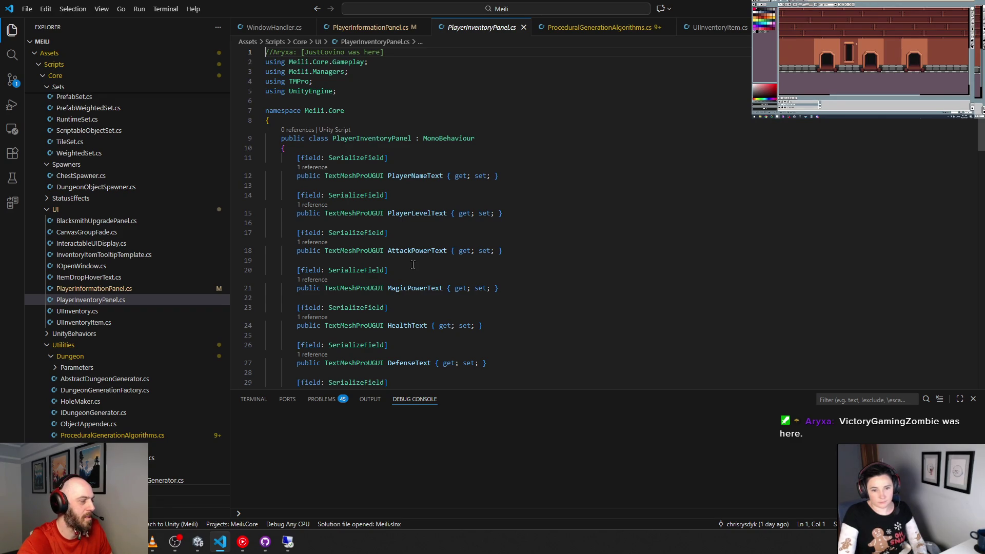
left_click(367, 28)
key("ctrl+Home")
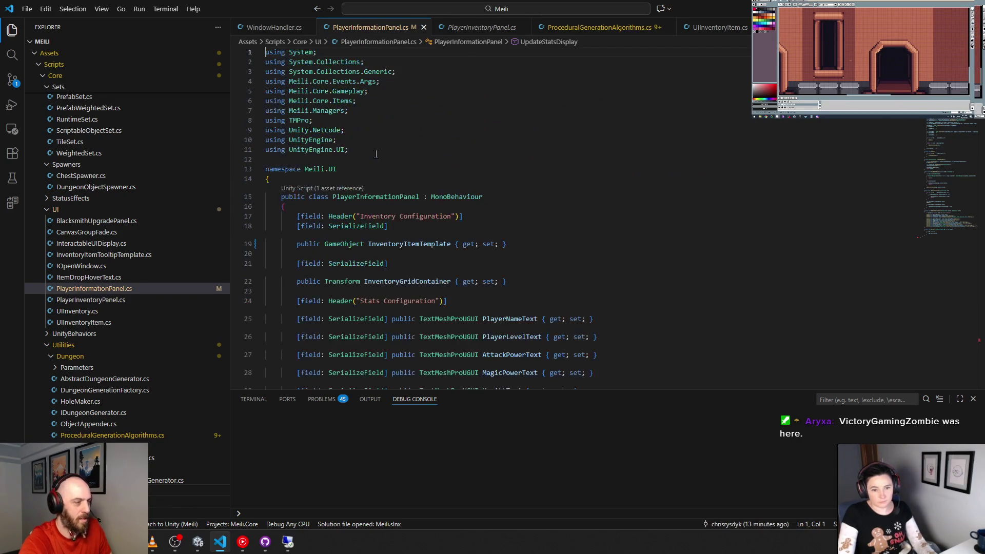
key("ctrl+v")
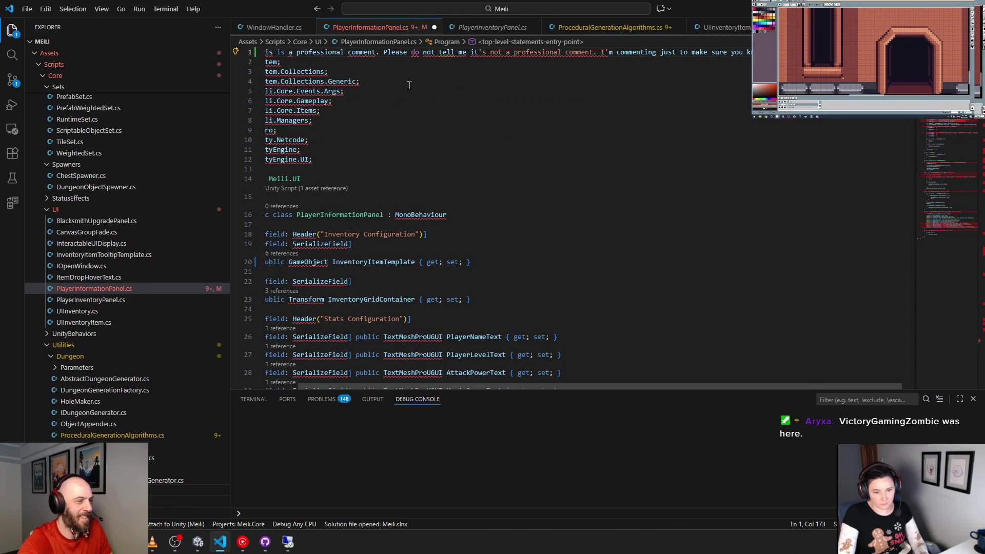
key("Home")
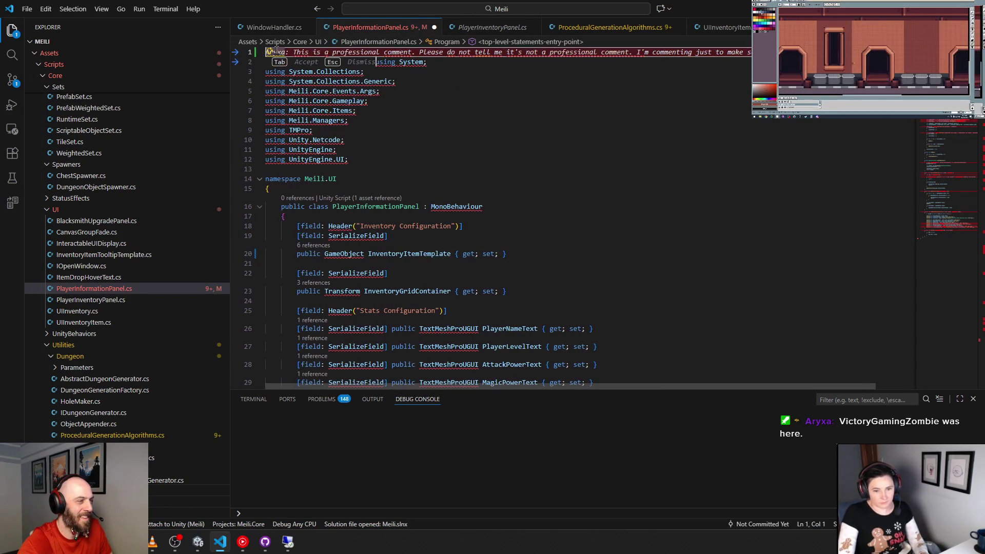
key("Tab")
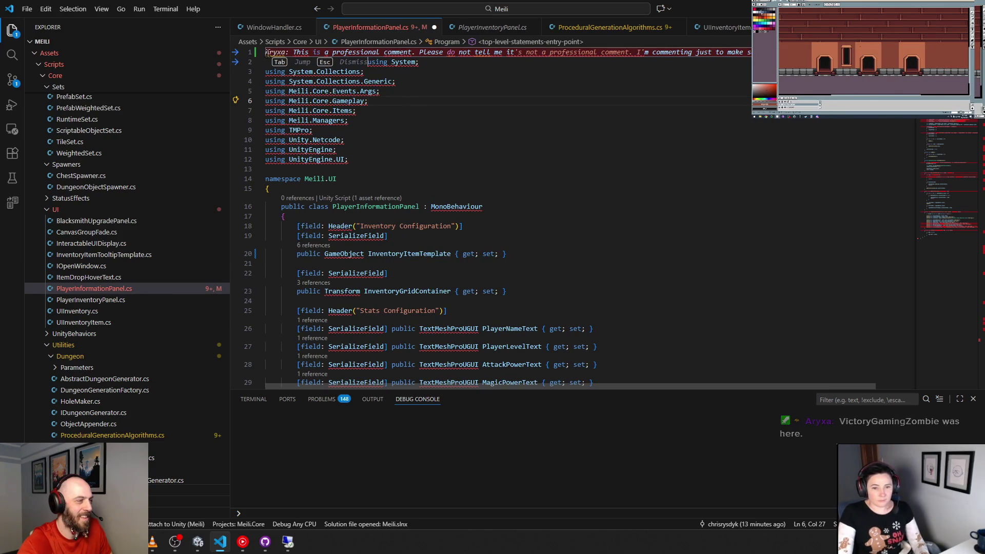
left_click(266, 53)
key("Tab")
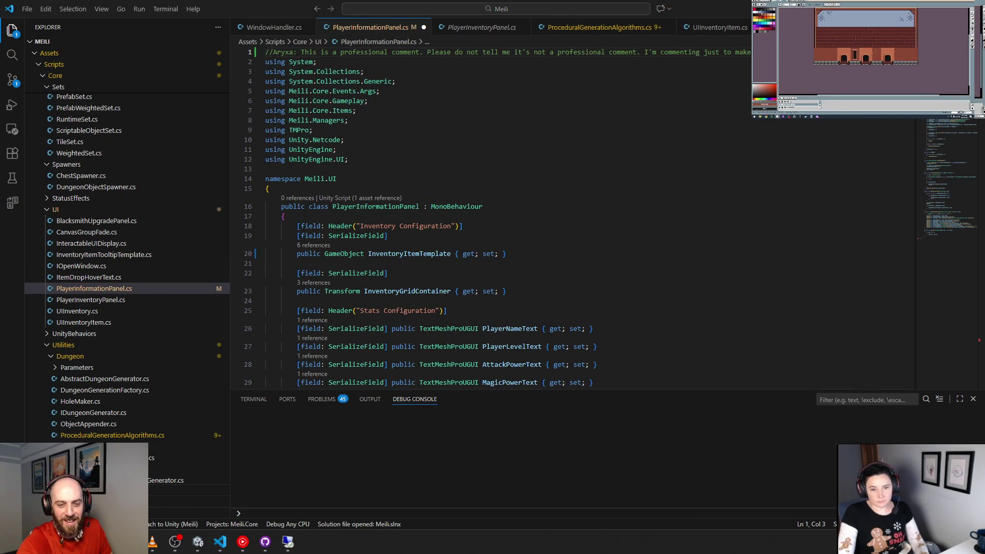
Replace the comment text with a remark that the file should be removed, and save.
left_click(301, 52)
key("shift+End")
type("This comment is unprofessional and should be removed from the codebase.")
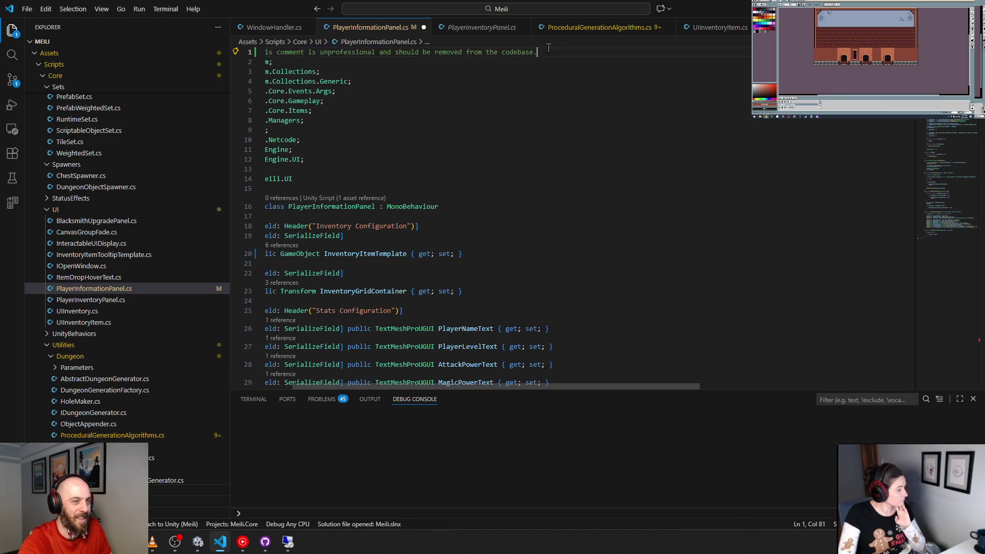
left_click_drag(292, 149, 265, 93)
left_click(442, 117)
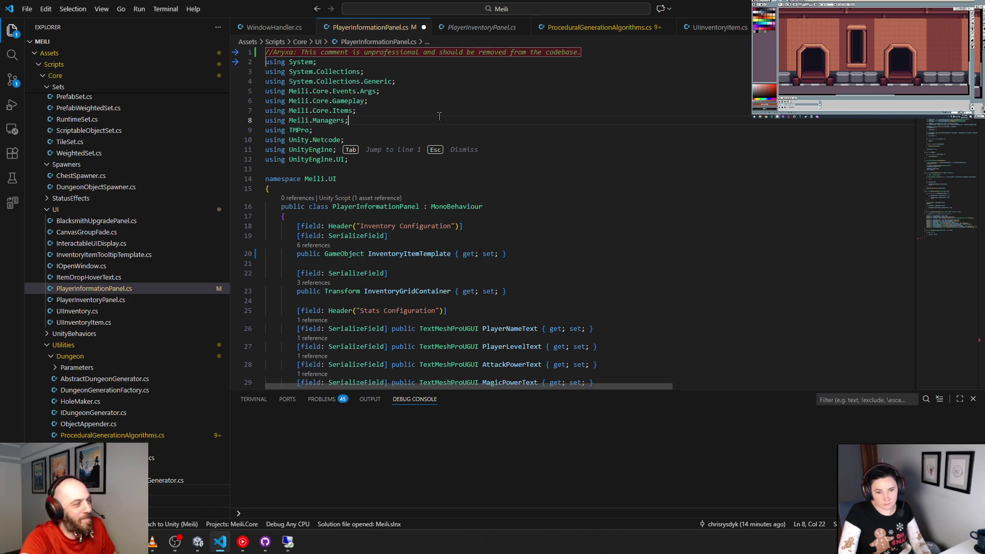
key("Escape")
key("ctrl+s")
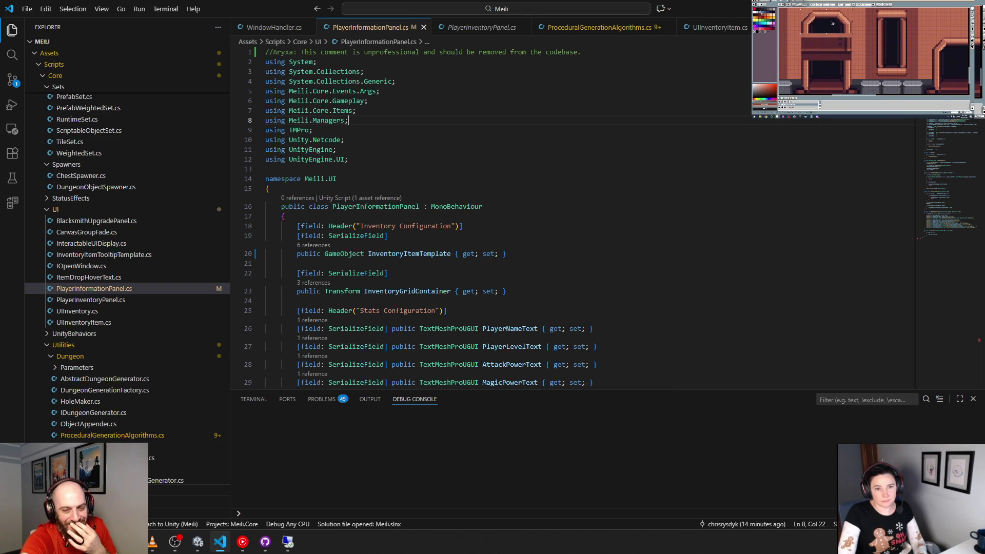
key("ctrl+Tab")
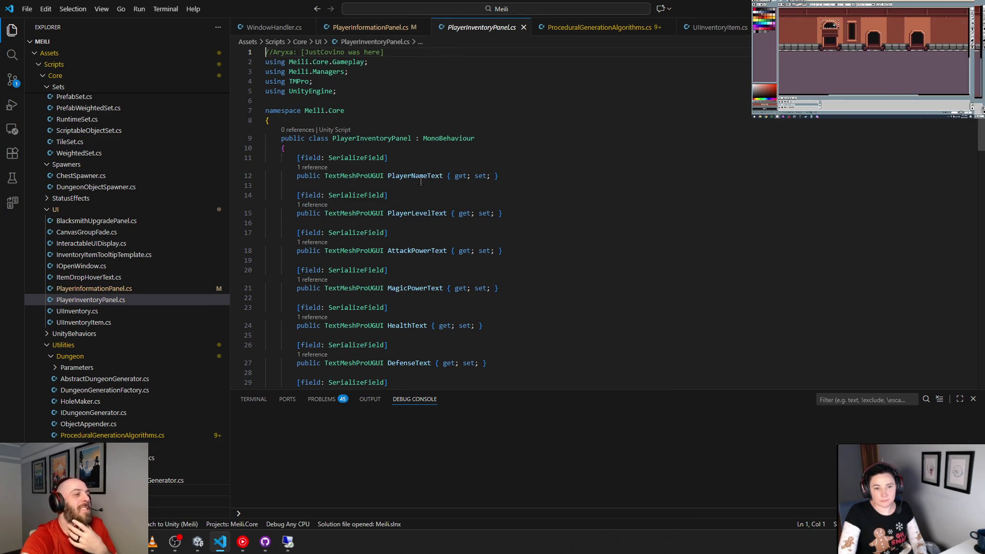
Scroll through PlayerInventoryPanel.cs, keep its tab open permanently, and switch to Unity.
scroll("down", 3)
scroll("down", 3)
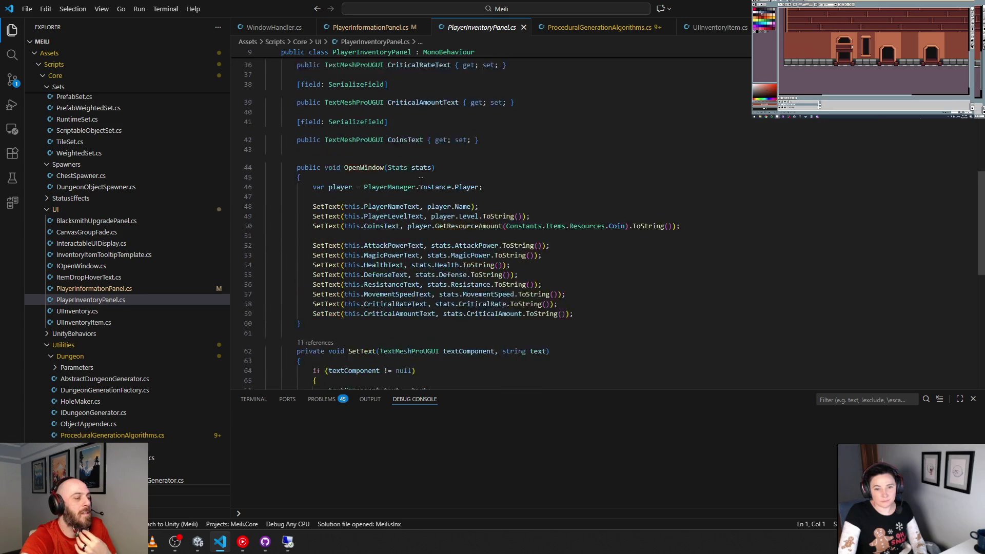
scroll("down", 3)
scroll("down", 3)
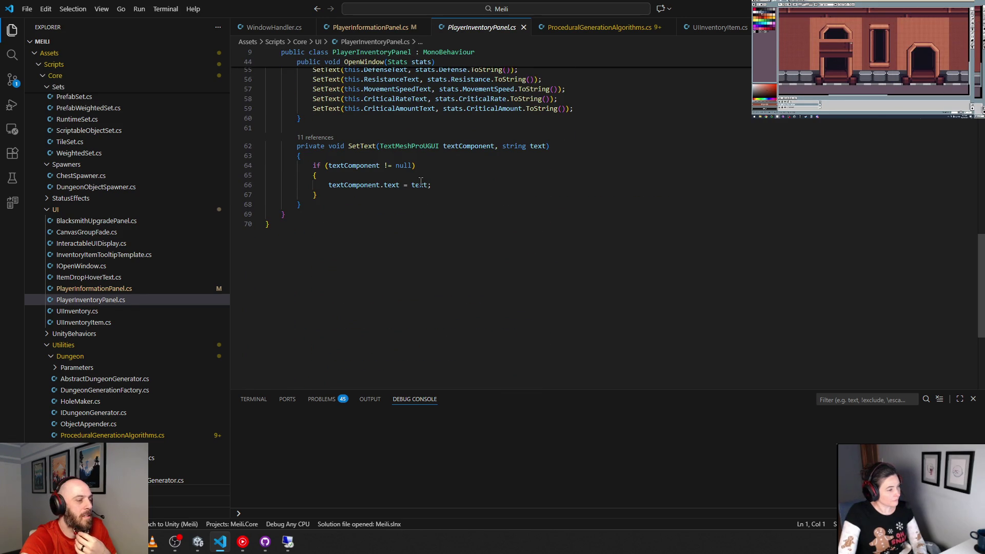
right_click(112, 301)
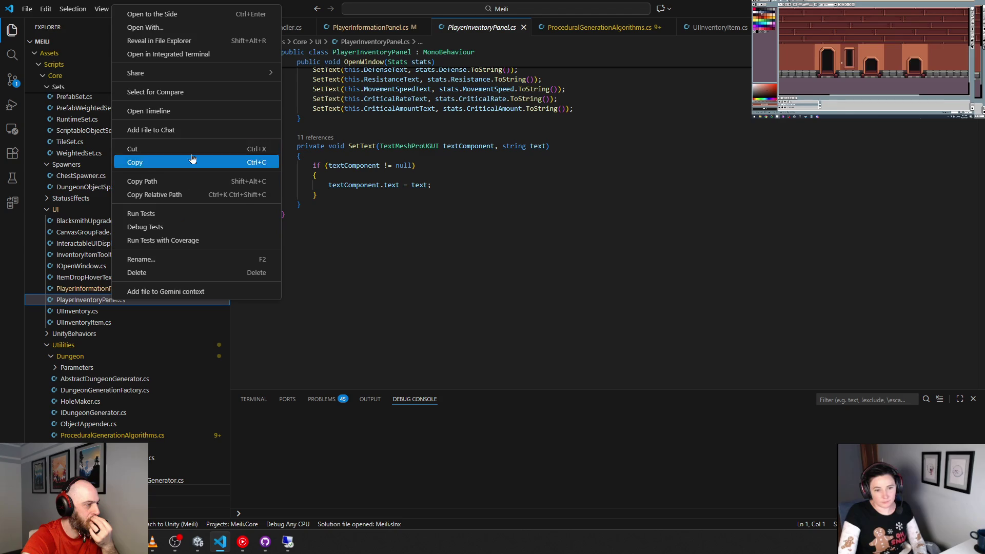
key("Escape")
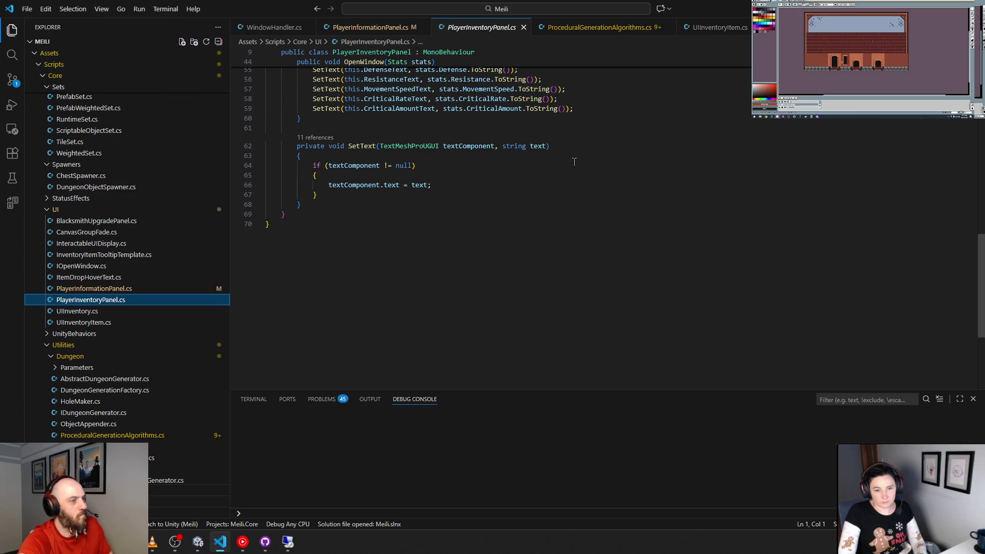
key("Return")
key("alt+Tab")
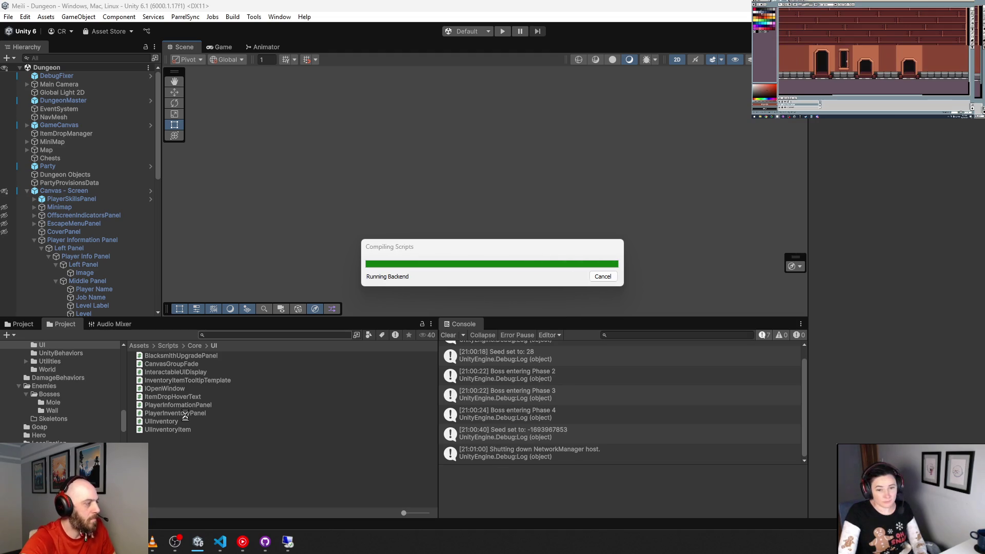
Find references to PlayerInventoryPanel in the project, then close the empty search results.
left_click(186, 413)
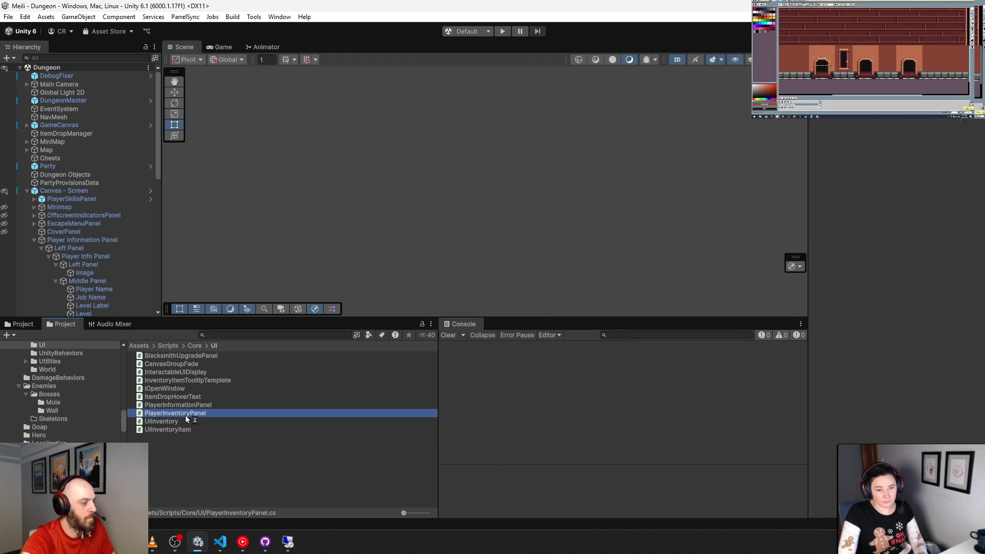
right_click(186, 413)
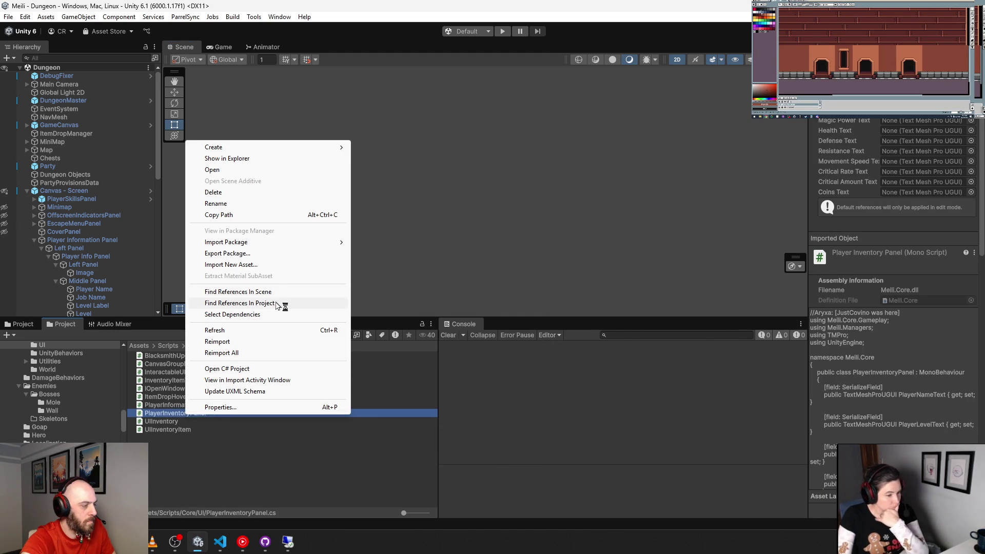
left_click(278, 303)
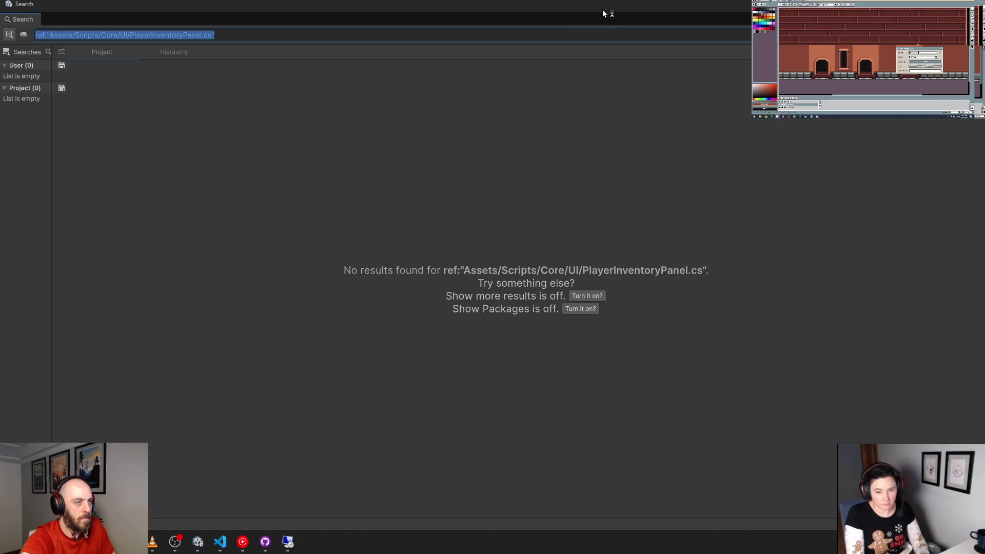
left_click_drag(638, 7, 602, 188)
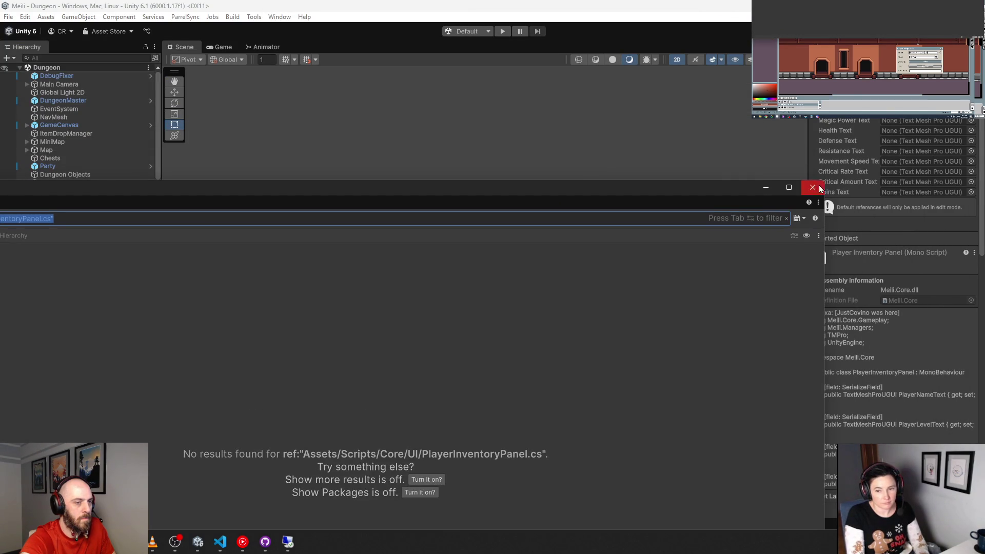
left_click_drag(821, 181, 445, 403)
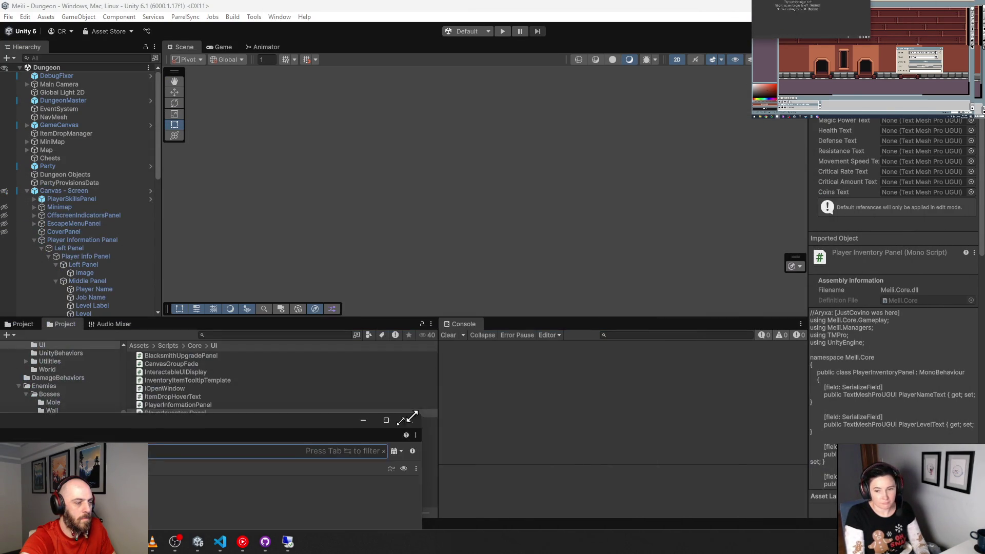
left_click_drag(609, 159, 598, 112)
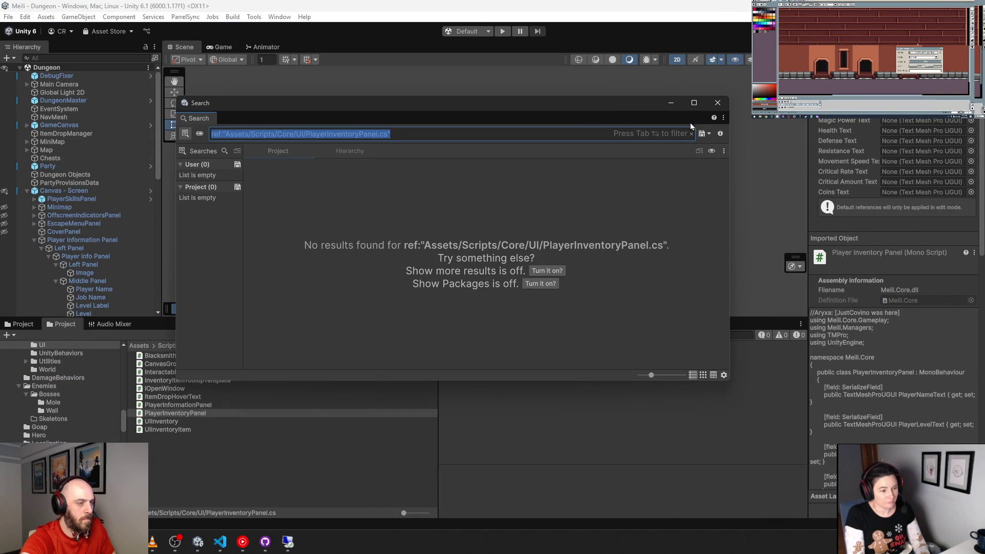
left_click(718, 102)
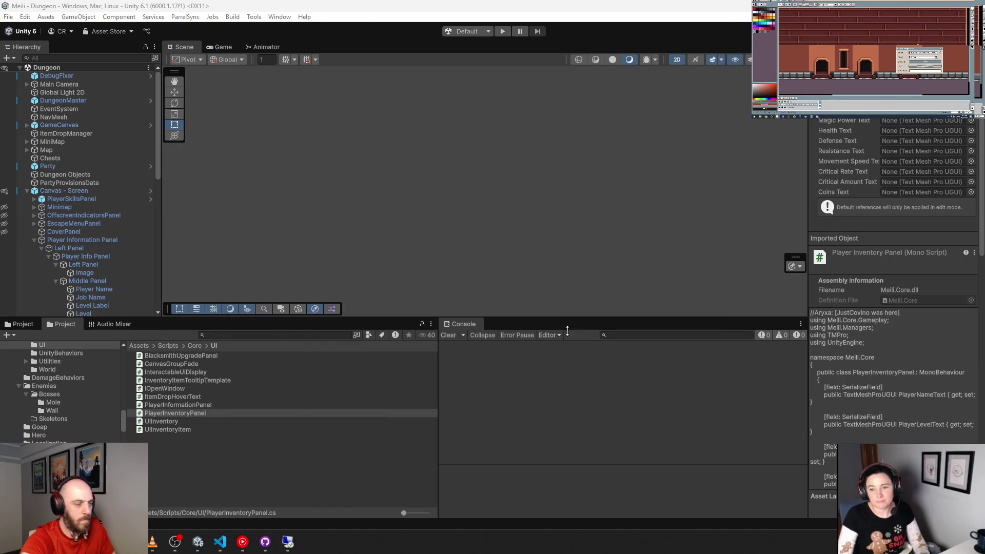
Delete the PlayerInventoryPanel script from the UI folder and confirm.
left_click(179, 418)
left_click(192, 412)
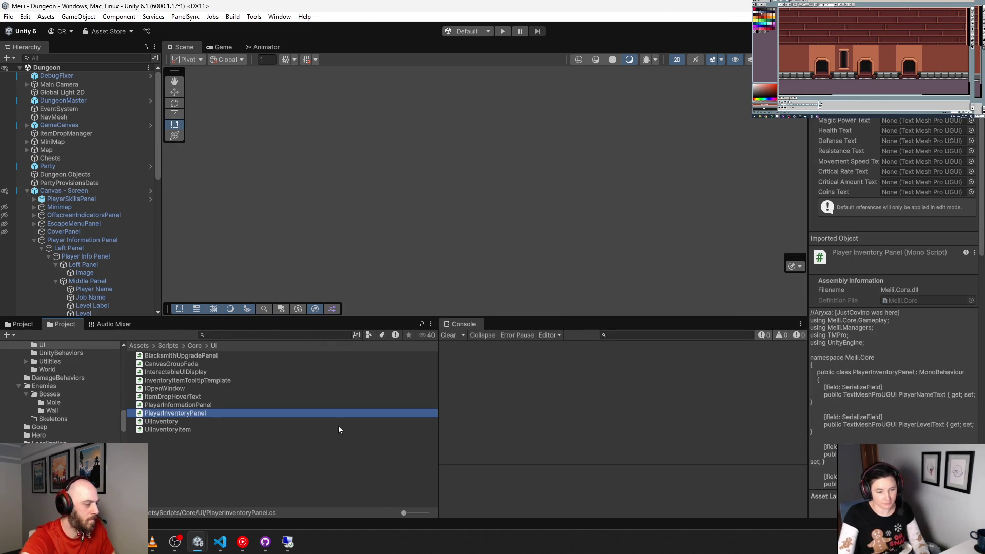
key("Delete")
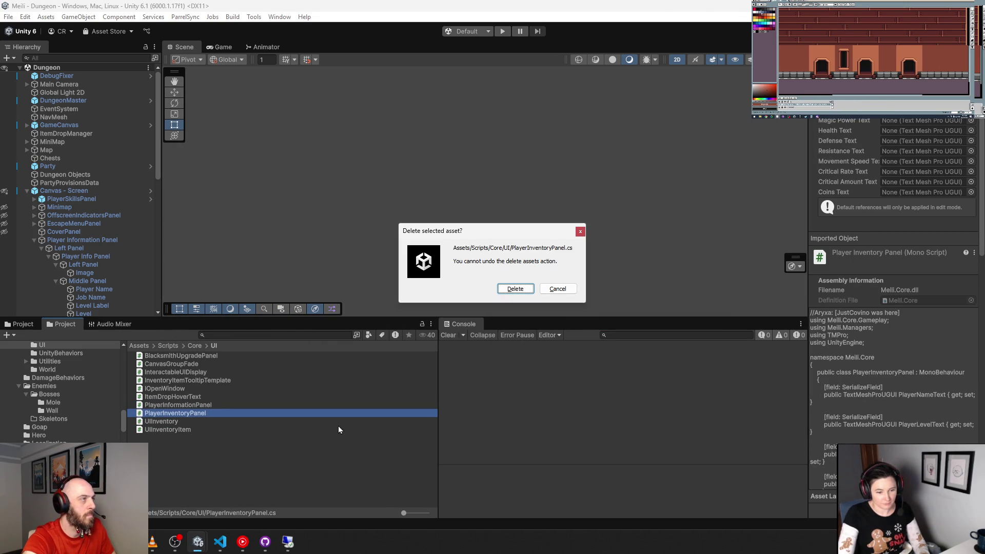
key("Return")
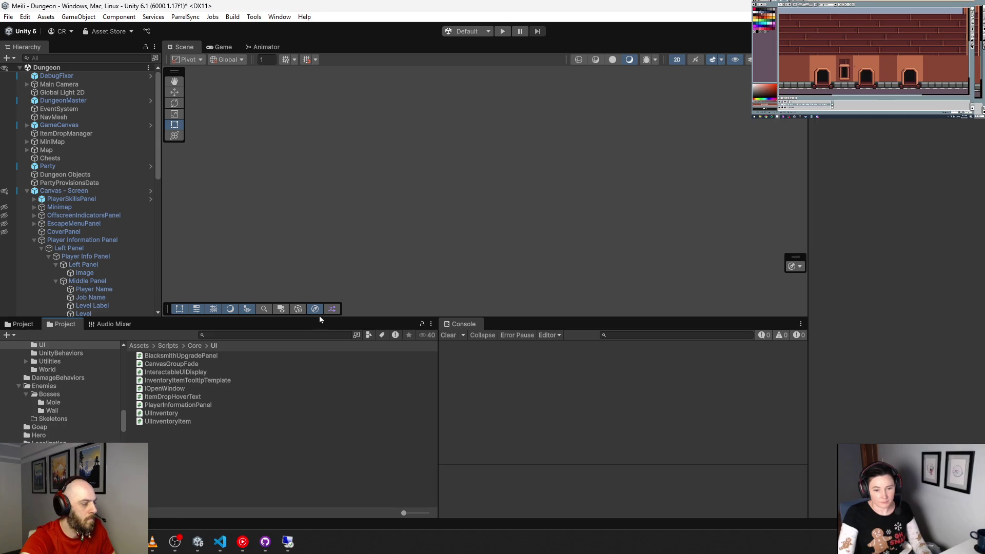
left_click(160, 414)
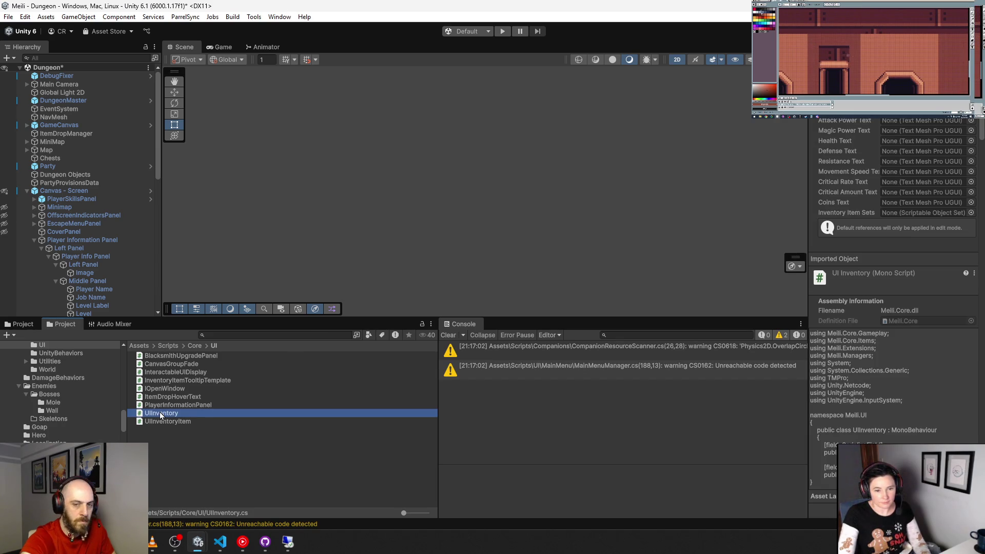
double_click(160, 413)
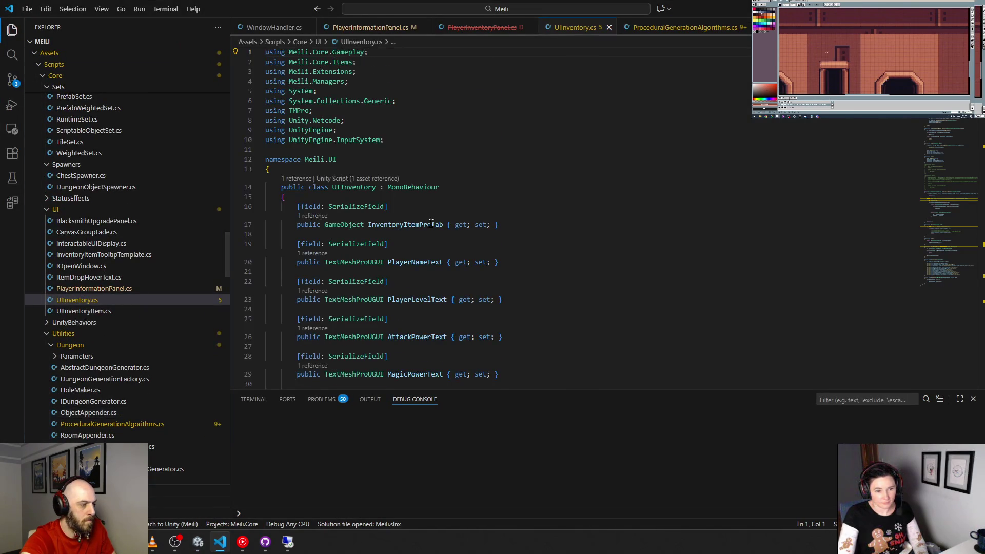
scroll("down", 3)
scroll("down", 3)
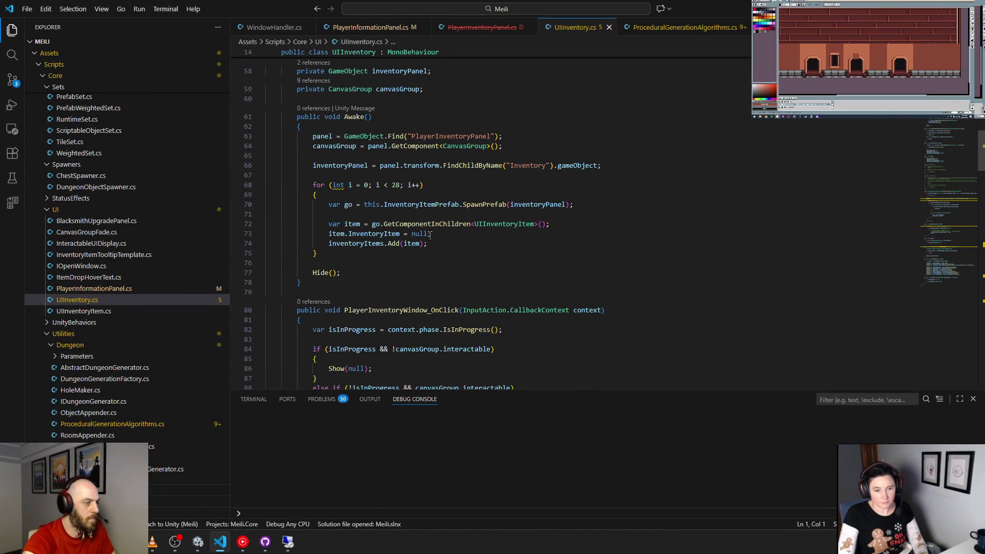
scroll("down", 3)
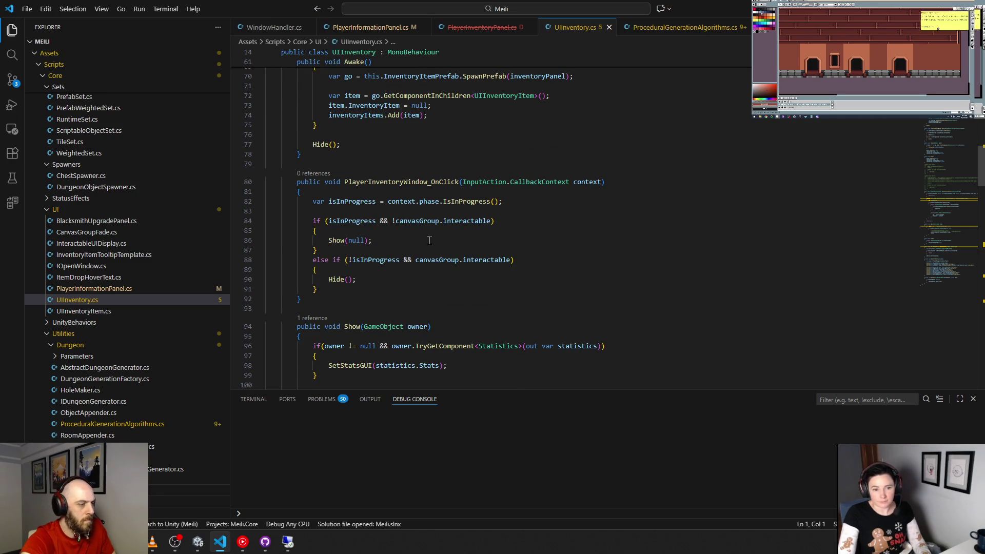
scroll("down", 3)
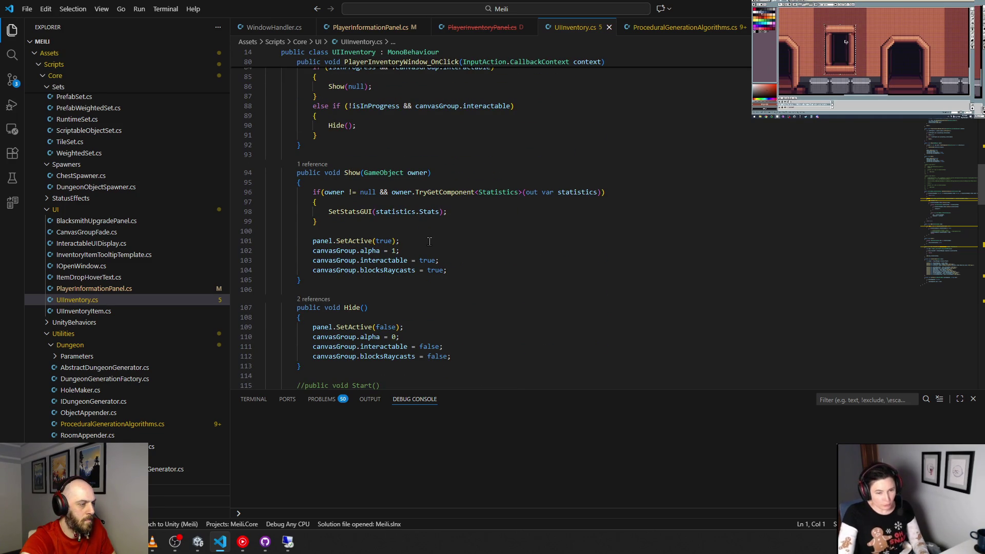
scroll("down", 3)
scroll("down", 3)
scroll("down", 3)
scroll("down", 3)
scroll("up", 3)
scroll("down", 3)
scroll("down", 3)
scroll("down", 3)
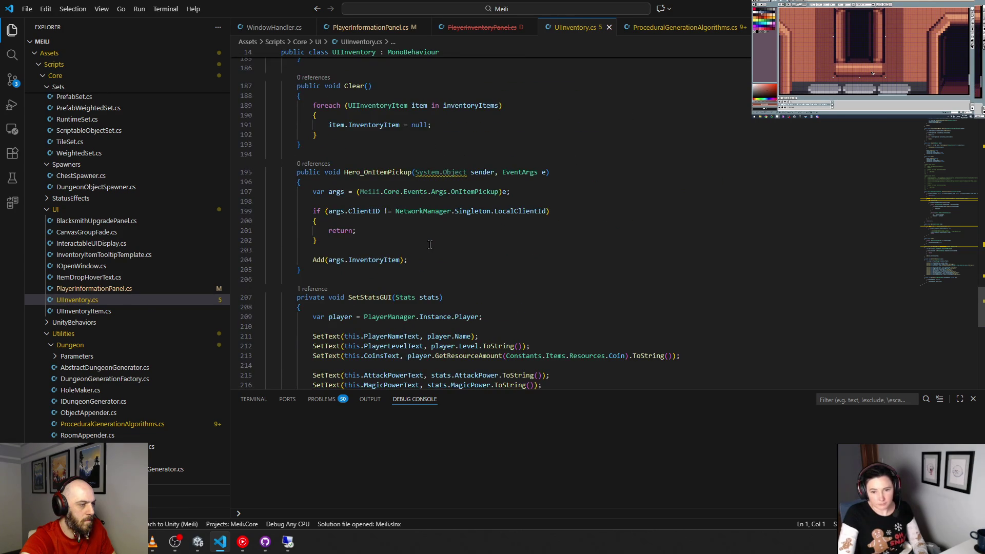
scroll("down", 3)
scroll("down", 3)
scroll("down", 3)
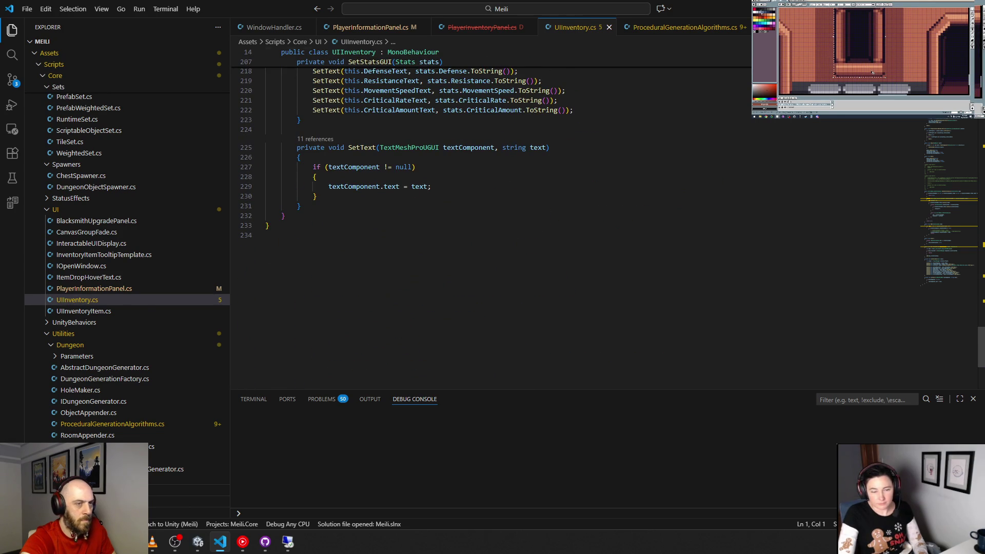
key("alt+Tab")
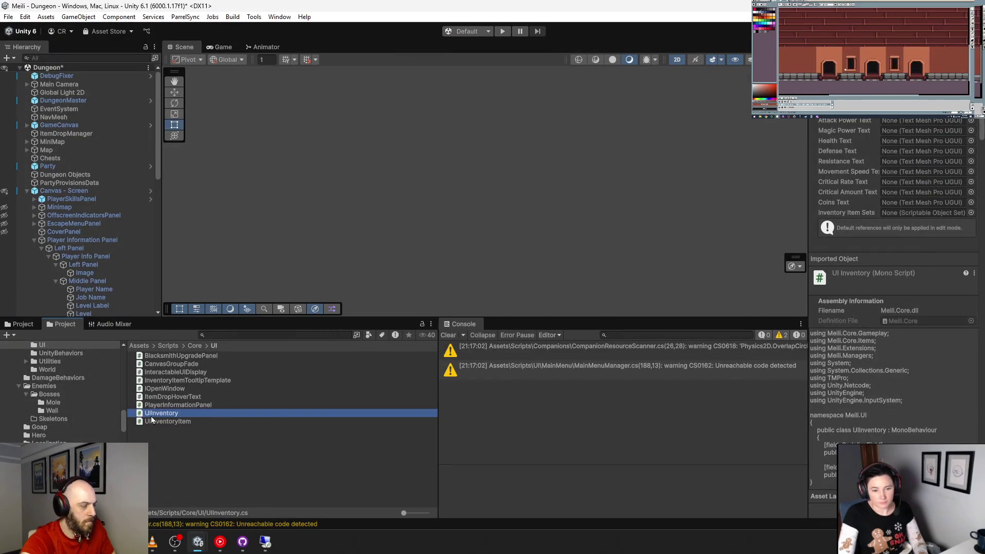
Delete the UIInventory script, then open WindowHandler.cs from its CS0246 Console error.
right_click(158, 413)
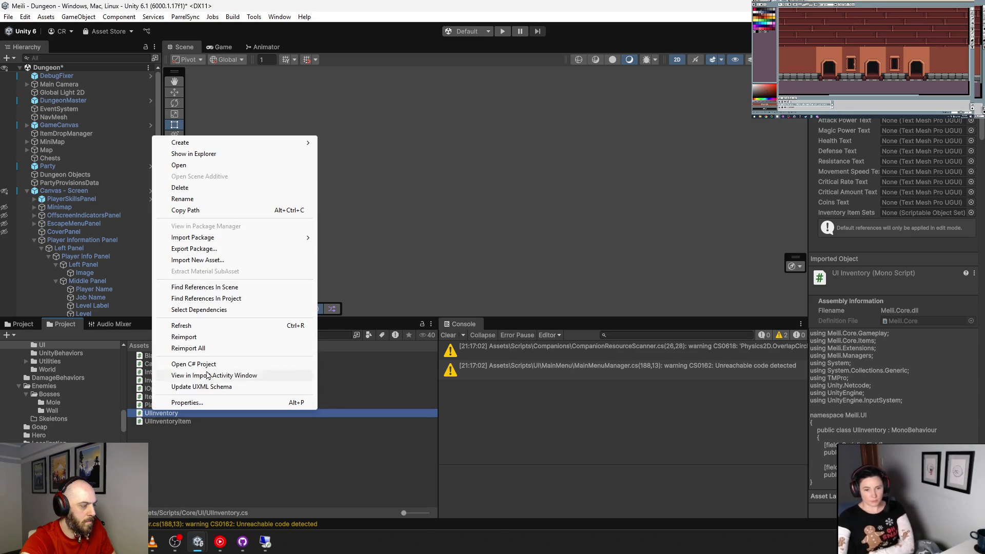
left_click(208, 187)
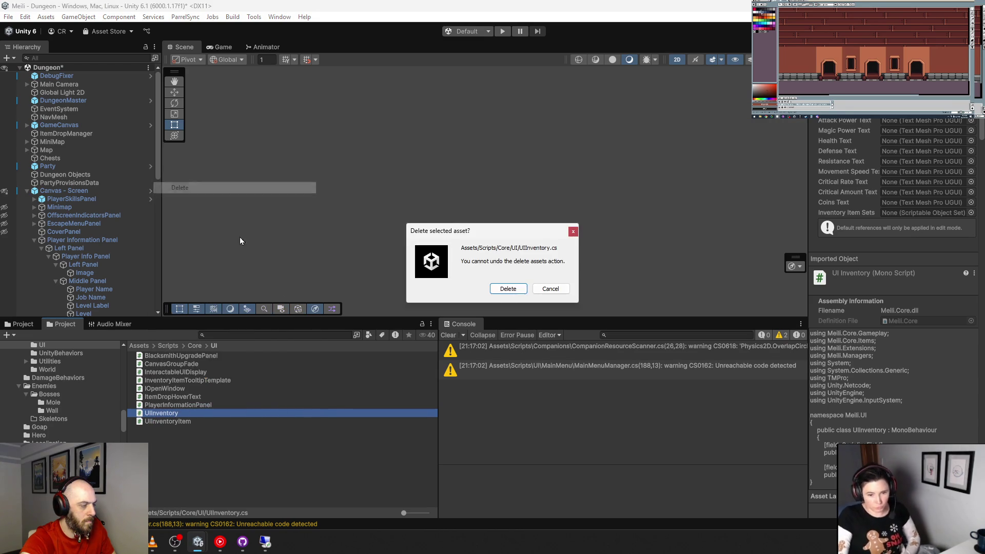
left_click(497, 292)
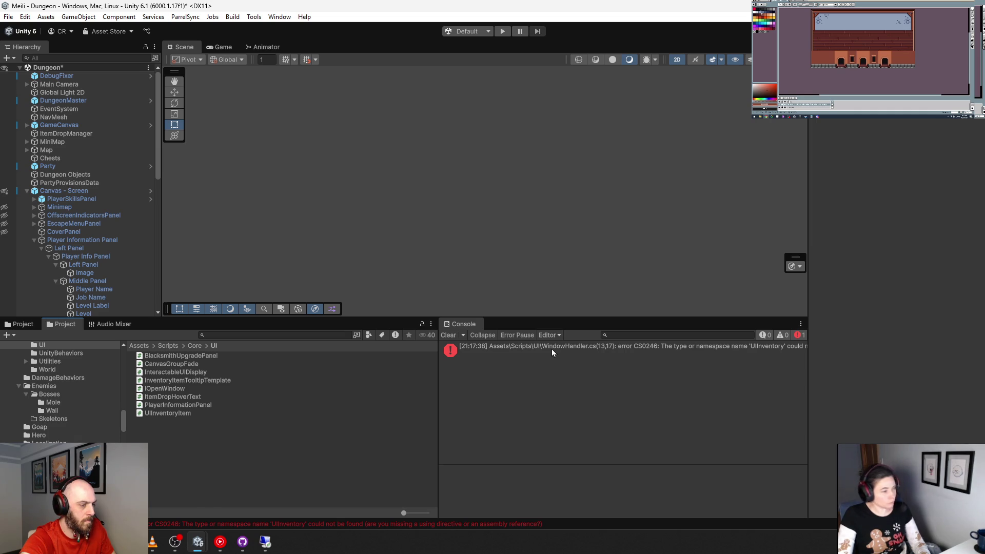
double_click(553, 349)
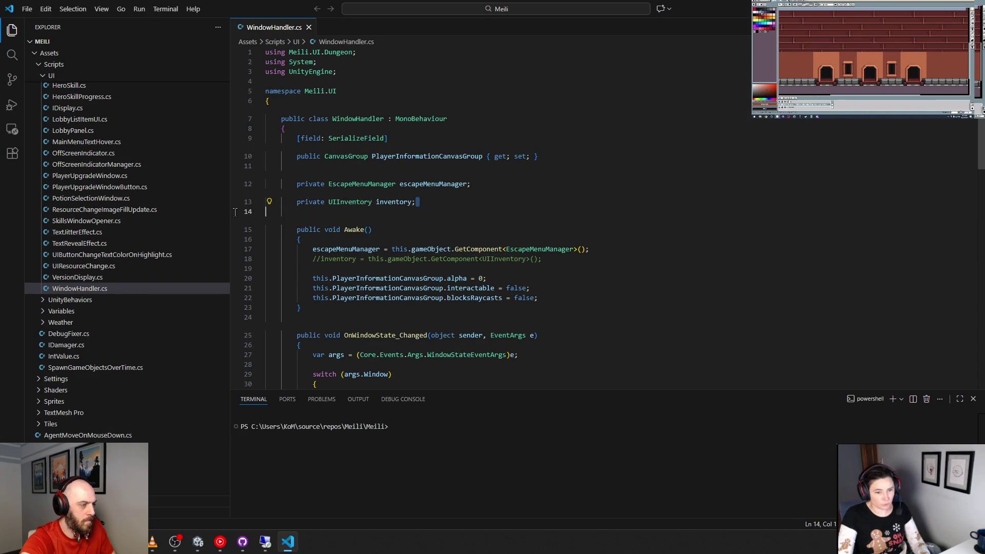
Delete the UIInventory field and its commented GetComponent line from WindowHandler.cs, then save.
left_click_drag(437, 202, 229, 205)
key("Delete")
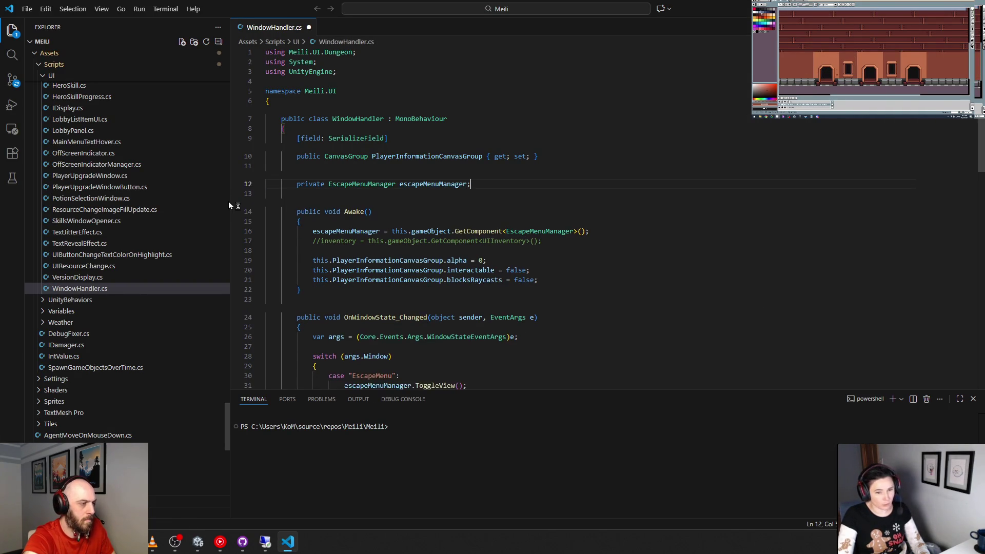
key("Down")
key("shift+Home")
key("Delete")
key("BackSpace")
key("BackSpace")
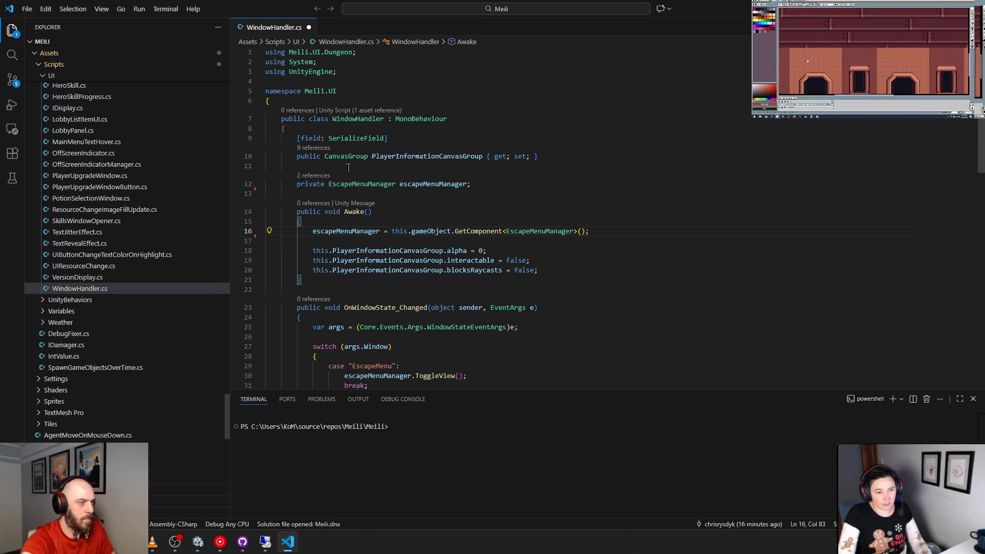
key("Up")
key("Up")
key("Up")
key("ctrl+s")
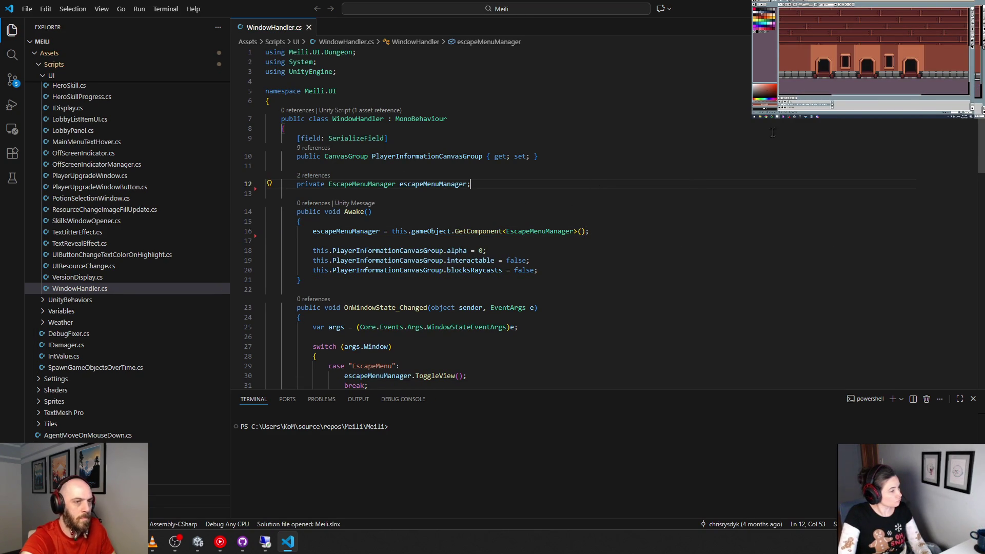
key("alt+Tab")
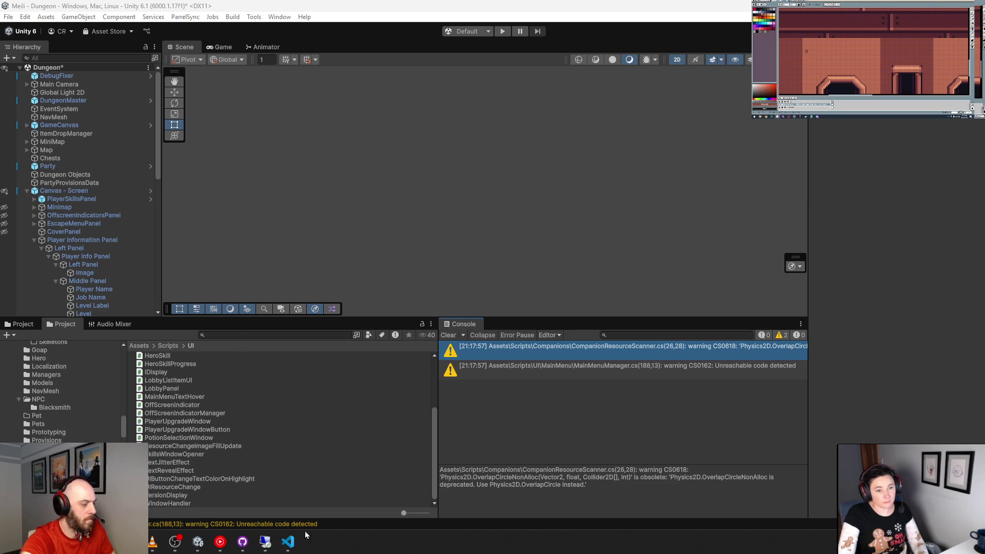
Review the six pending changes in GitHub Desktop, then open UIInventoryItem.cs via the 'uiinventory' project search.
left_click(243, 543)
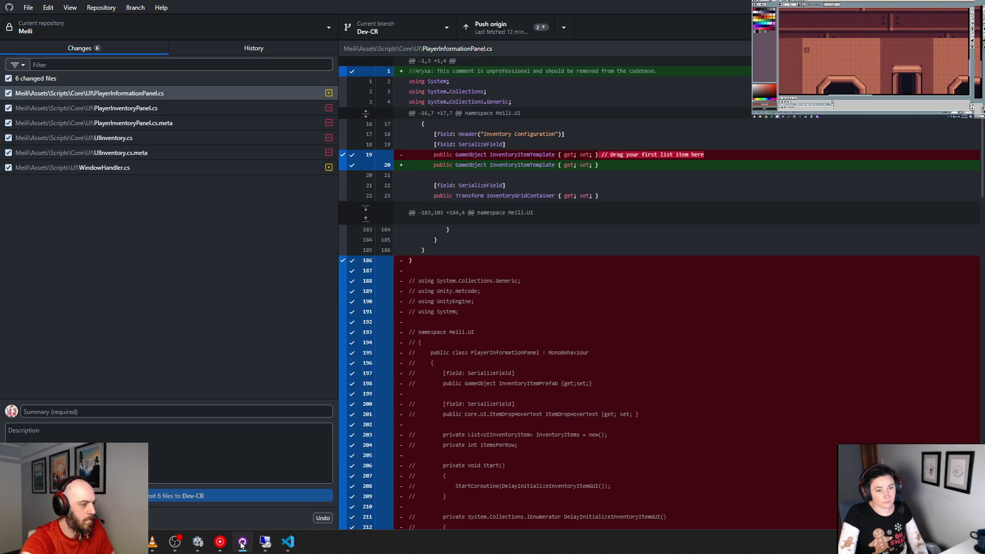
left_click(242, 543)
left_click(241, 334)
type("uiinventory")
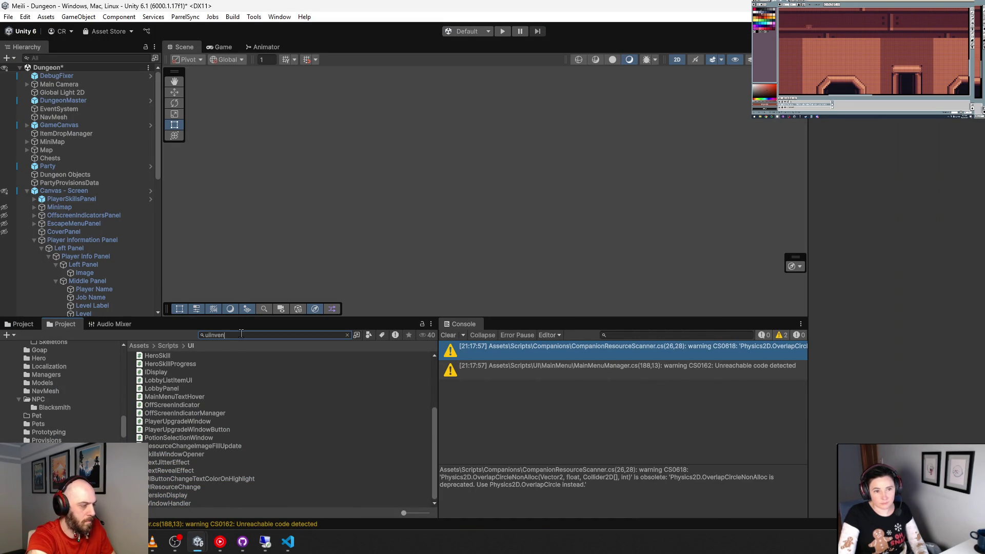
double_click(196, 358)
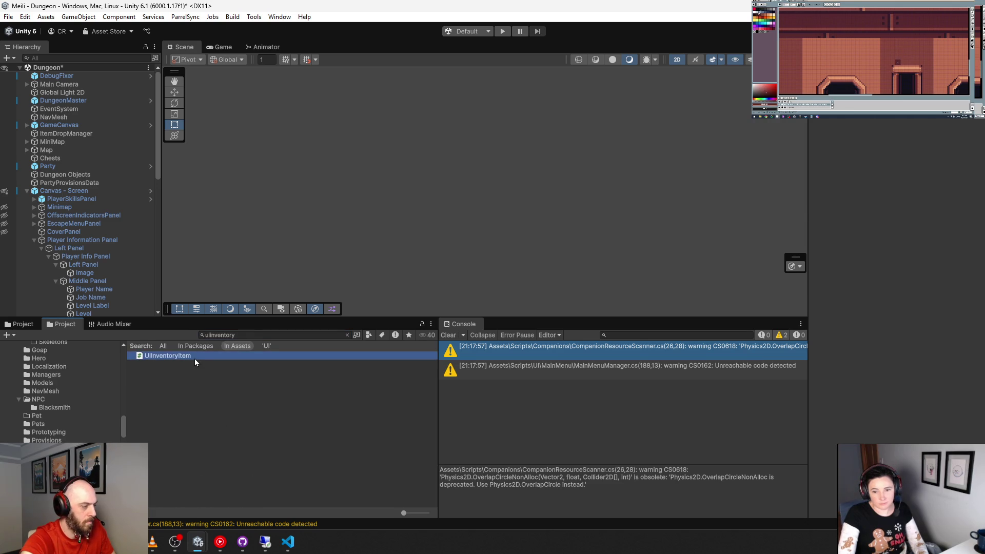
scroll("down", 3)
Delete the commented-out old class from UIInventoryItem.cs and save the file.
scroll("down", 3)
scroll("down", 3)
scroll("down", 3)
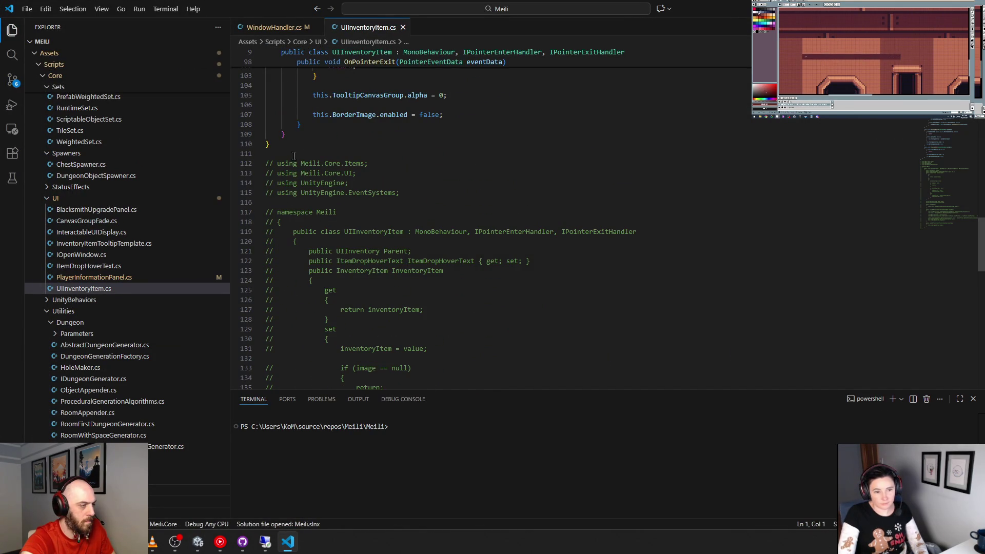
left_click_drag(294, 155, 322, 329)
scroll("down", 3)
scroll("up", 3)
left_click(318, 308)
key("Delete")
scroll("up", 3)
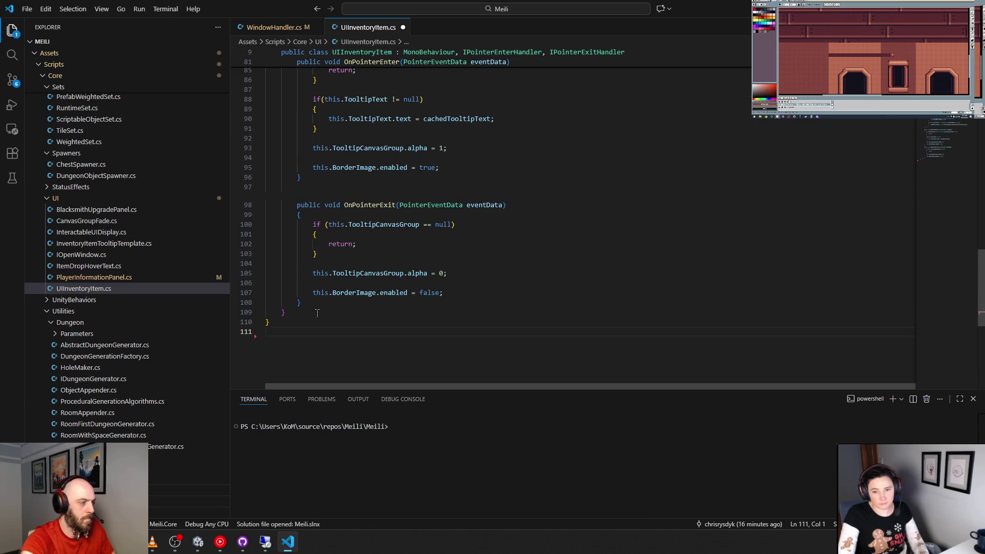
key("BackSpace")
key("ctrl+s")
Return to the BorderImage property on line 15 and bring up GitHub Desktop's pending changes.
scroll("up", 3)
scroll("up", 3)
scroll("up", 3)
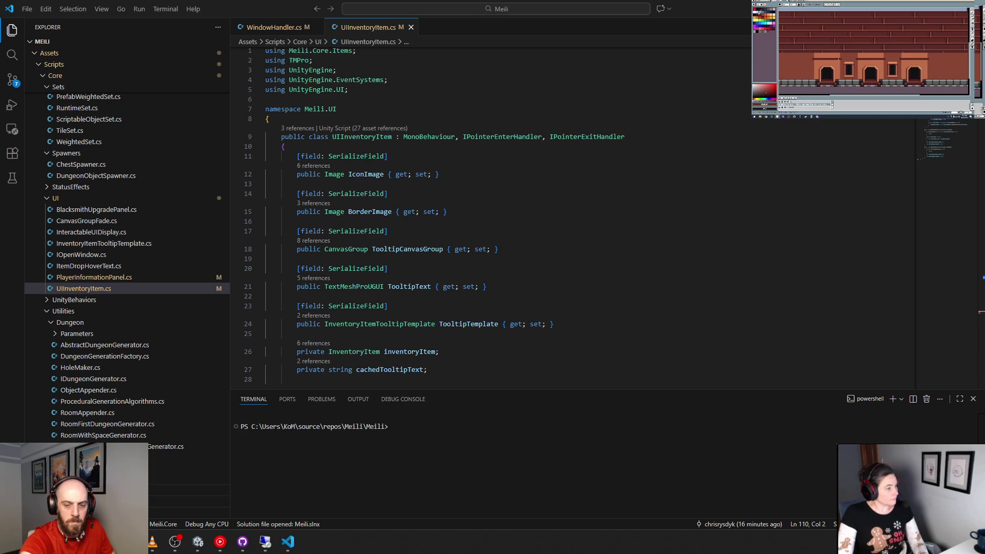
left_click(535, 208)
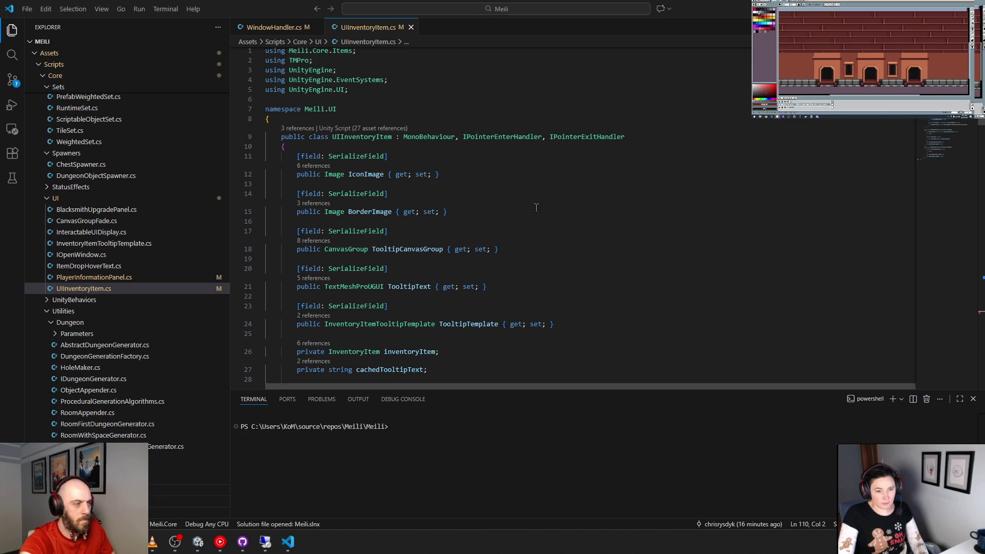
left_click(243, 542)
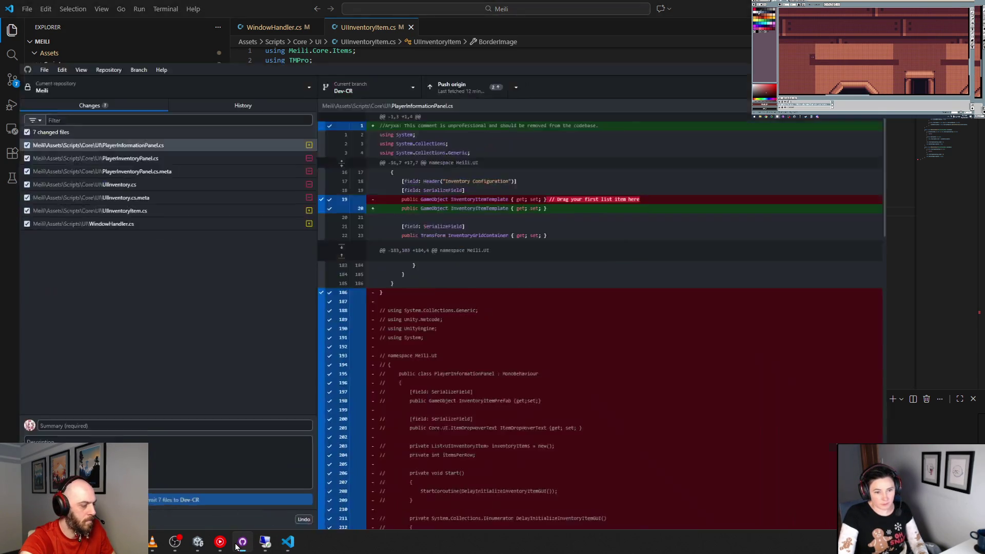
Commit the seven changed files to Dev-CR as "Cleanup of old code" and push to origin.
left_click(118, 411)
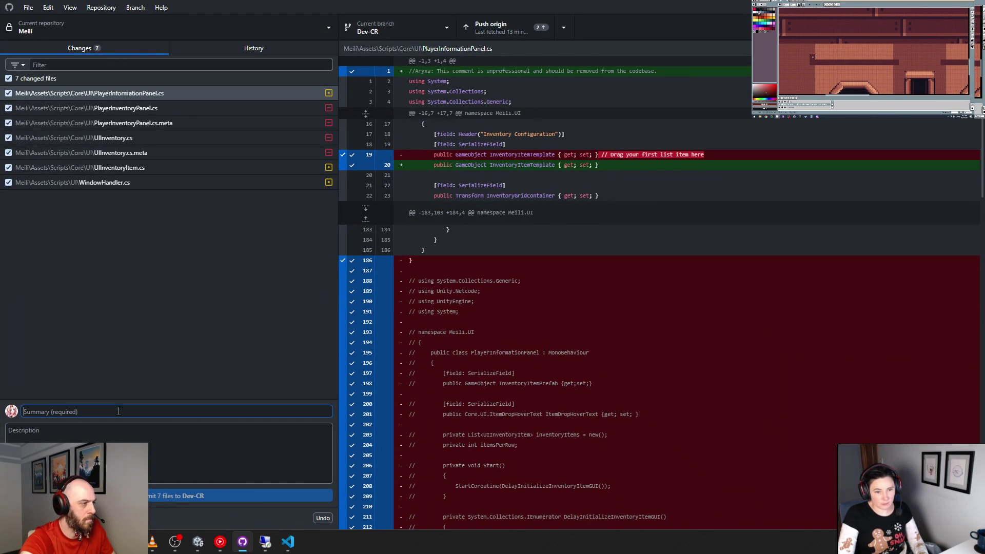
type("code")
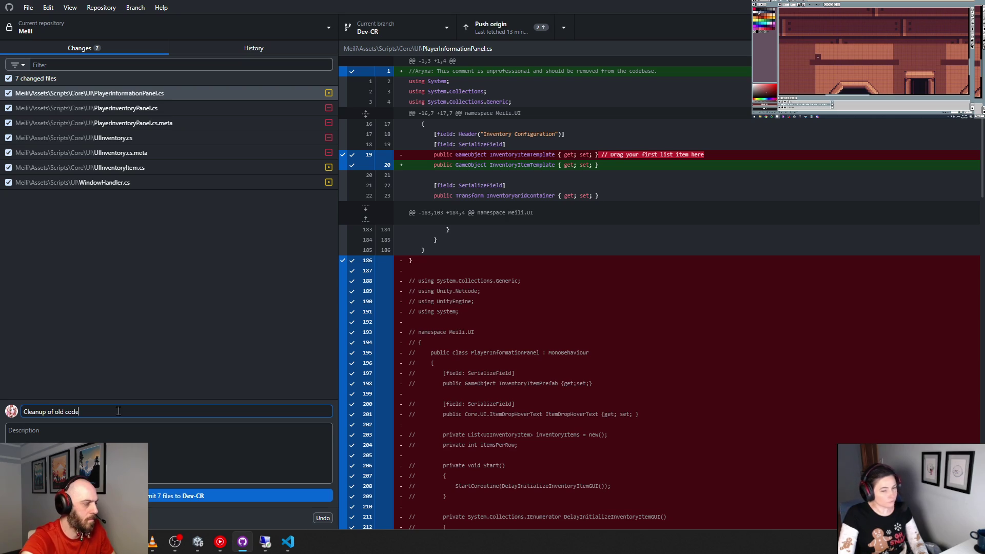
left_click(162, 497)
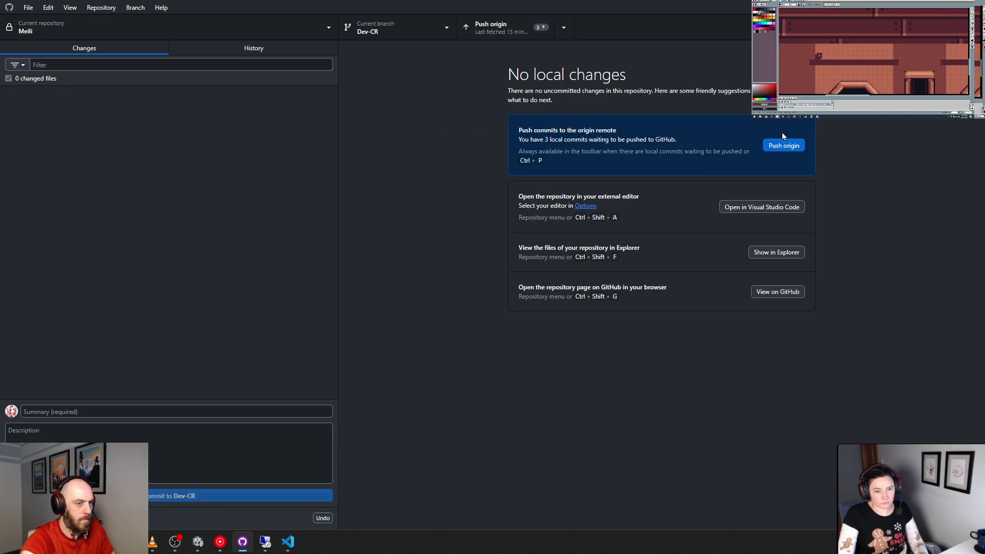
left_click(781, 144)
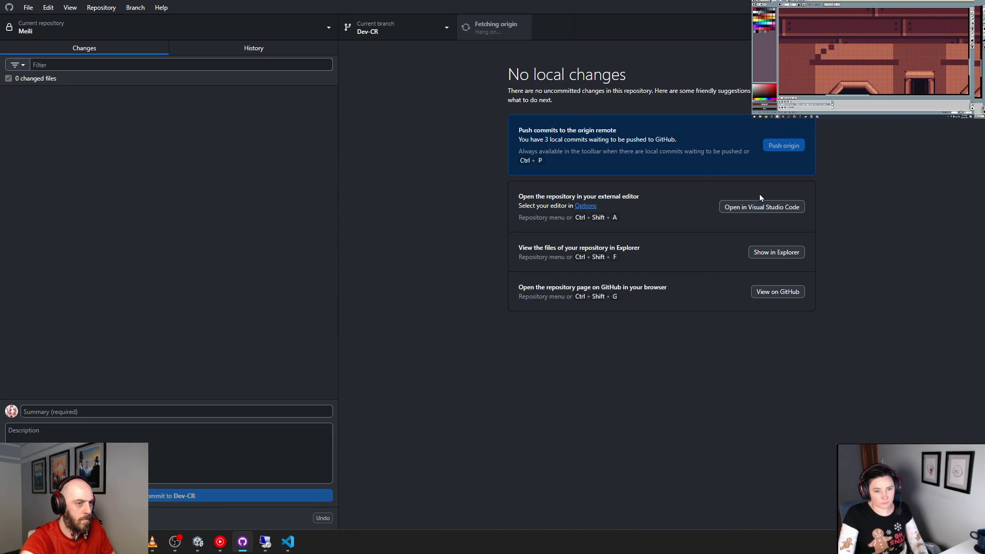
Preview the Dev-CR pull request, close the preview, and return to the code editor.
left_click(744, 150)
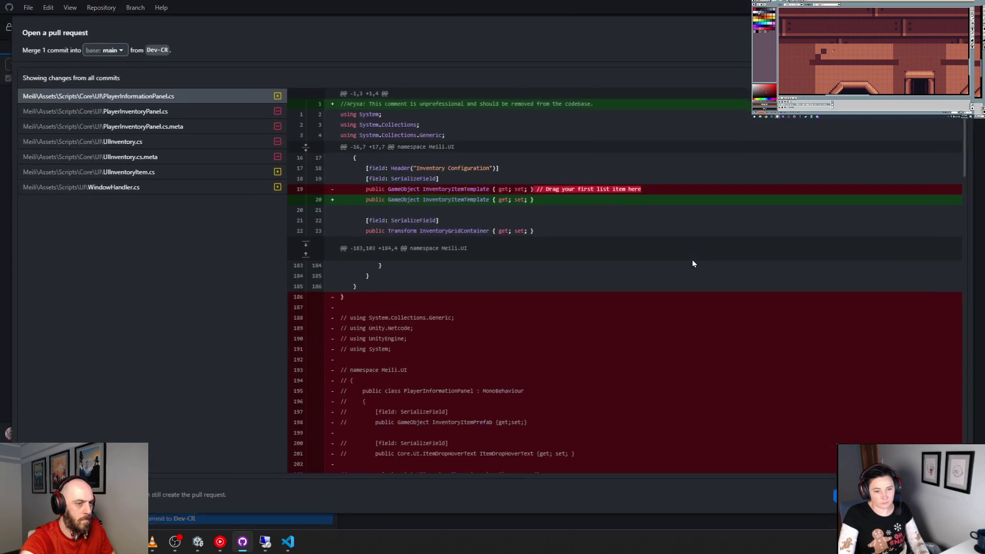
left_click(832, 493)
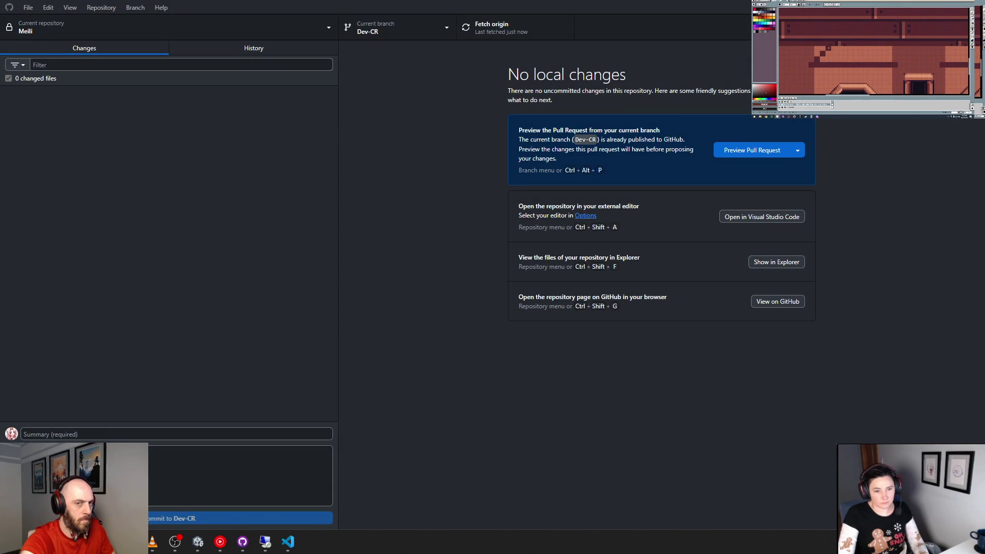
key("ctrl+shift+a")
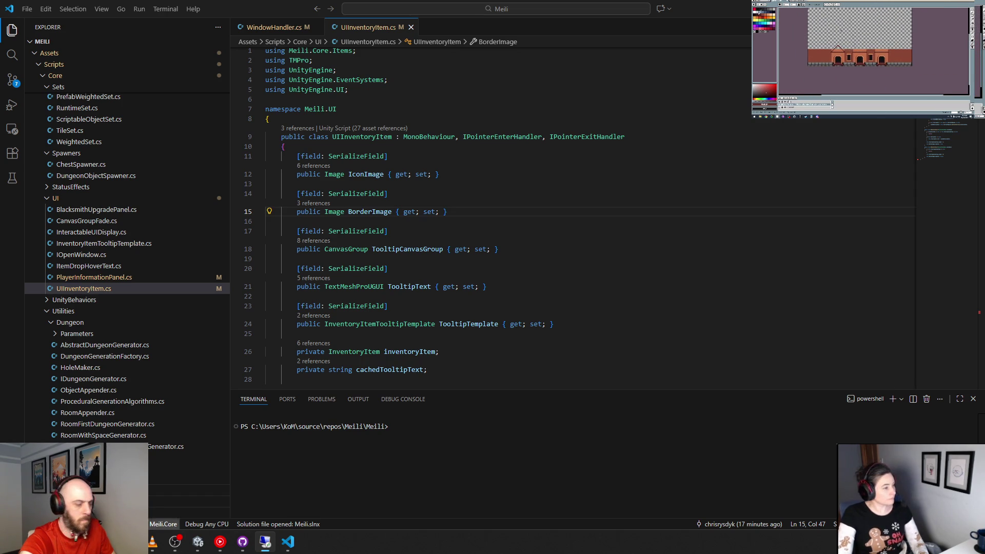
key("super")
Launch Steam from Windows search and start Age of Meili from its title screen.
type("steam")
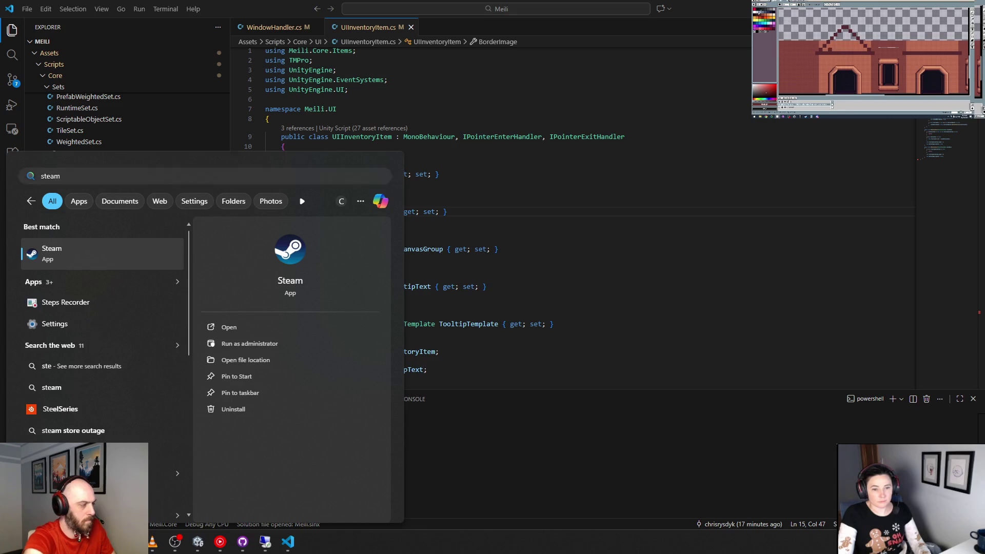
key("Return")
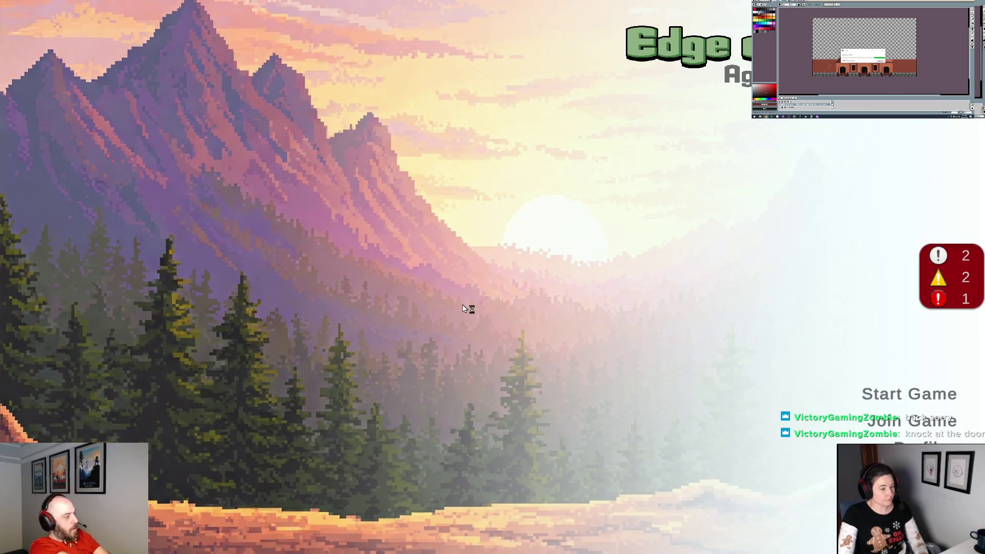
left_click(936, 402)
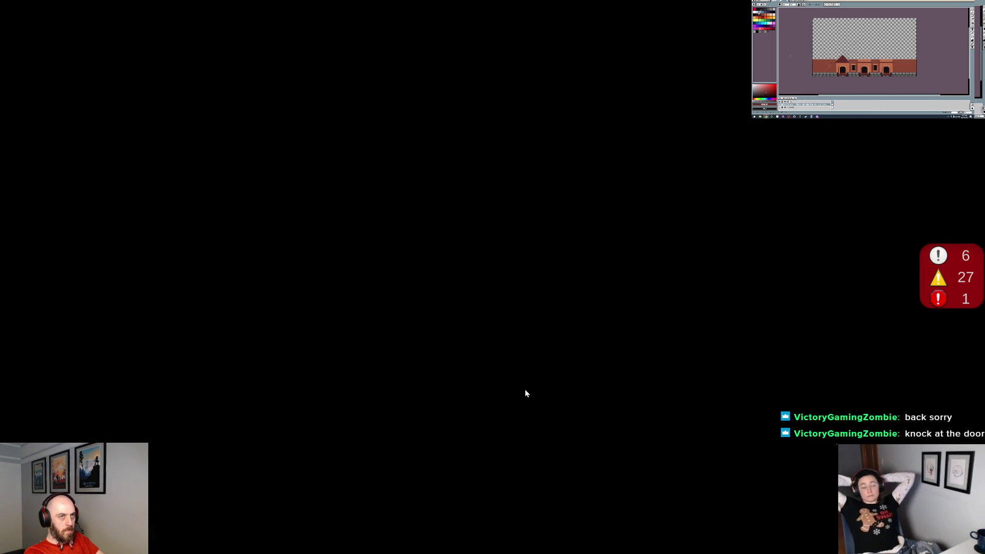
Toggle the inventory and stats panel and walk the character through town toward the fountain.
key("i")
key("i")
key("i")
key("i")
key("s")
key("a")
key("i")
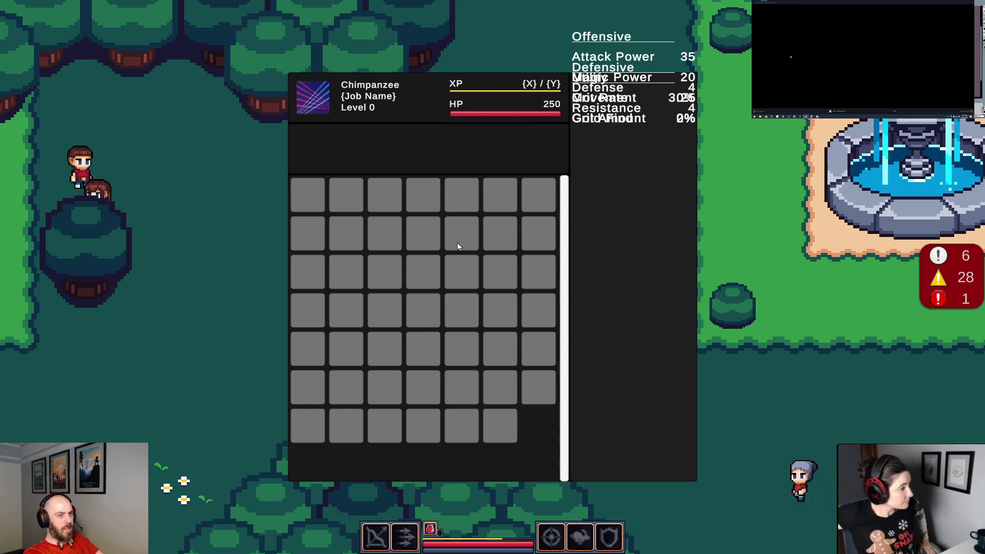
key("i")
key("a")
key("s")
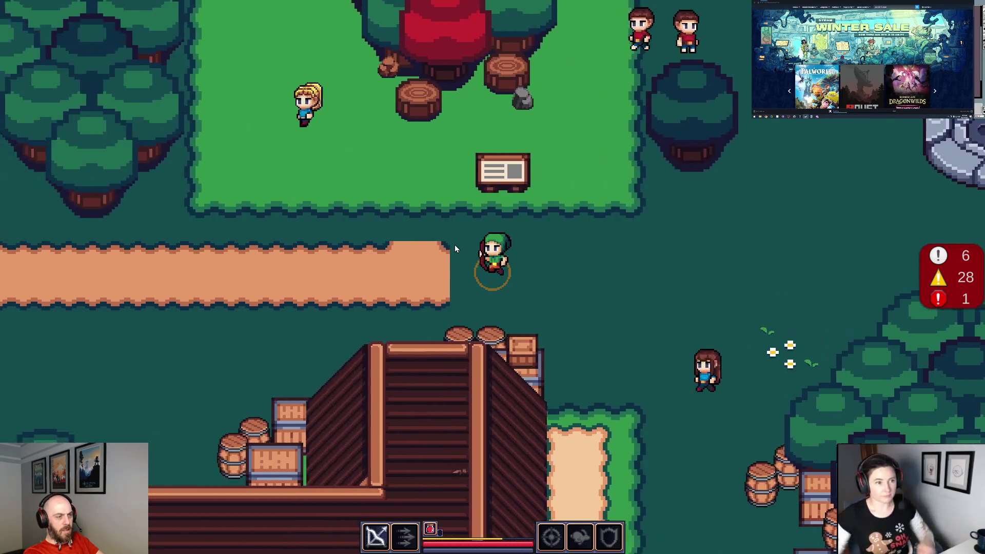
key("d")
key("w")
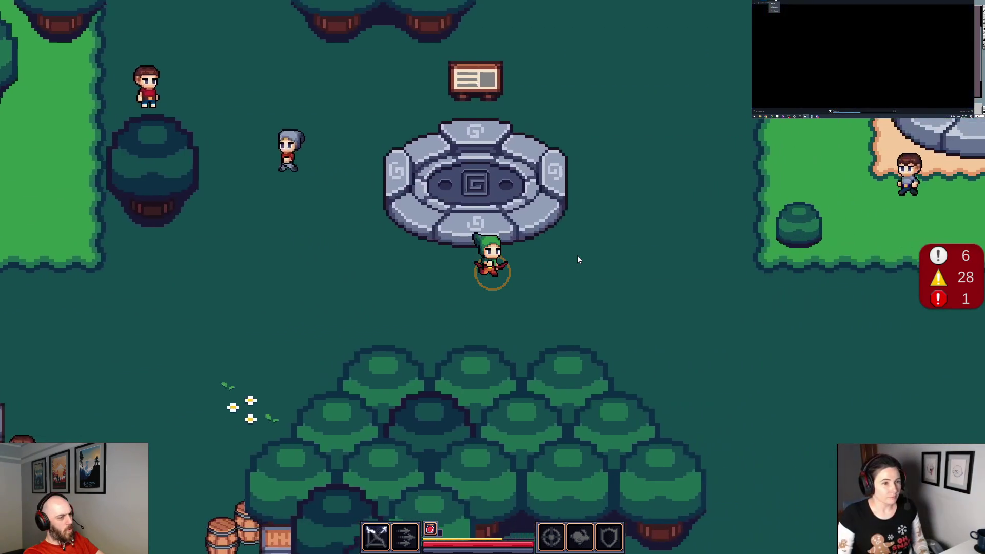
key("w")
key("d")
key("i")
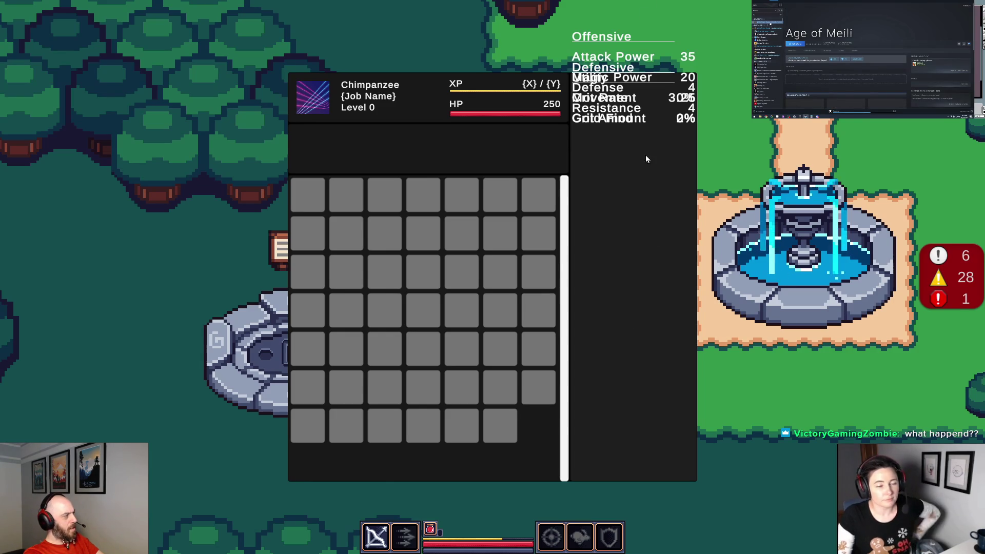
key("i")
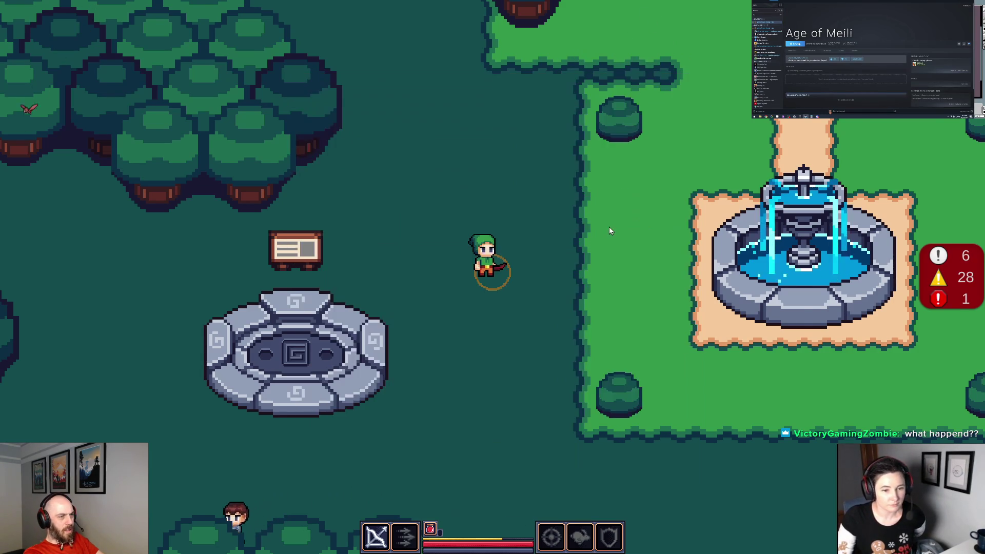
Walk the character toward the castle, up into the forest, and back beside the stone platform.
key("a")
key("w")
key("d")
key("a")
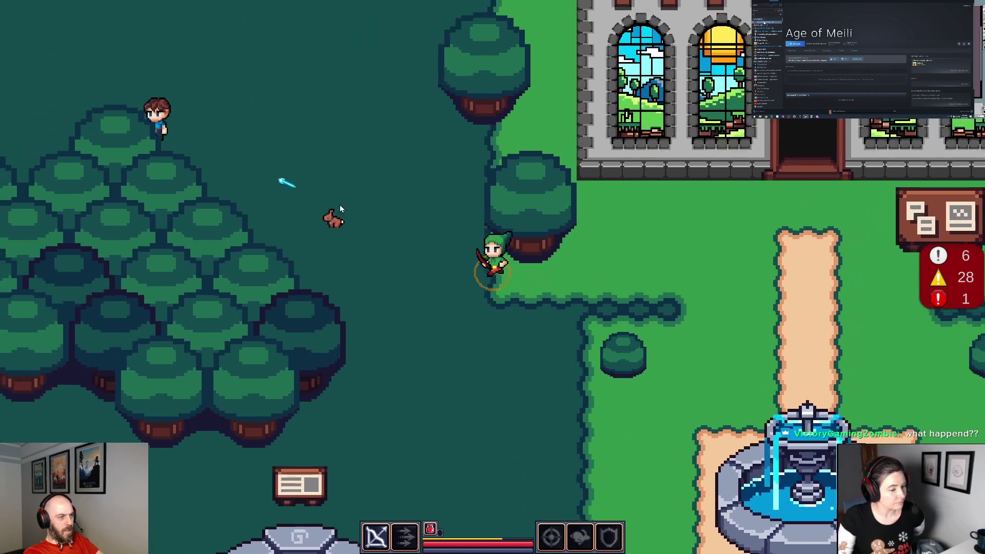
key("w")
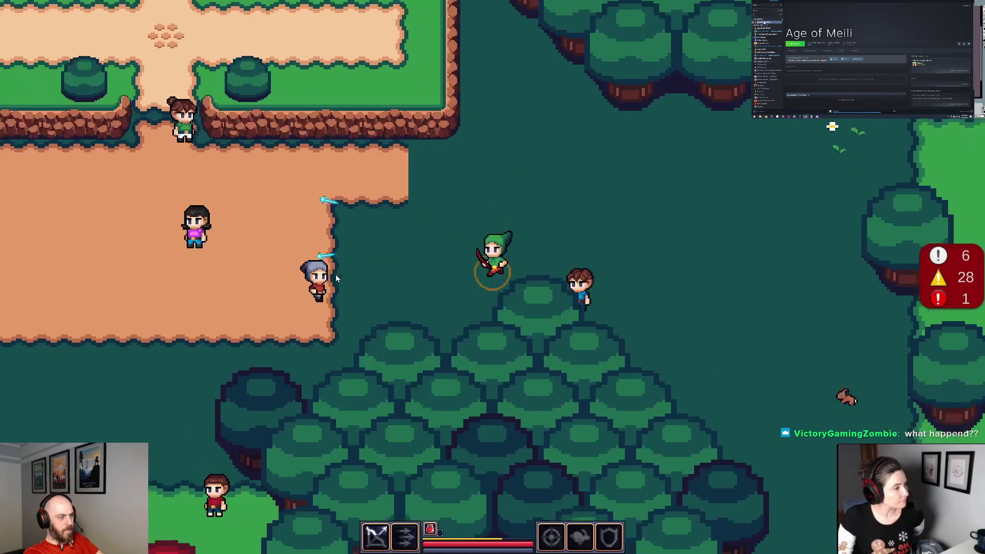
key("d")
key("s")
key("d")
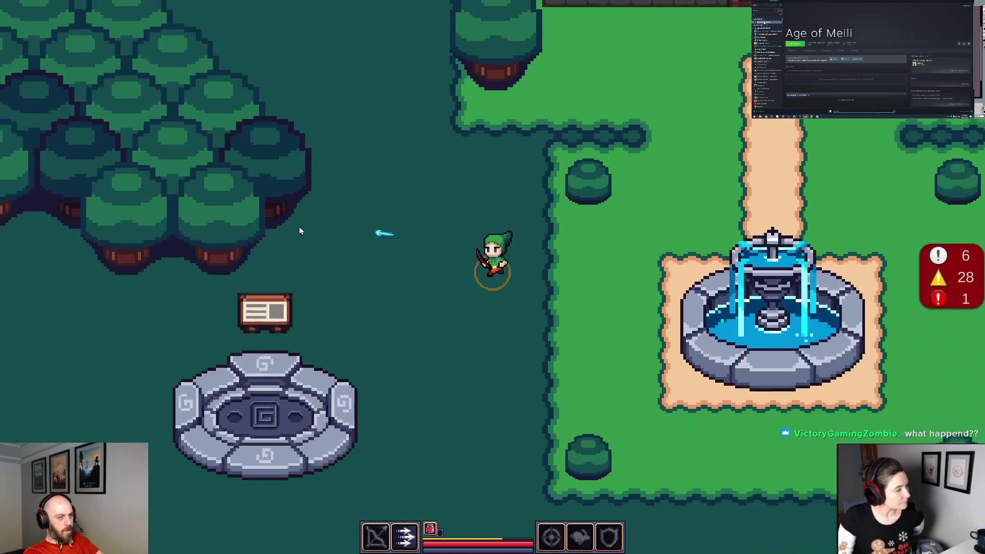
key("a")
key("w")
Walk the character onto the stone teleport platform and around its centre until it glows.
key("d")
key("s")
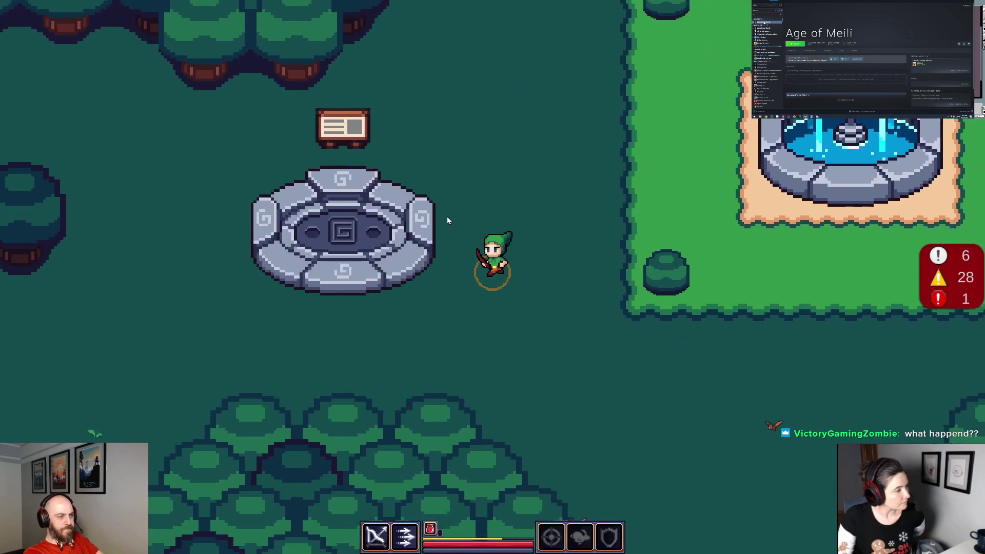
key("a")
key("w")
key("d")
key("s")
key("a")
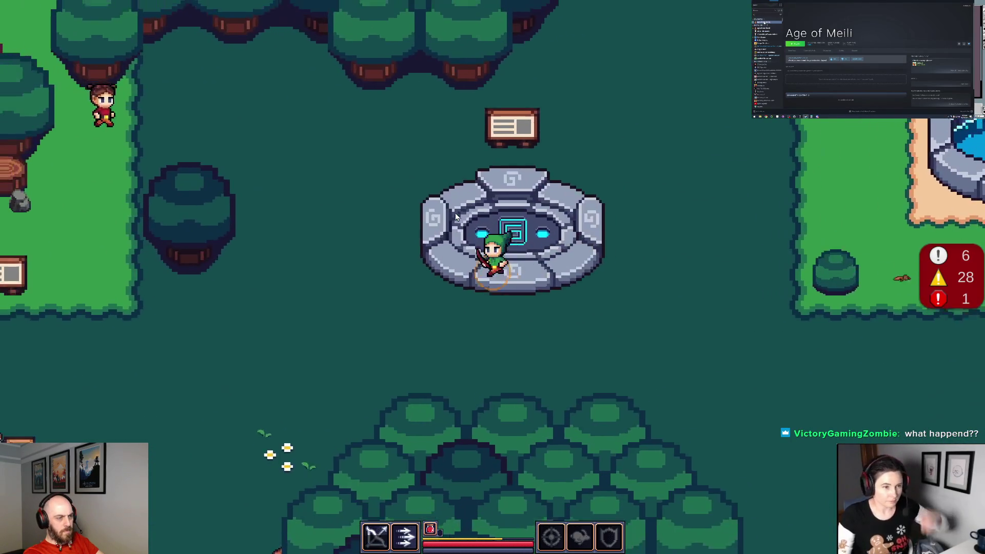
key("w")
key("d")
key("s")
key("a")
key("w")
key("d")
key("s")
key("a")
key("w")
key("d")
key("a")
key("s")
key("w")
key("d")
key("a")
key("w")
key("d")
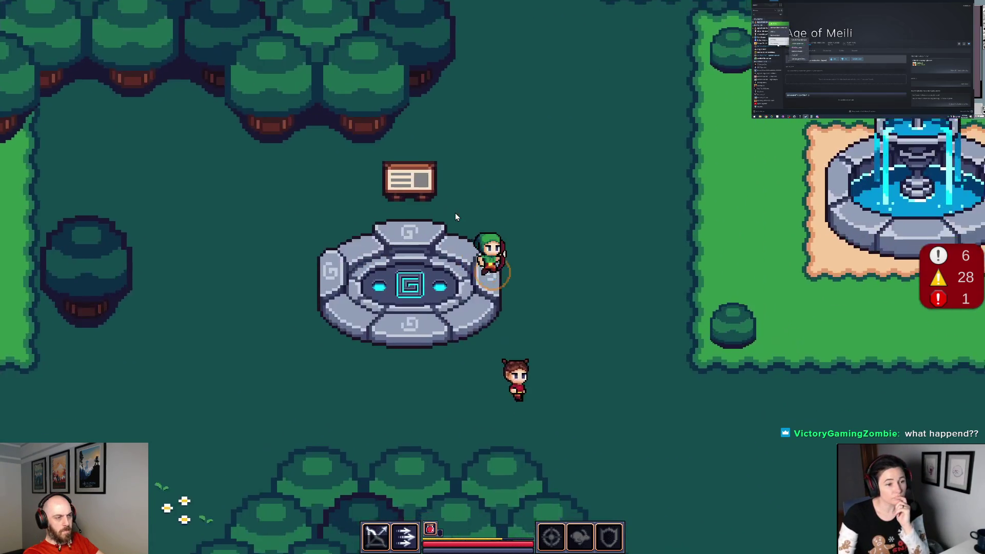
key("a")
key("s")
key("w")
key("d")
key("s")
key("a")
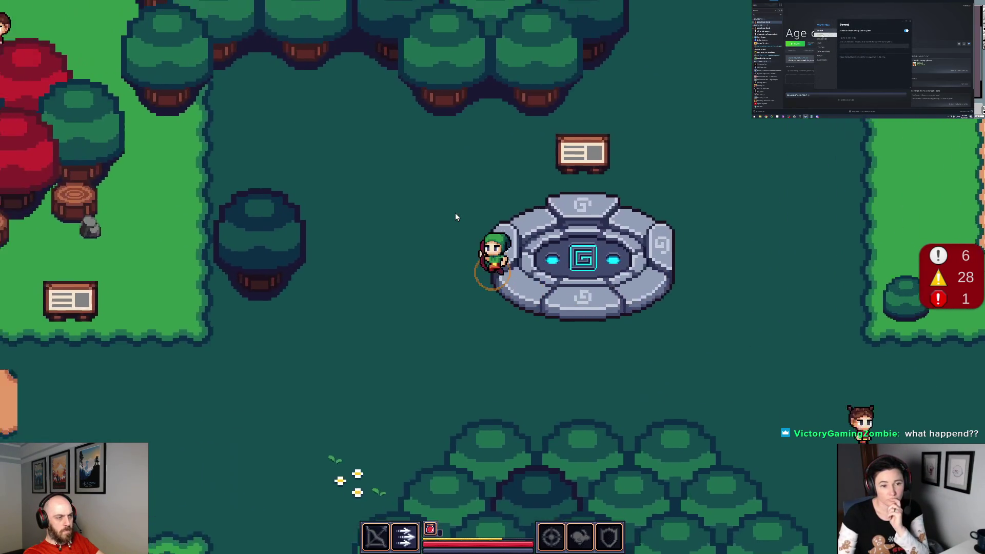
key("w")
key("d")
key("s")
key("a")
key("super")
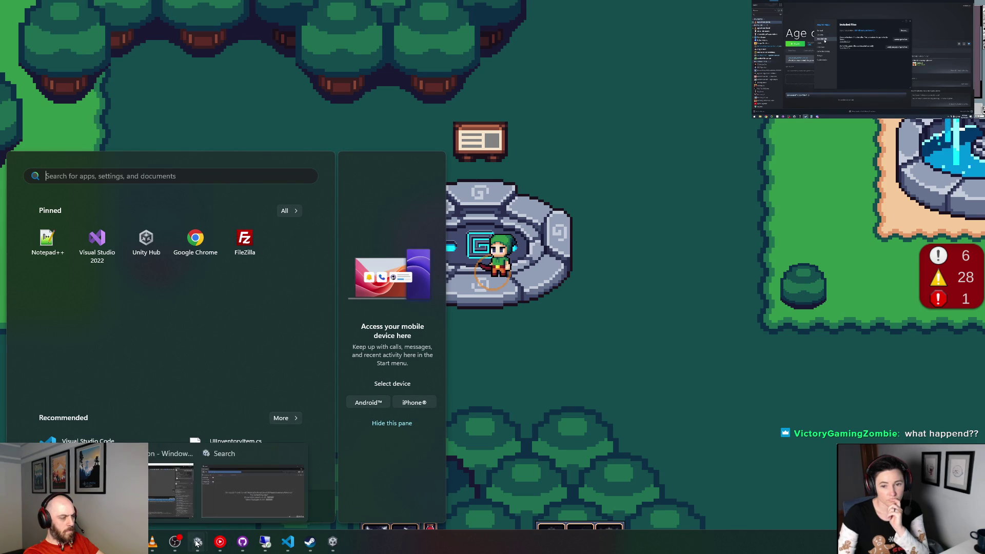
Bring Unity forward and play the Dungeon scene with the Game view maximized.
mouse_move(199, 542)
left_click(193, 522)
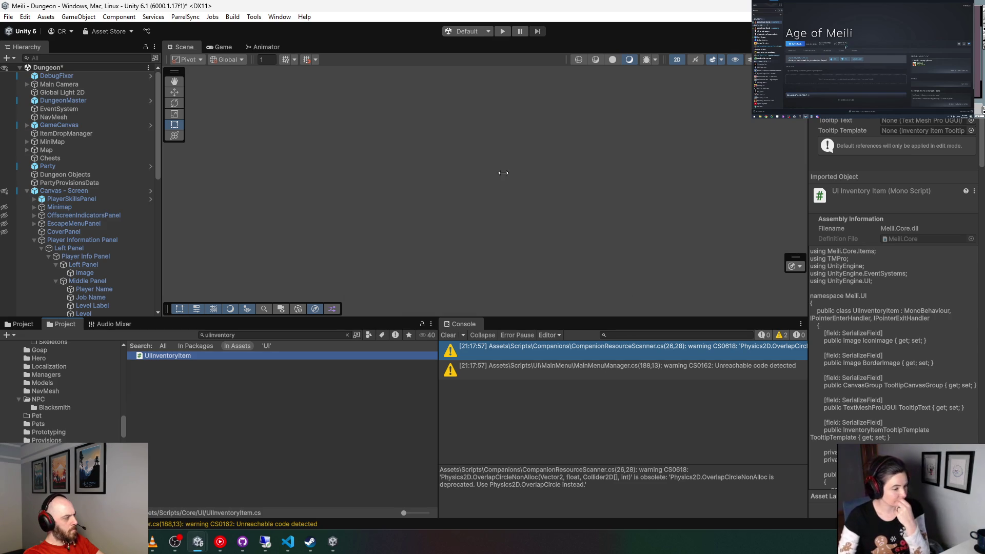
left_click(504, 31)
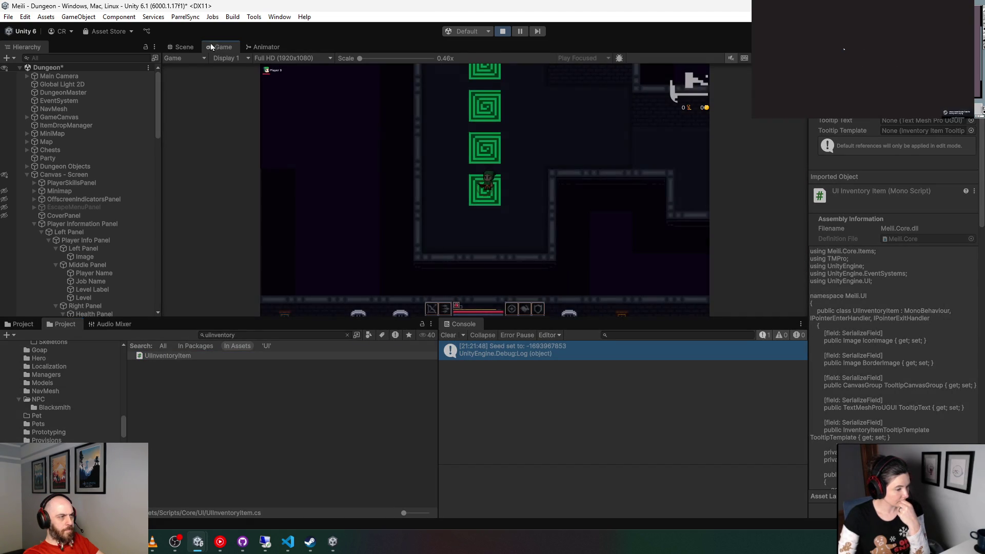
key("shift+space")
Check the inventory and stats panel, then stop and restart play mode.
key("i")
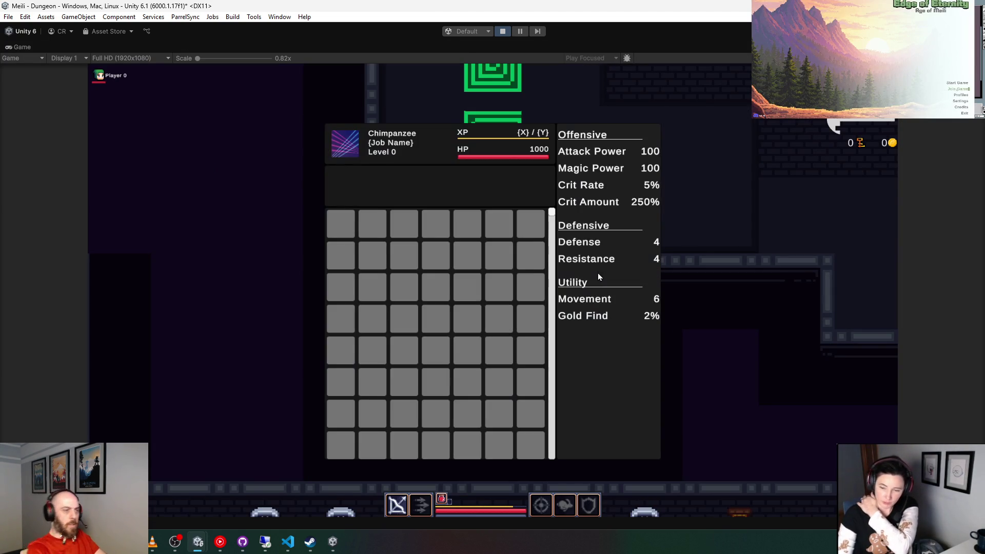
key("i")
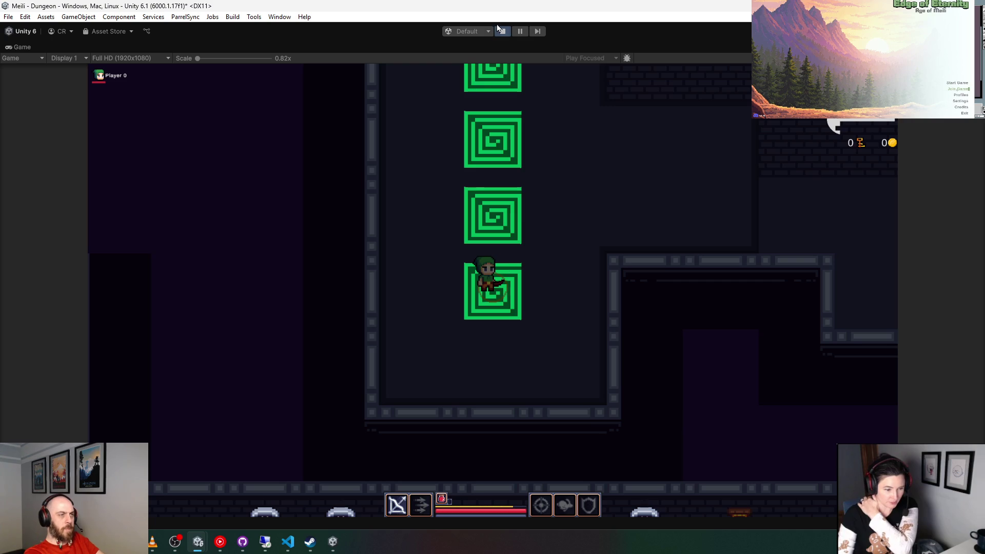
mouse_move(287, 544)
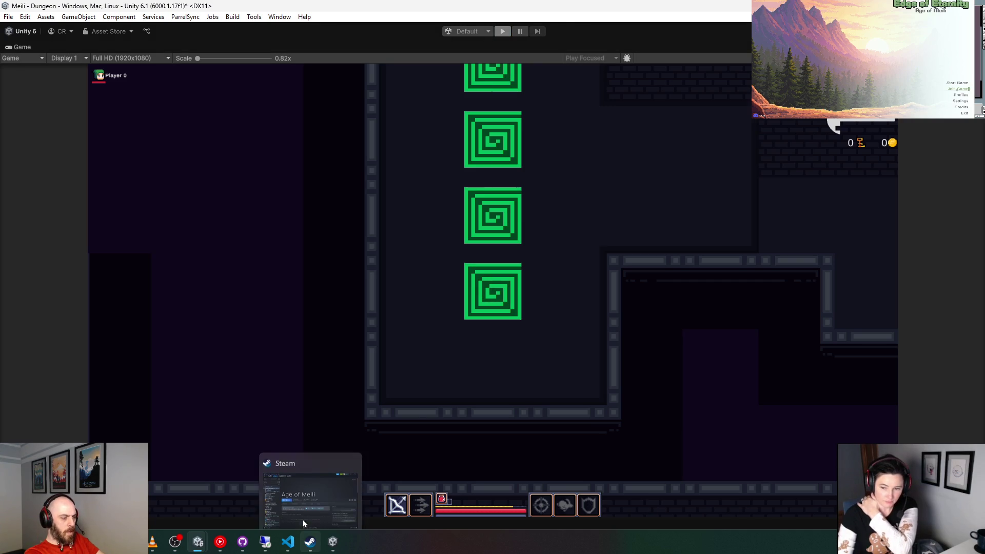
key("ctrl+p")
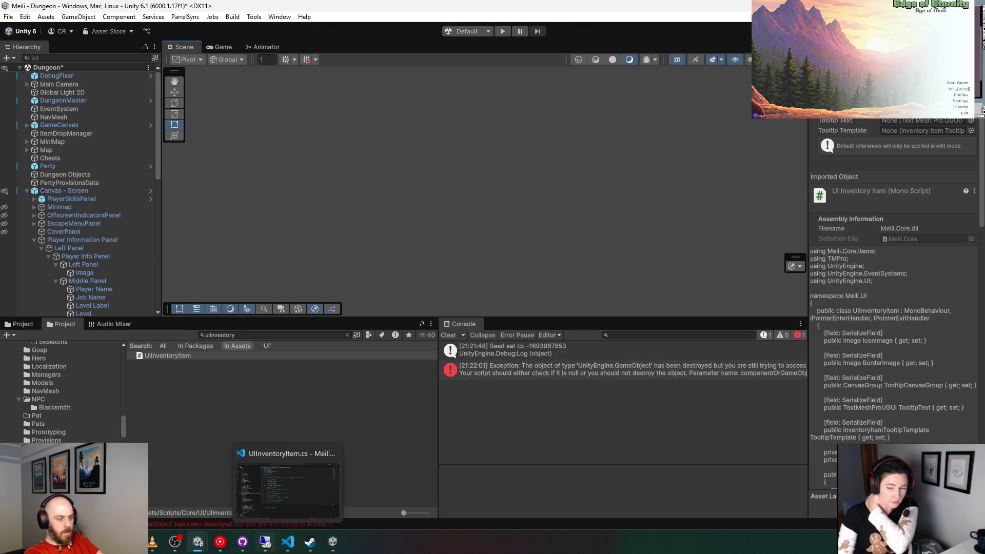
key("ctrl+p")
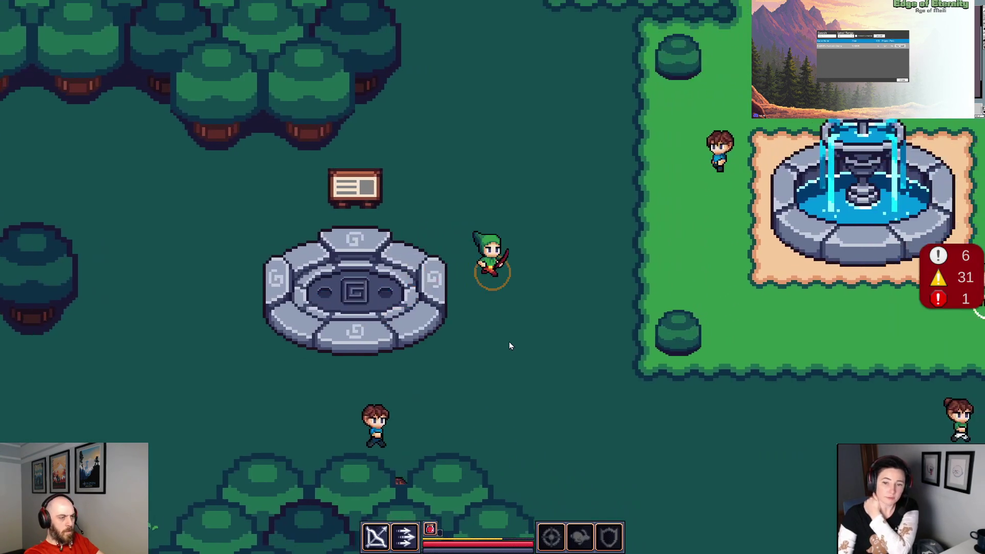
Open and close the inventory and stats panel to check it while heading to the teleporter.
key("i")
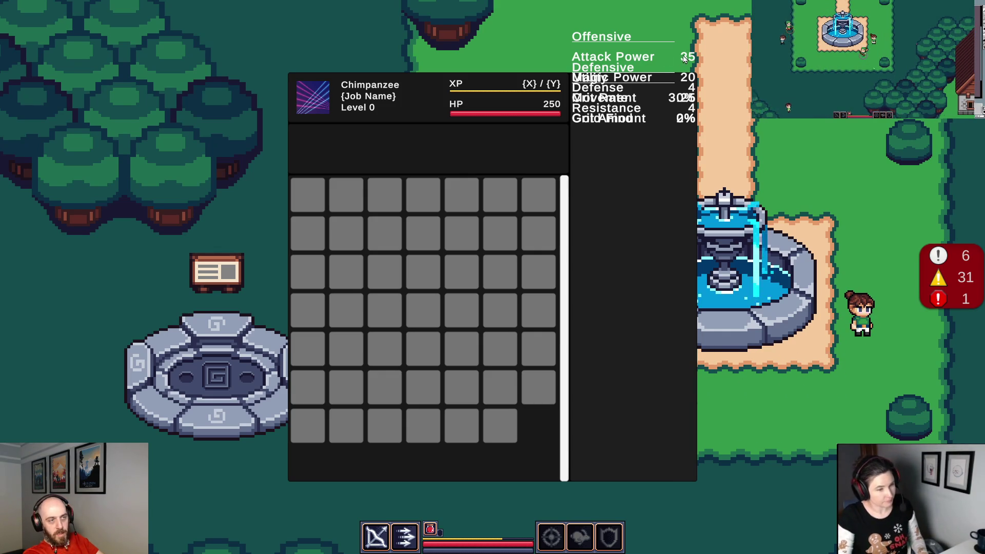
key("i")
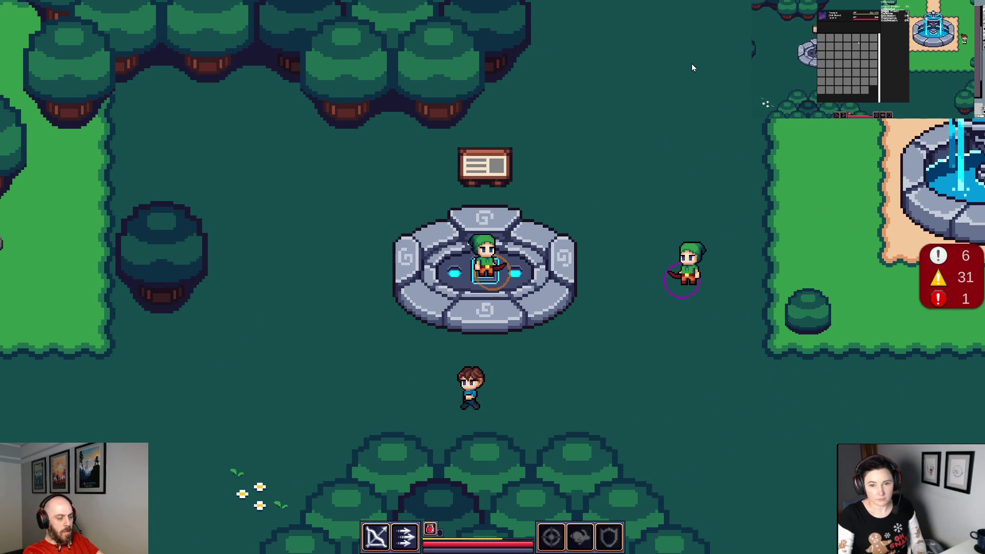
key("i")
key("i")
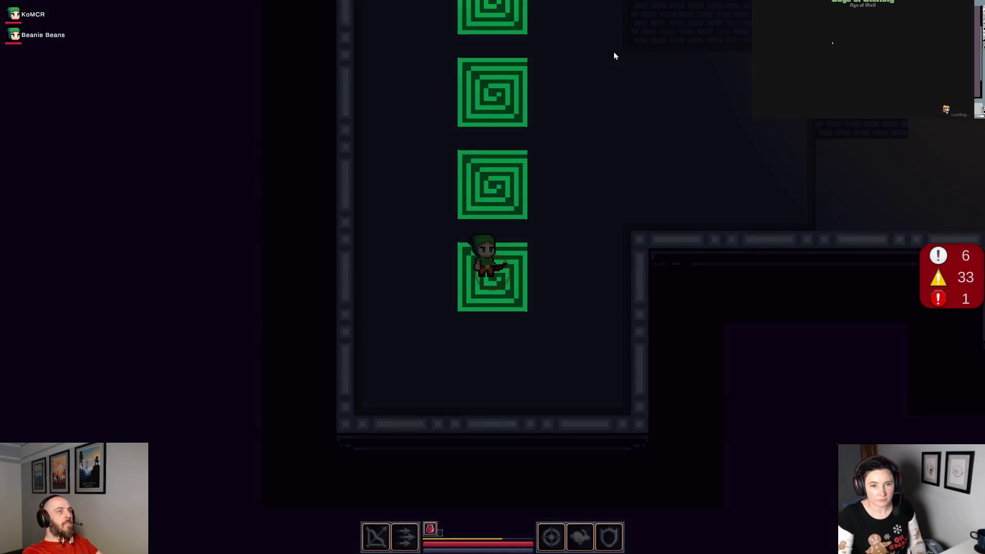
Walk the archer off the teleporter through the torch-lit rooms and check the inventory.
key("d")
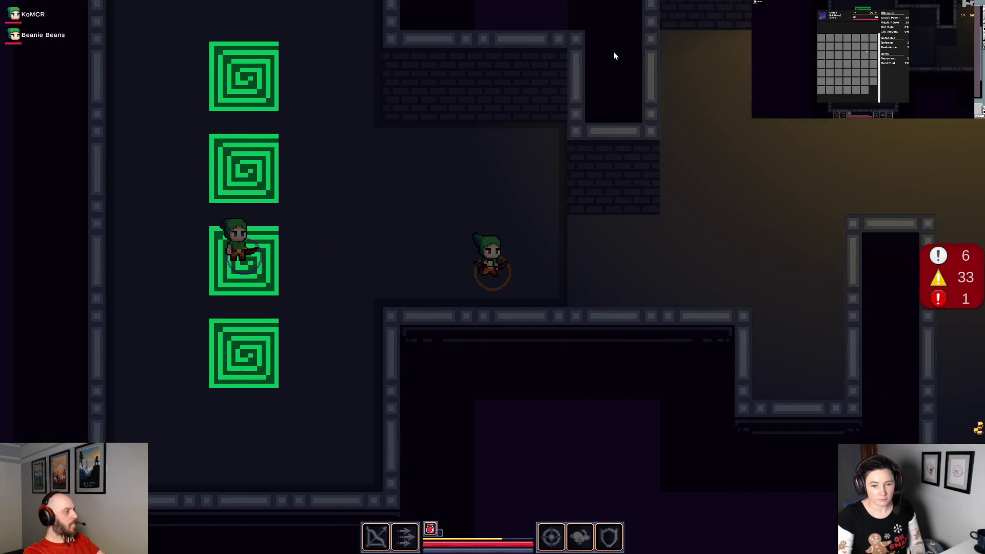
key("d")
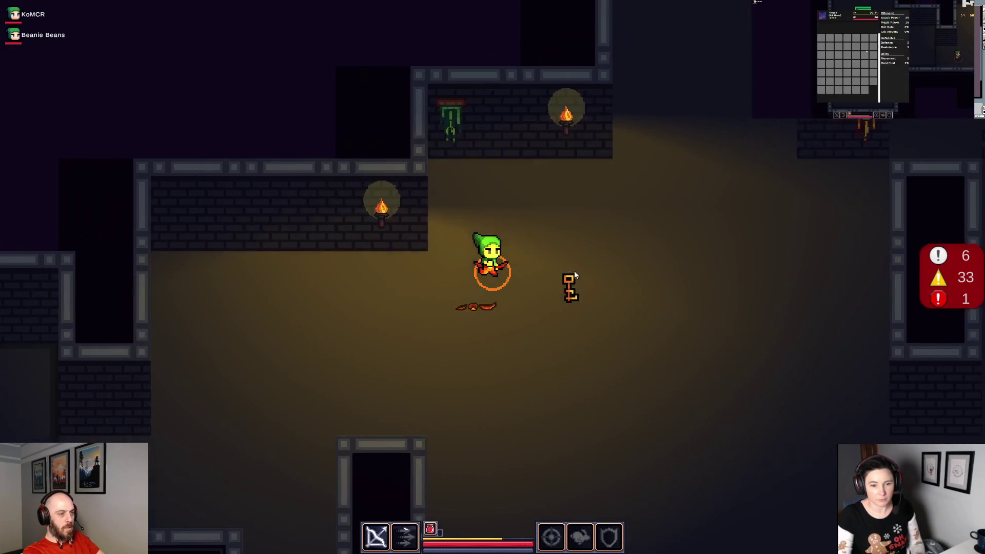
key("w")
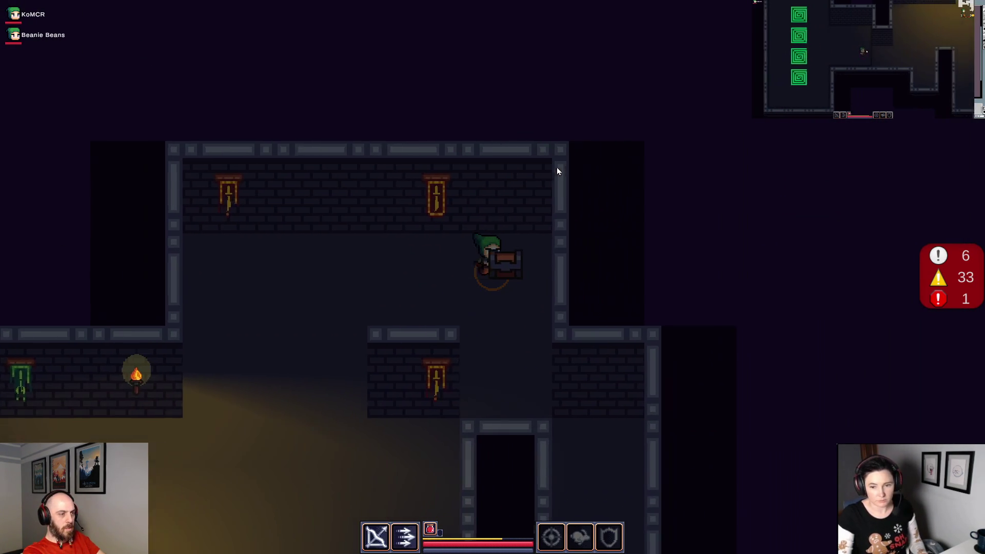
key("a")
key("s")
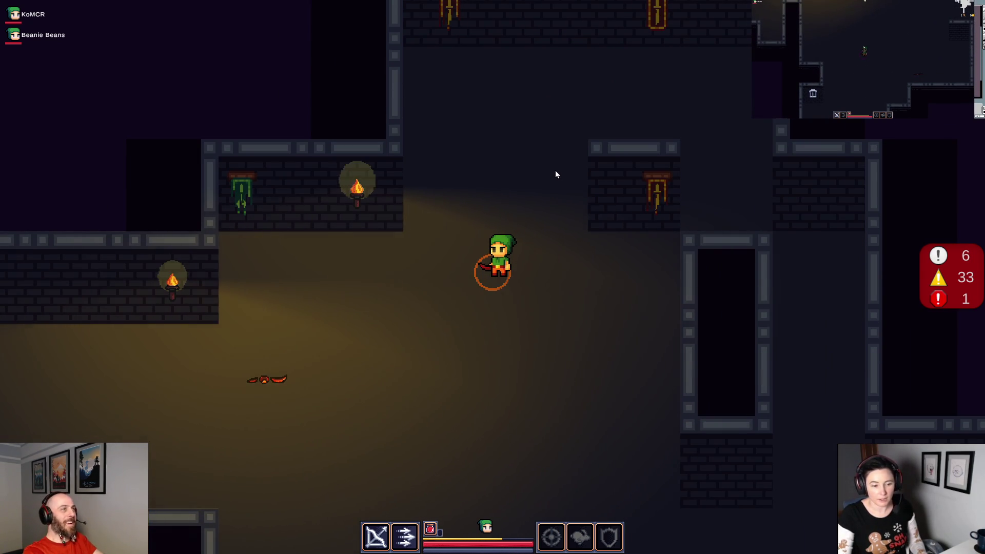
key("s")
key("s")
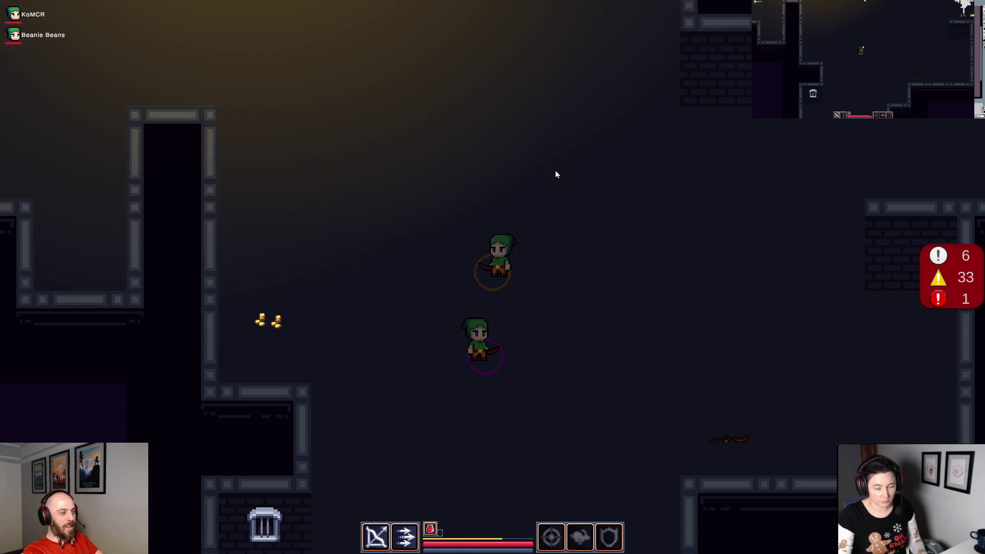
key("i")
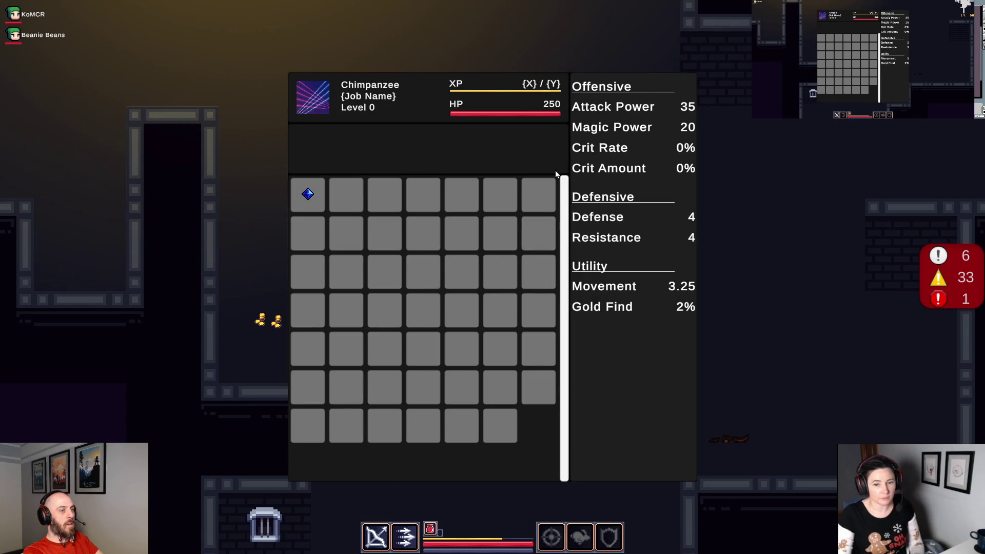
mouse_move(302, 204)
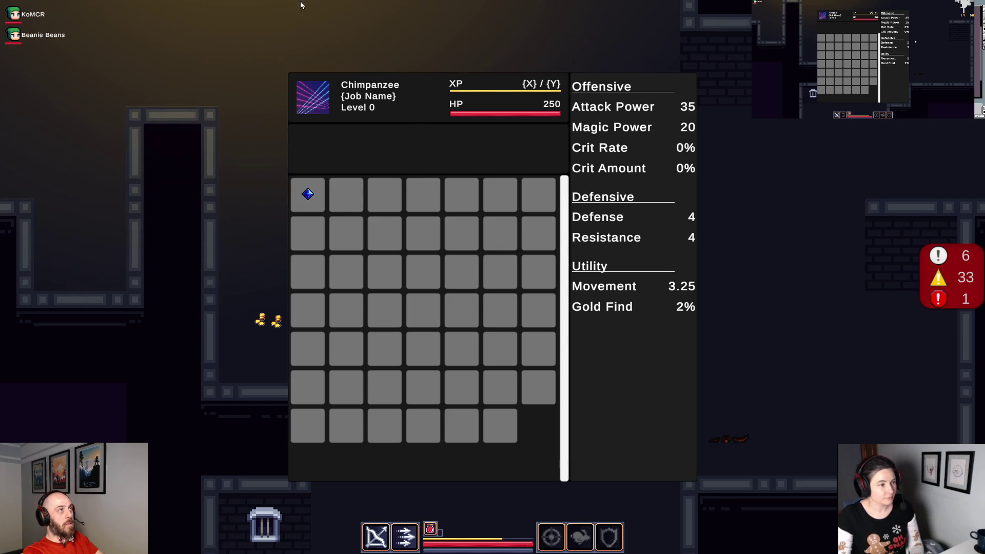
key("i")
Head north past the other player, firing an arrow, and check the inventory and stats again.
key("s")
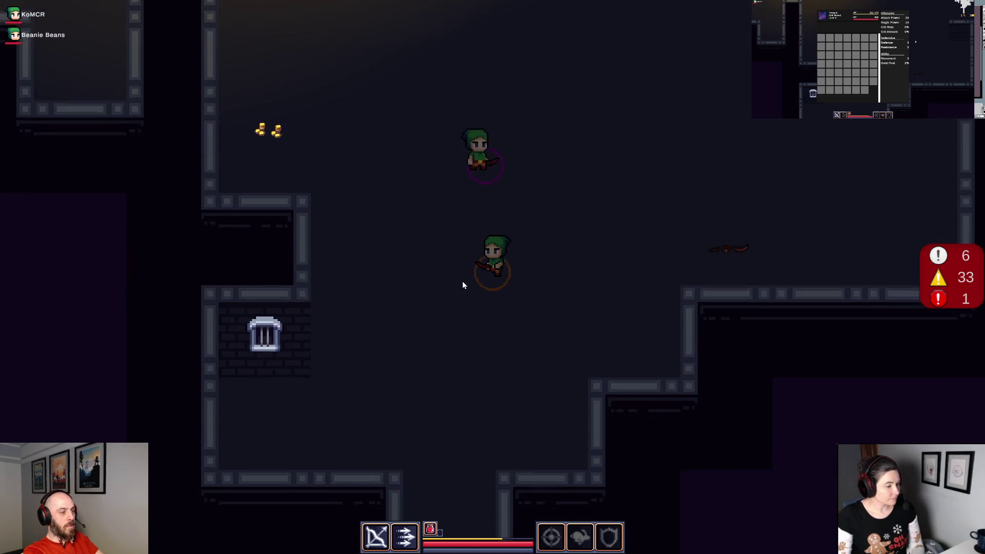
key("w")
key("w")
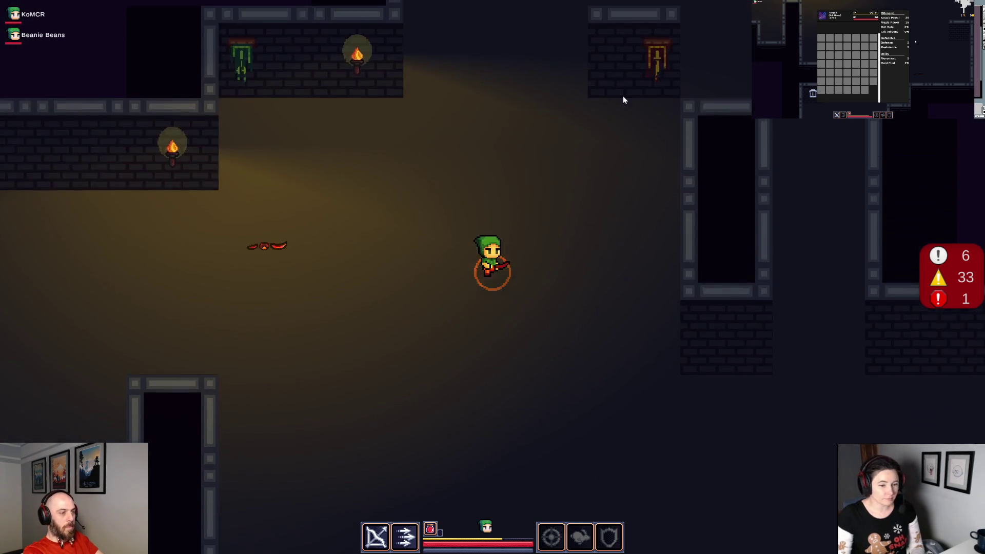
left_click(658, 168)
key("i")
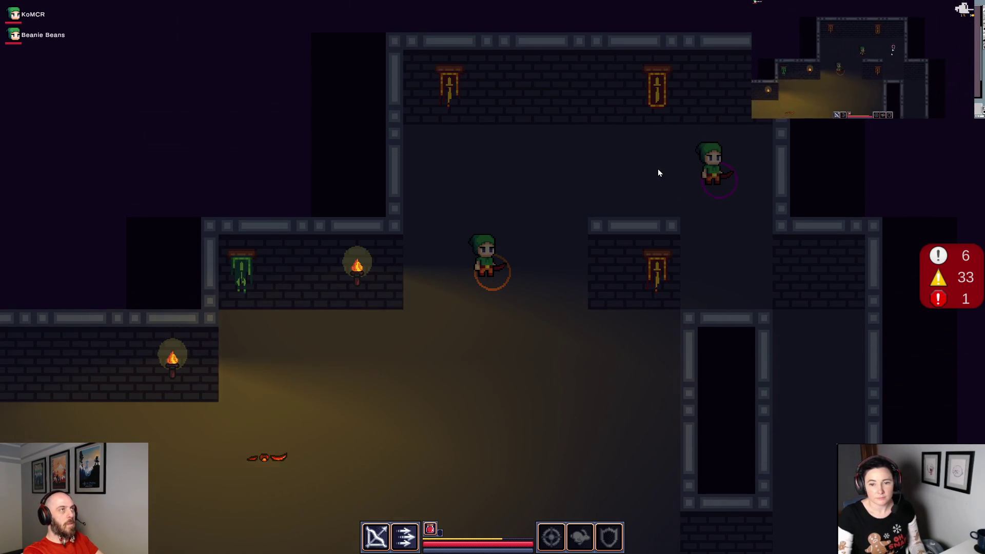
key("i")
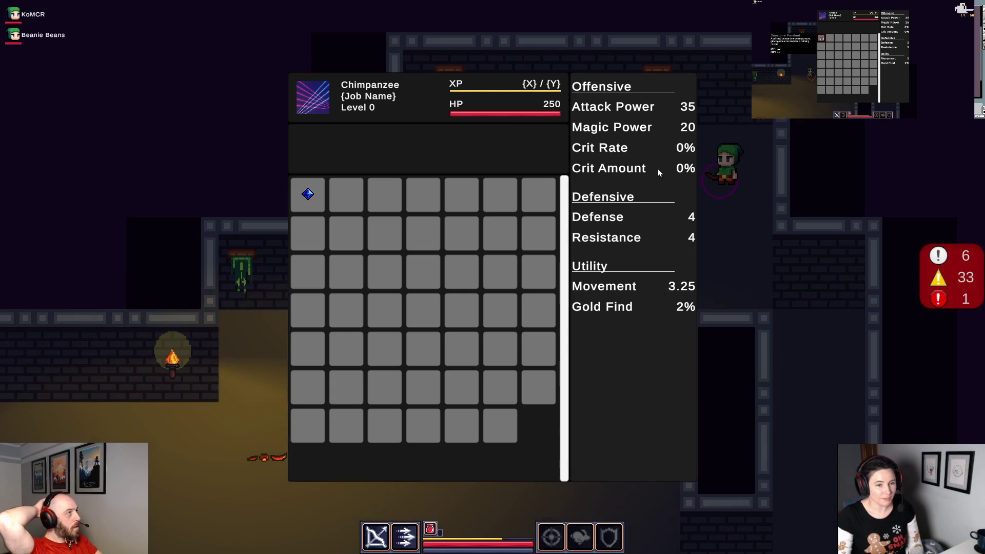
key("i")
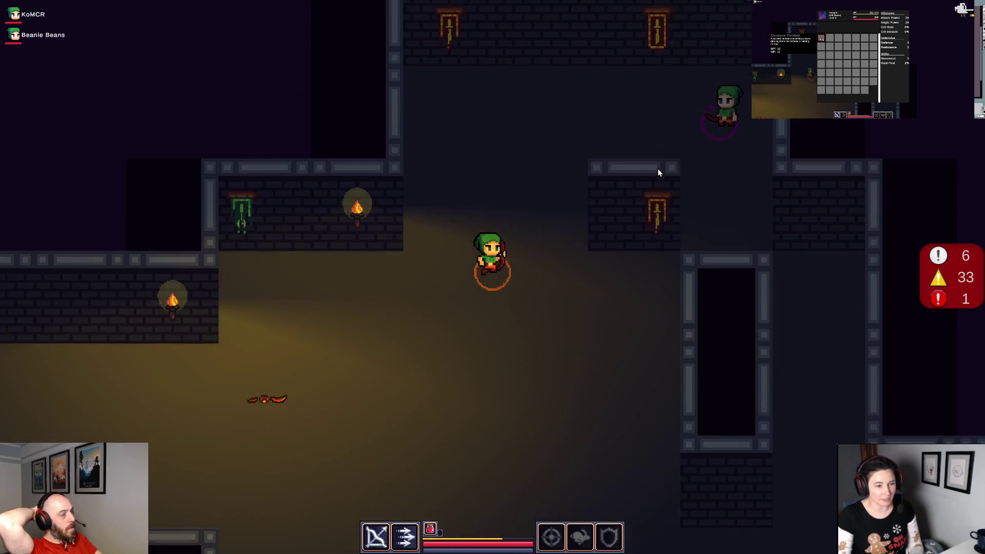
Walk south, then east and north along the corridor toward the room with enemies.
key("s")
key("d")
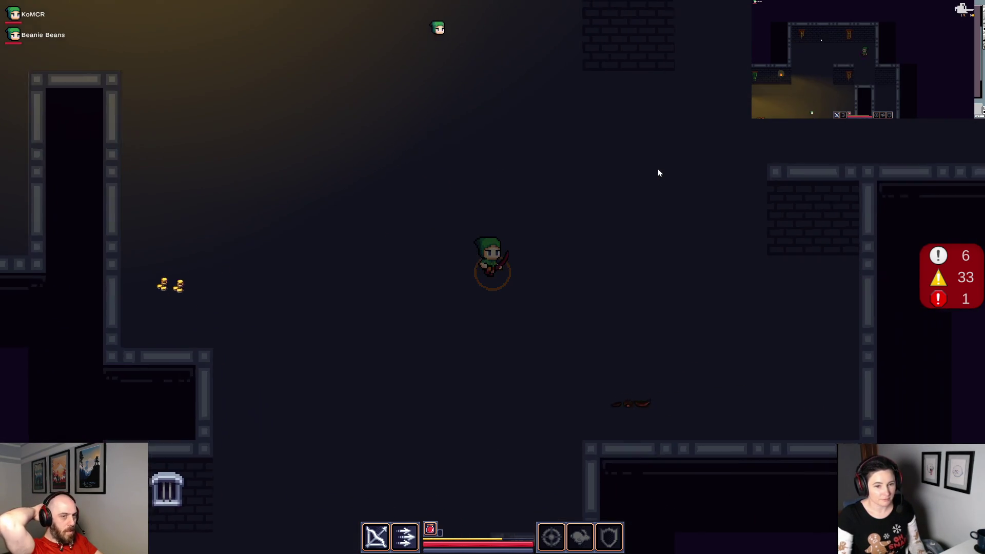
key("w")
key("d")
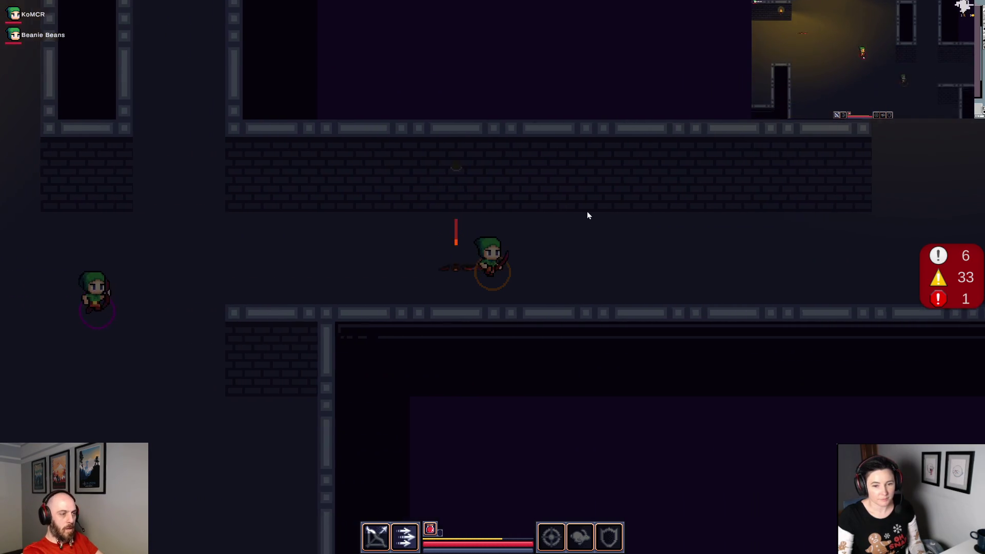
key("d")
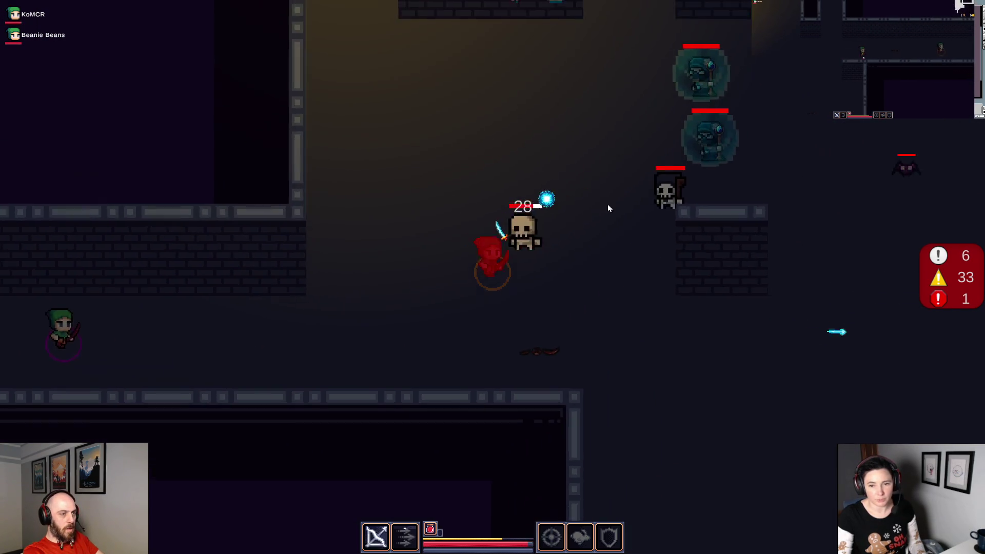
key("w")
key("d")
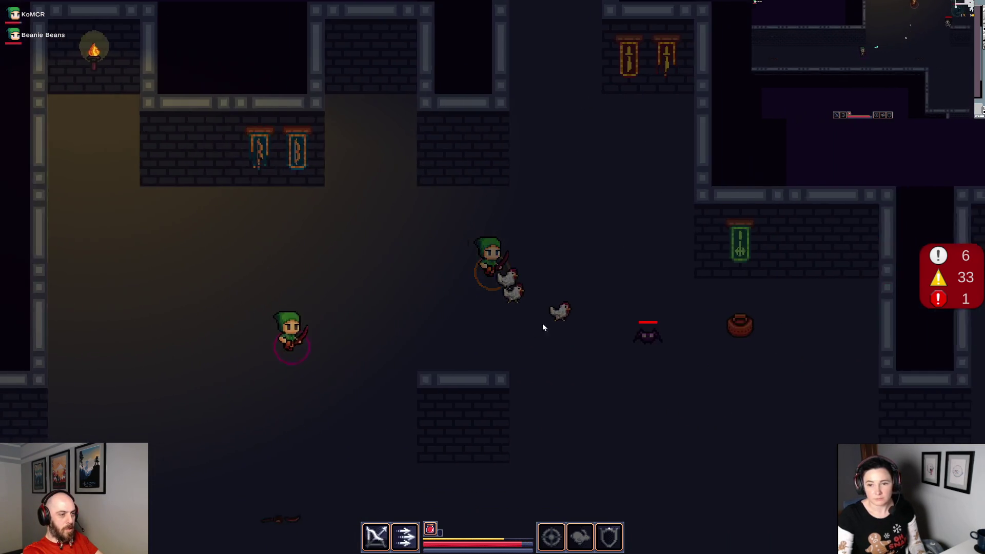
key("w")
key("w")
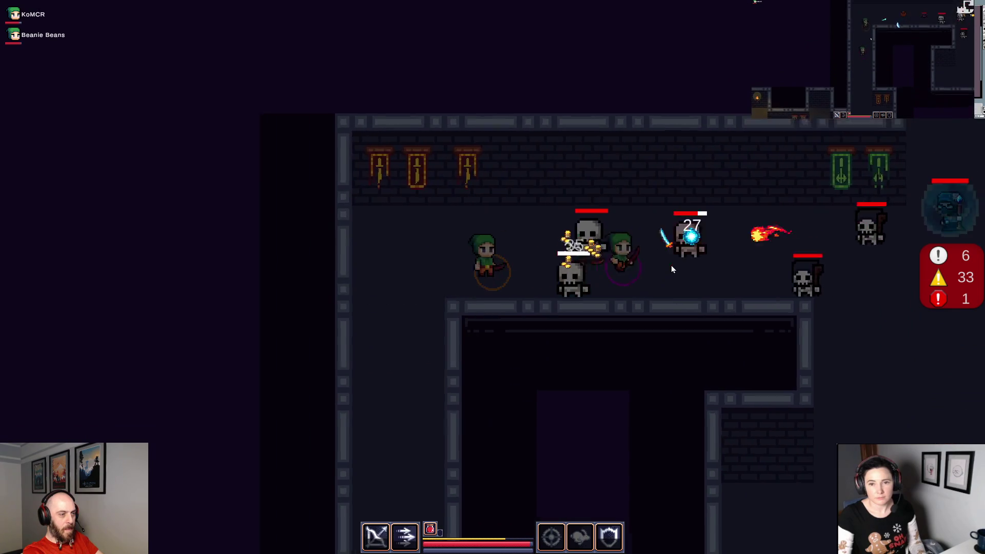
Attack the skeletons in the hall and push east into the torch-lit room.
left_click(672, 267)
key("d")
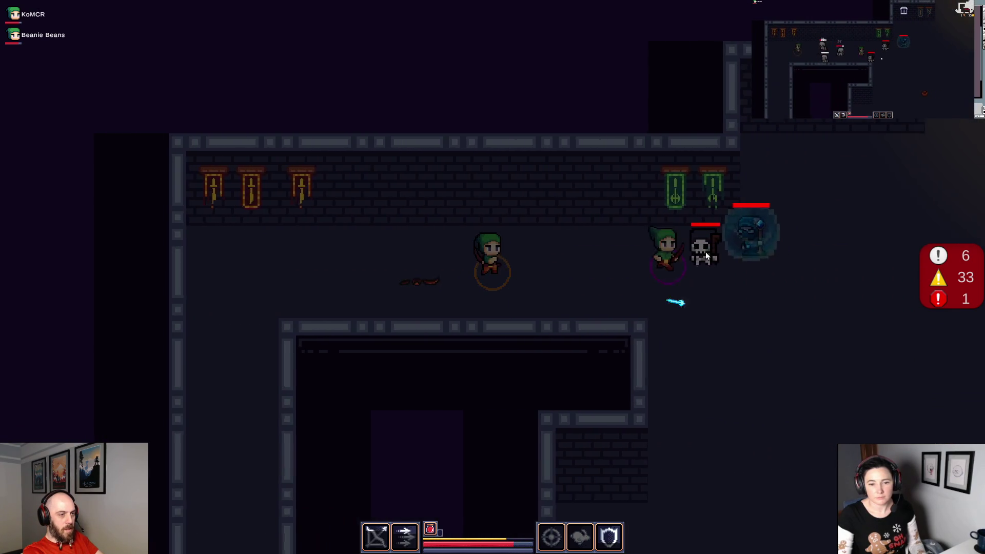
key("s")
key("d")
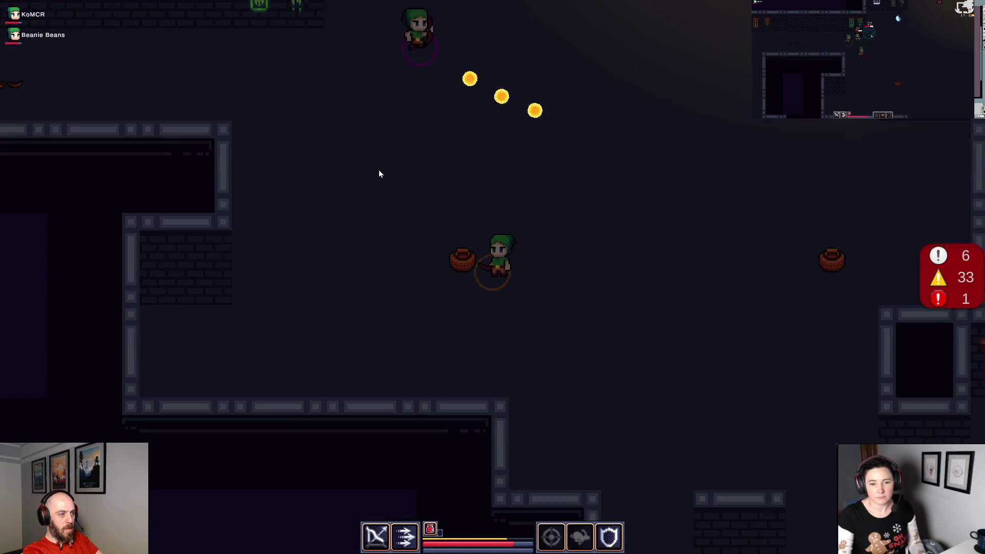
key("w")
key("d")
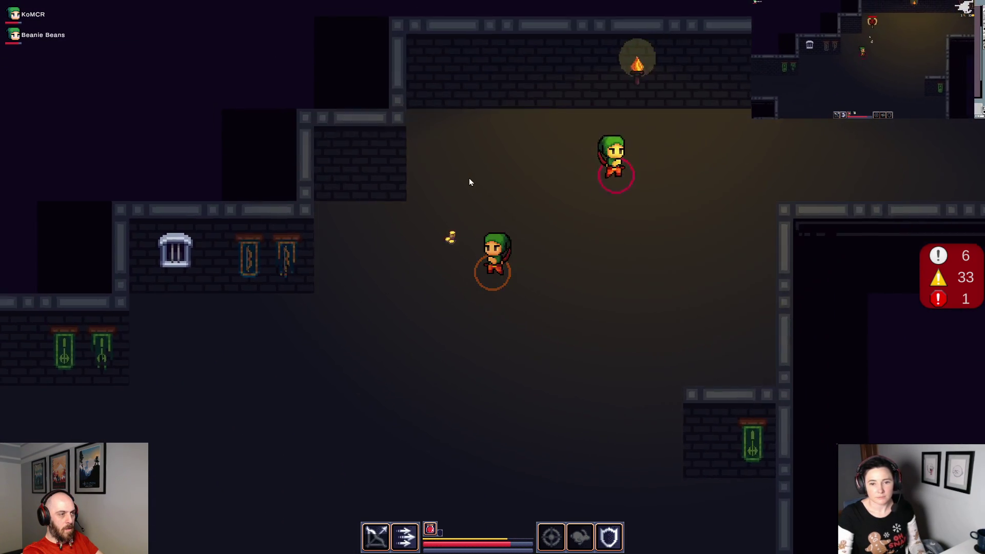
Go south to the chest, open it, grab the Sunstone Pendant and view it in the inventory.
key("s")
key("a")
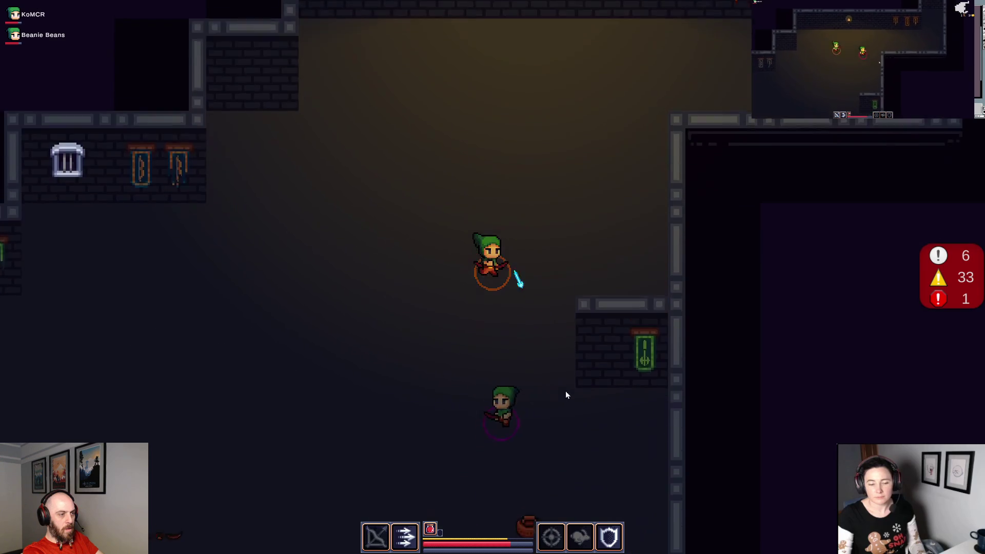
key("s")
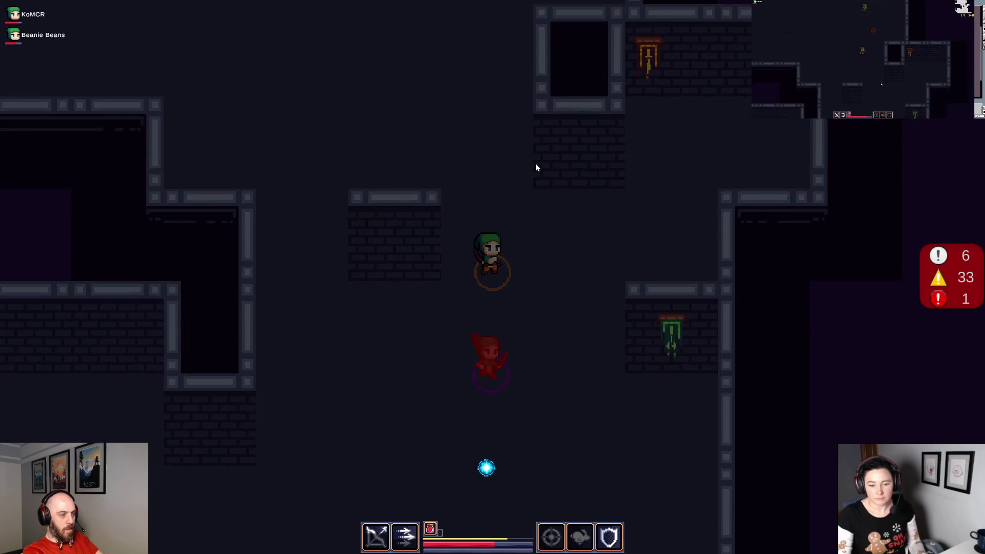
key("s")
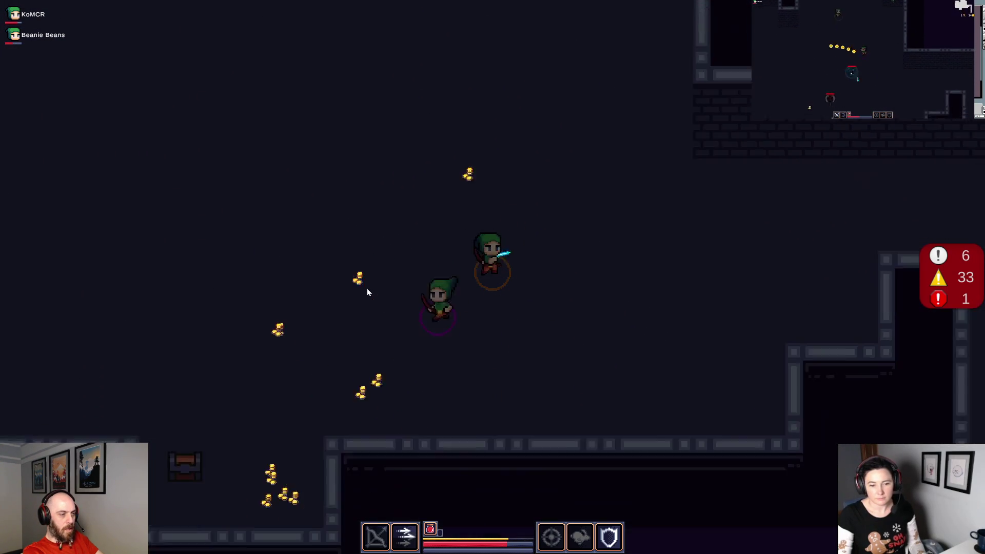
key("a")
key("a")
left_click(367, 292)
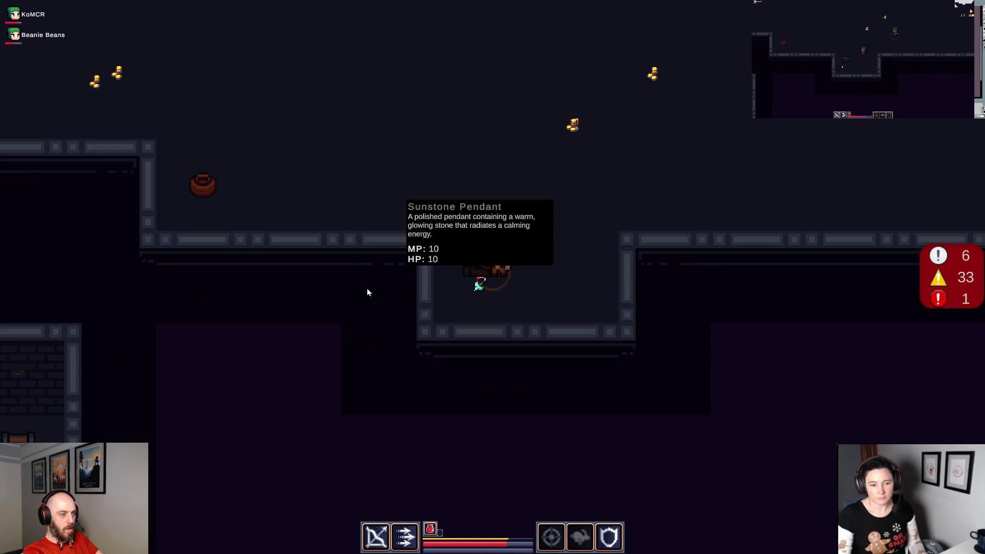
key("d")
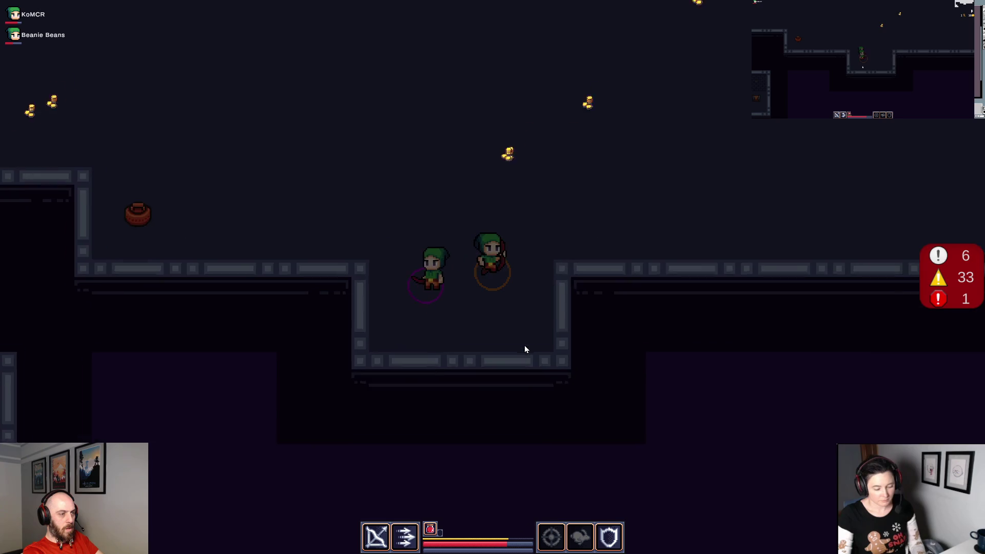
key("w")
key("i")
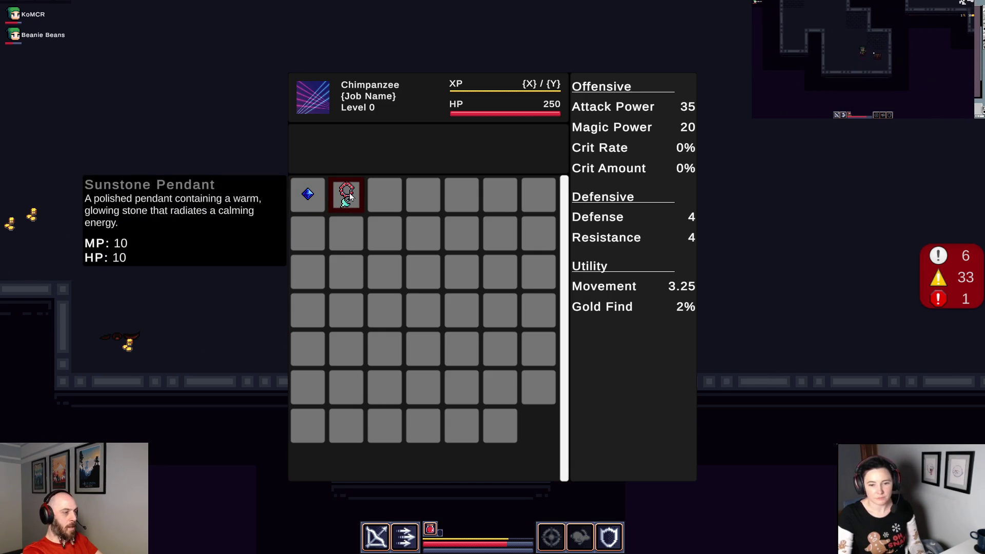
Close the inventory and walk down the corridor onto the dropped Whirlwind Edge dagger.
key("i")
key("s")
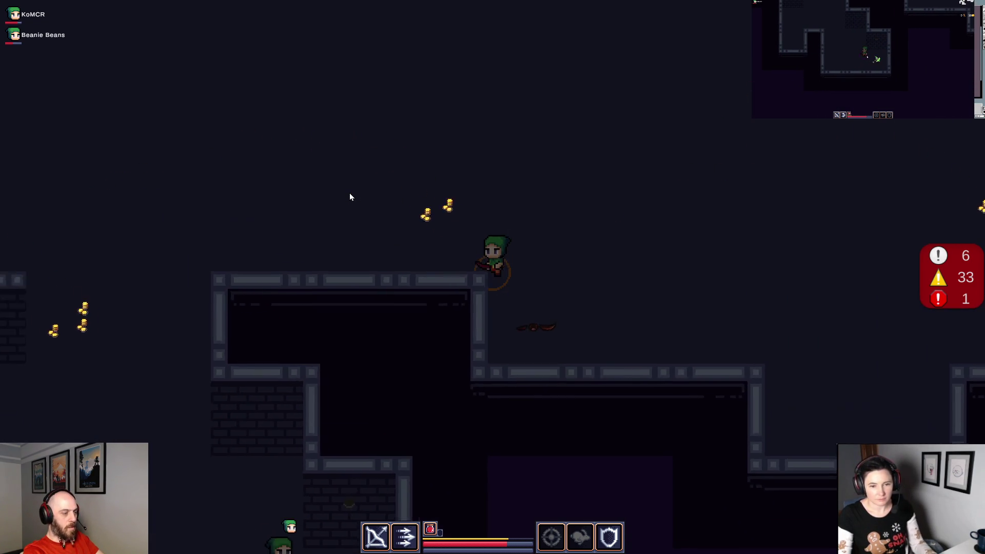
key("a")
key("s")
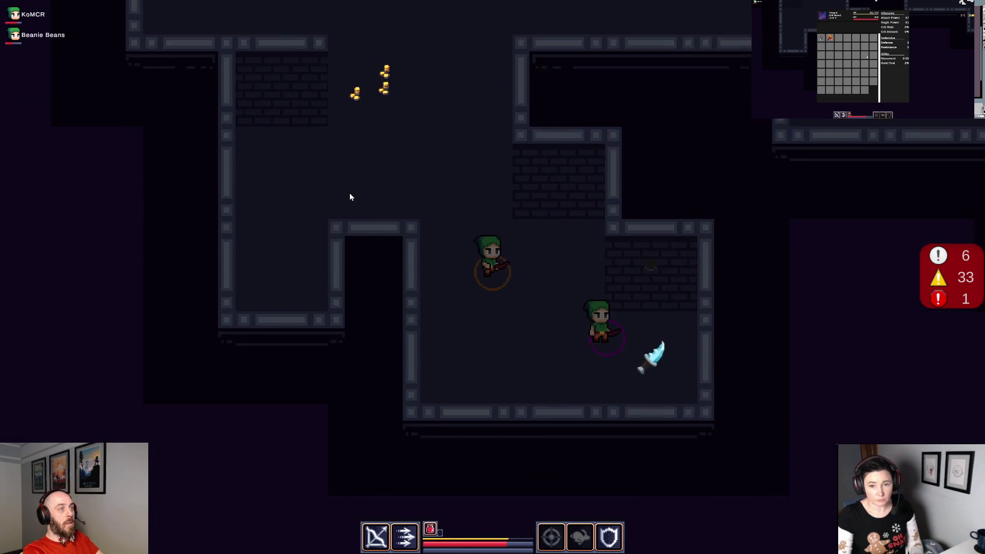
key("d")
key("s")
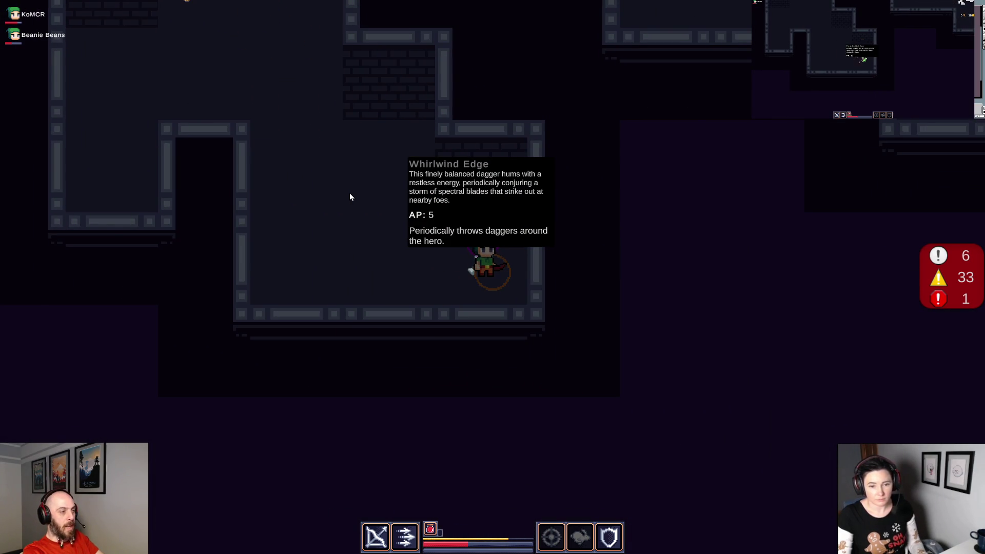
Toggle the inventory several times to inspect the new Whirlwind Edge dagger (AP 5).
key("i")
key("i")
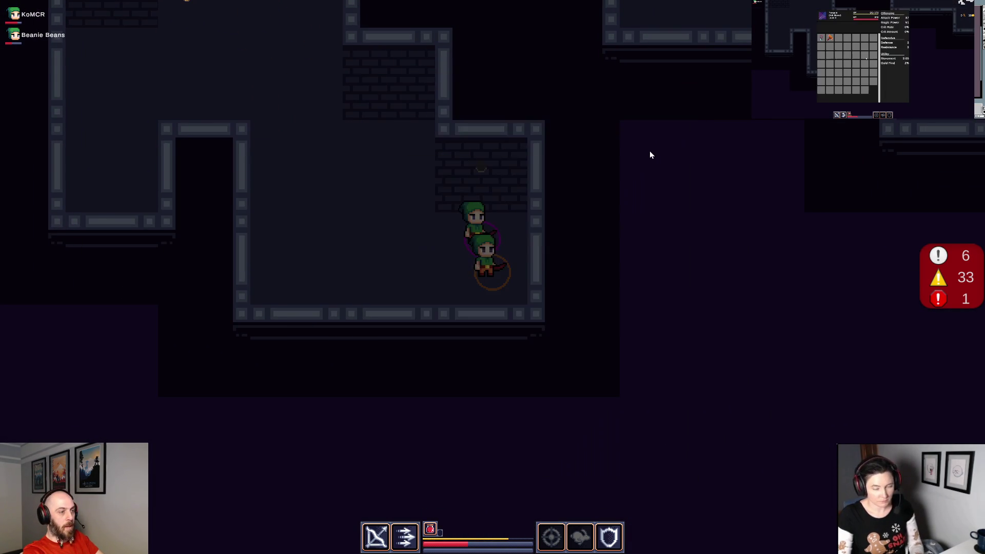
key("a")
key("i")
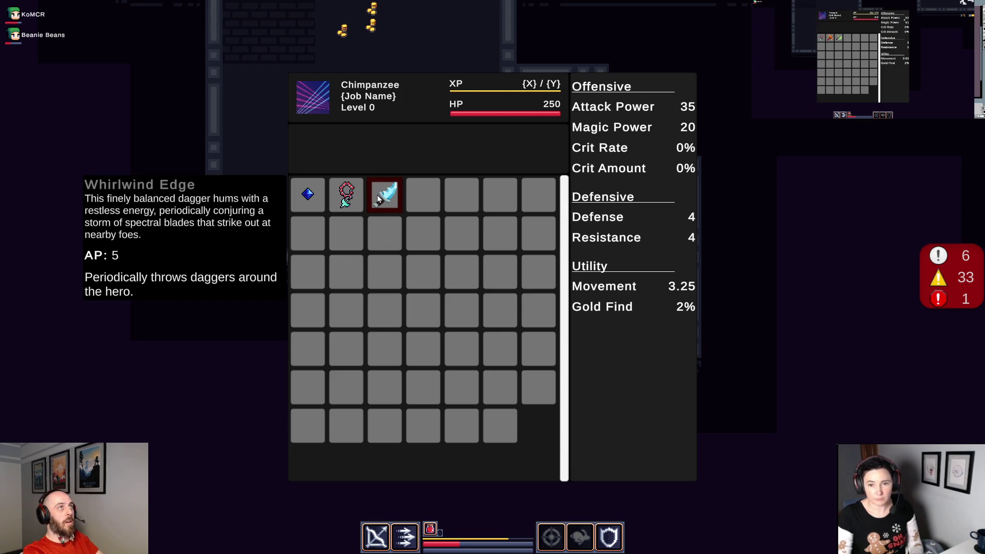
key("i")
key("i")
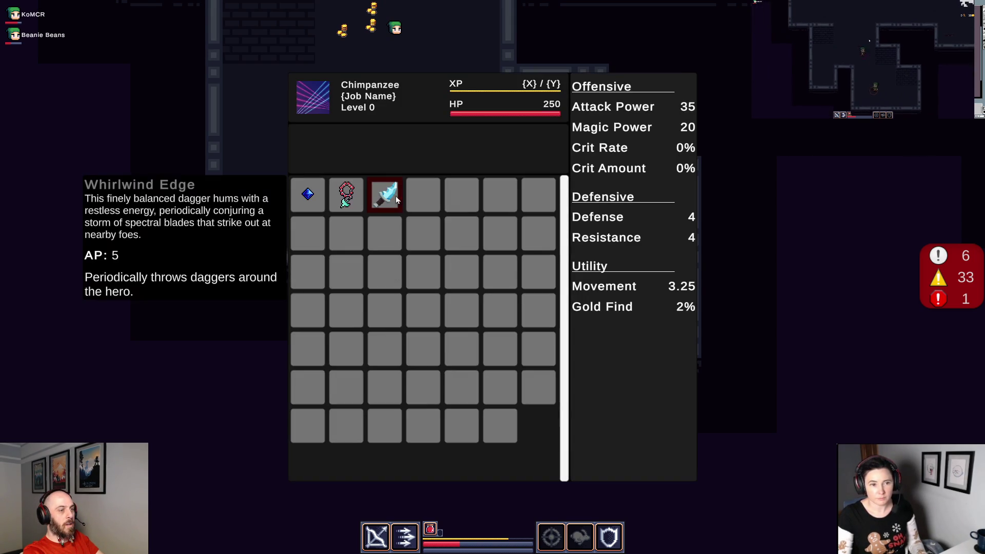
key("i")
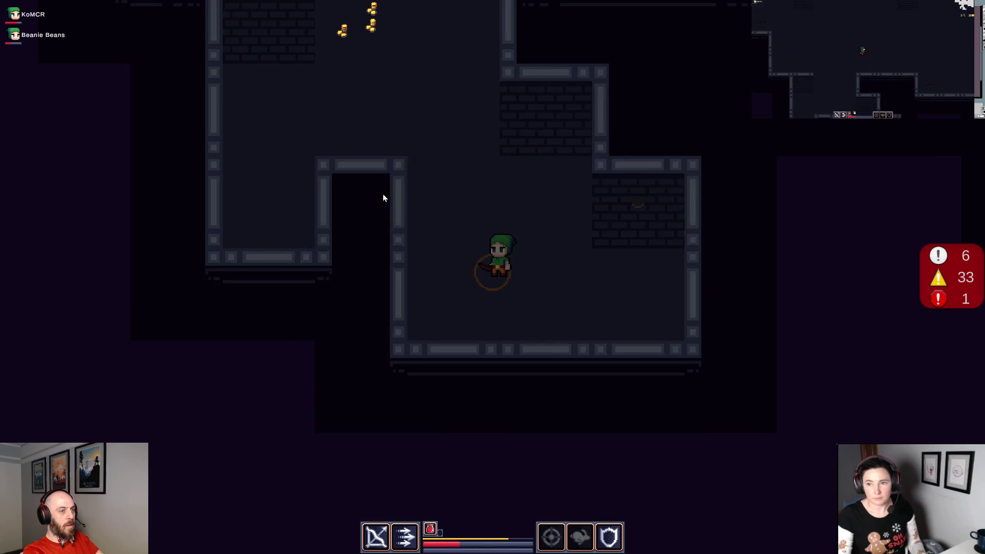
key("i")
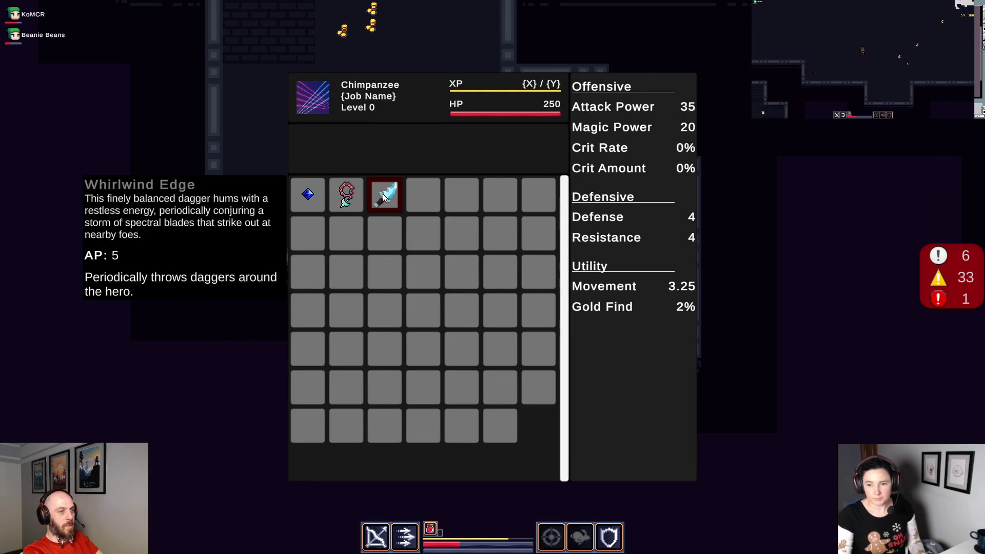
key("i")
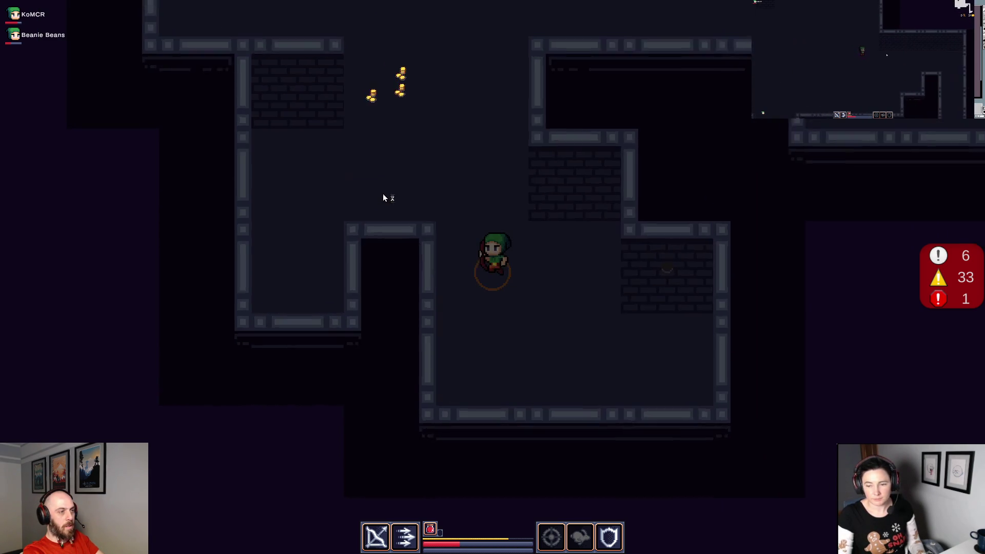
Walk right and down through the torch-lit rooms, then back up the long corridor.
key("d")
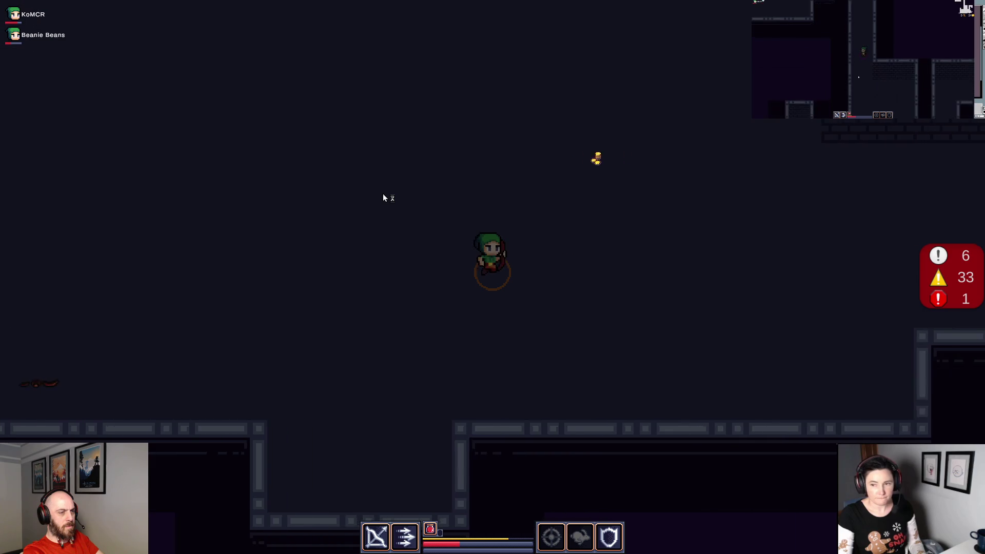
key("s")
key("s")
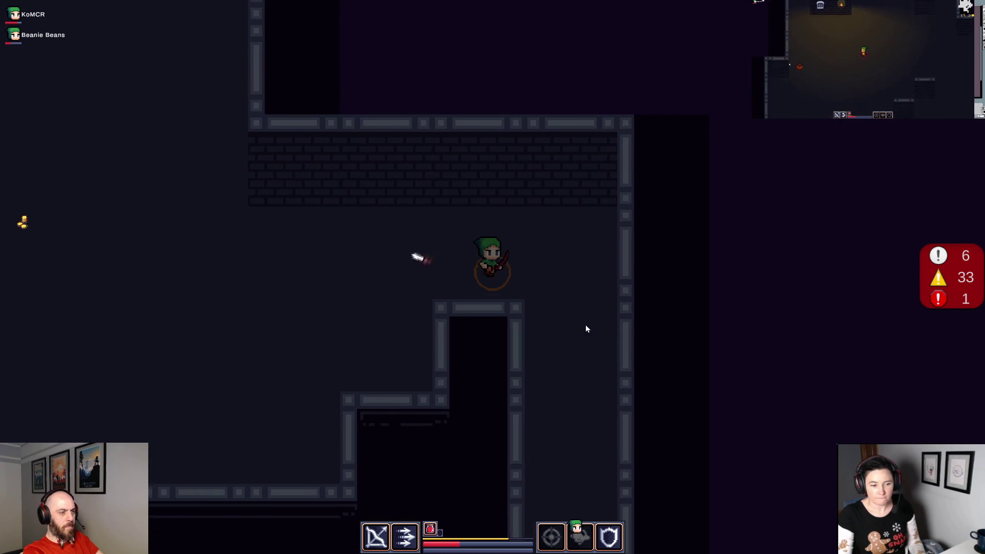
key("s")
key("d")
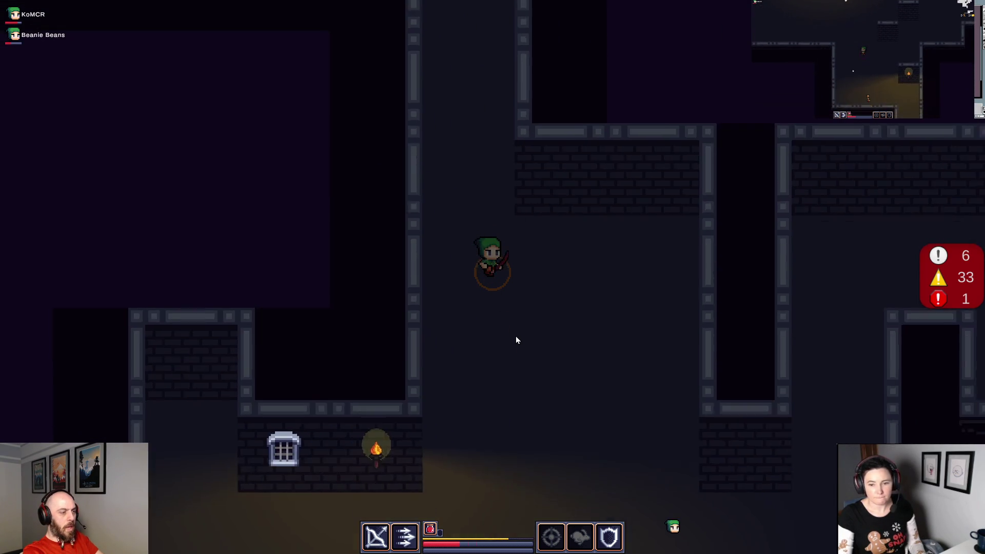
key("s")
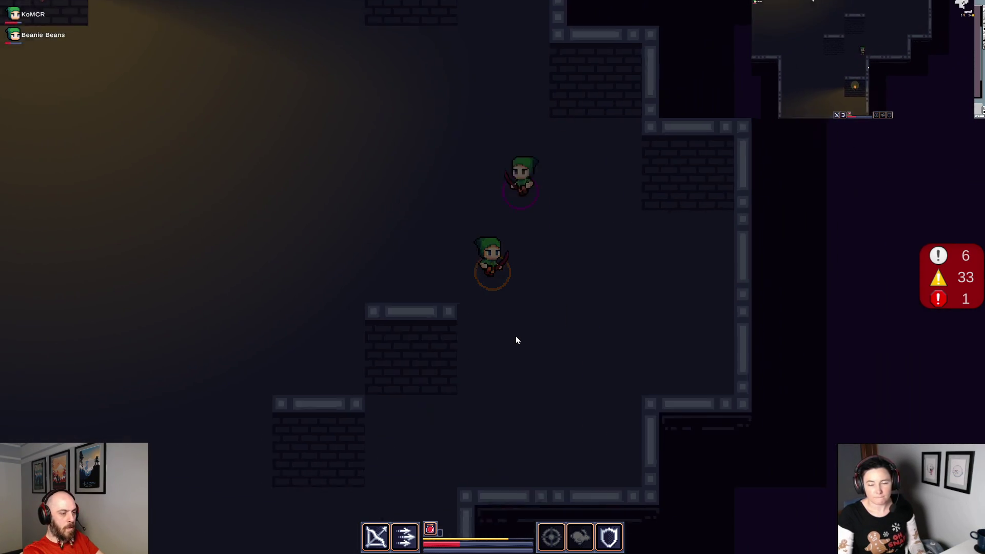
key("w")
key("w")
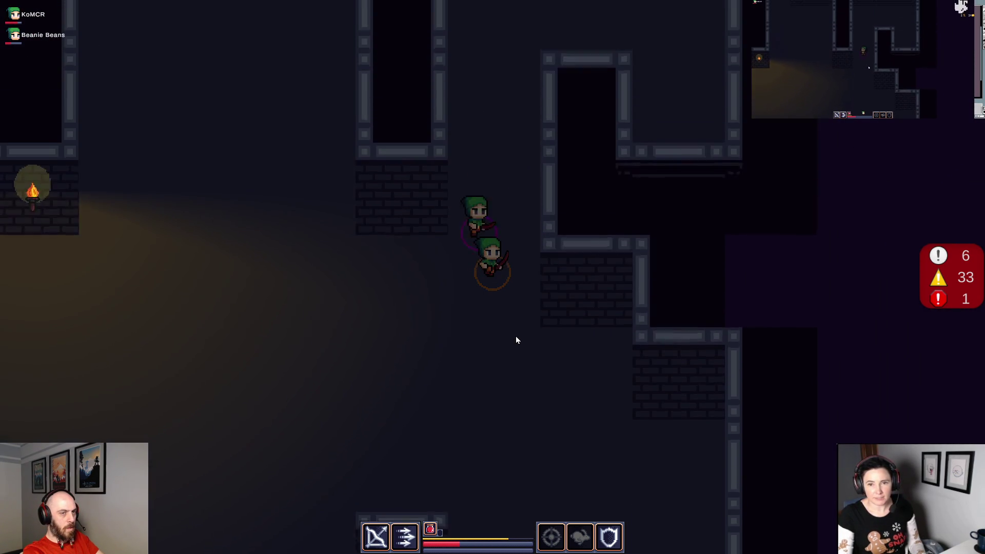
key("a")
key("s")
key("s")
key("a")
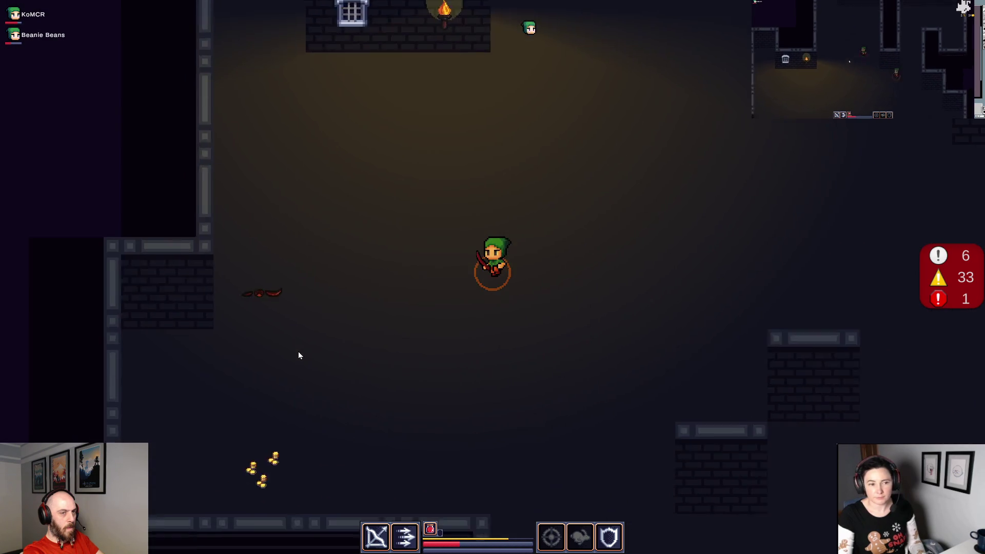
key("d")
key("w")
key("d")
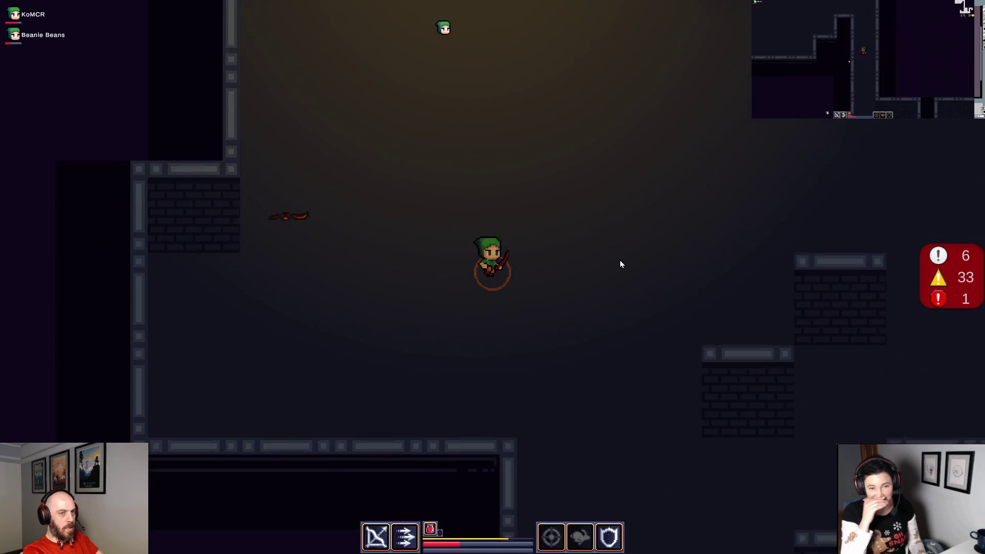
key("w")
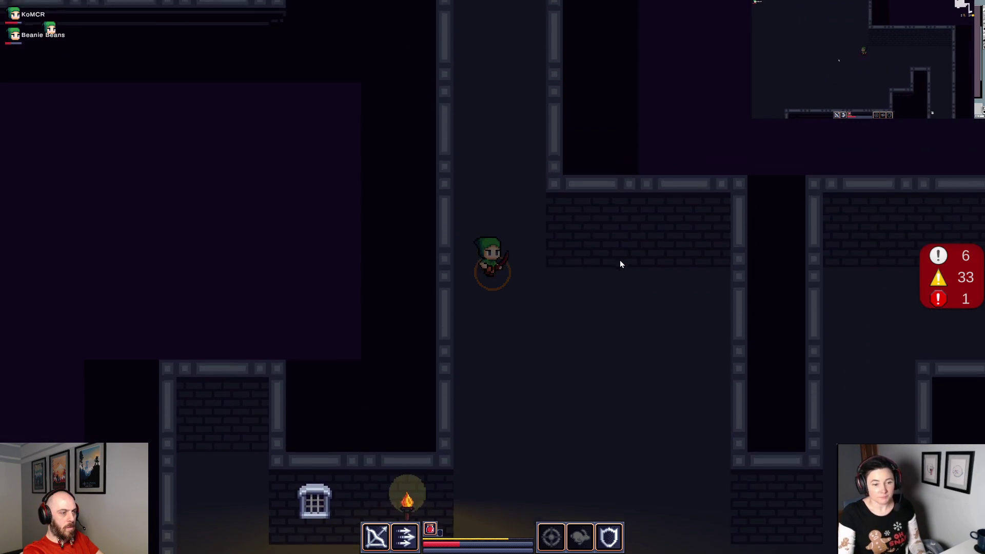
Walk left past the corridor walls, then down past the trash-can room into the large torch-lit room.
key("a")
key("w")
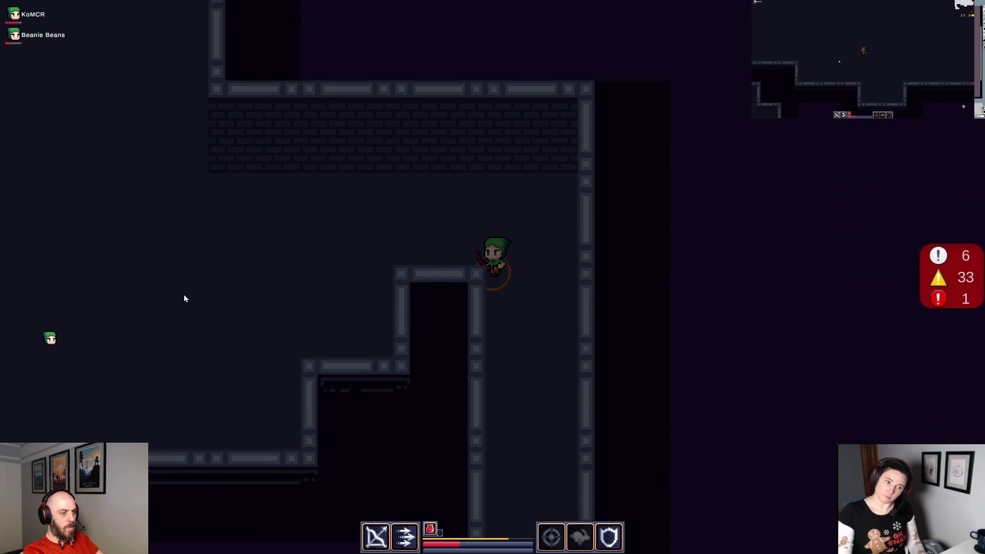
key("a")
key("a")
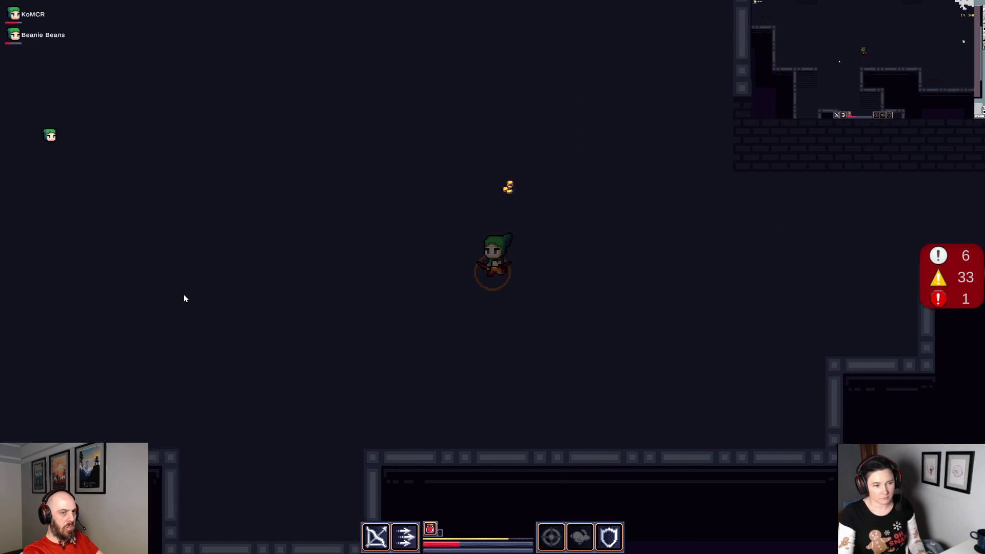
key("a")
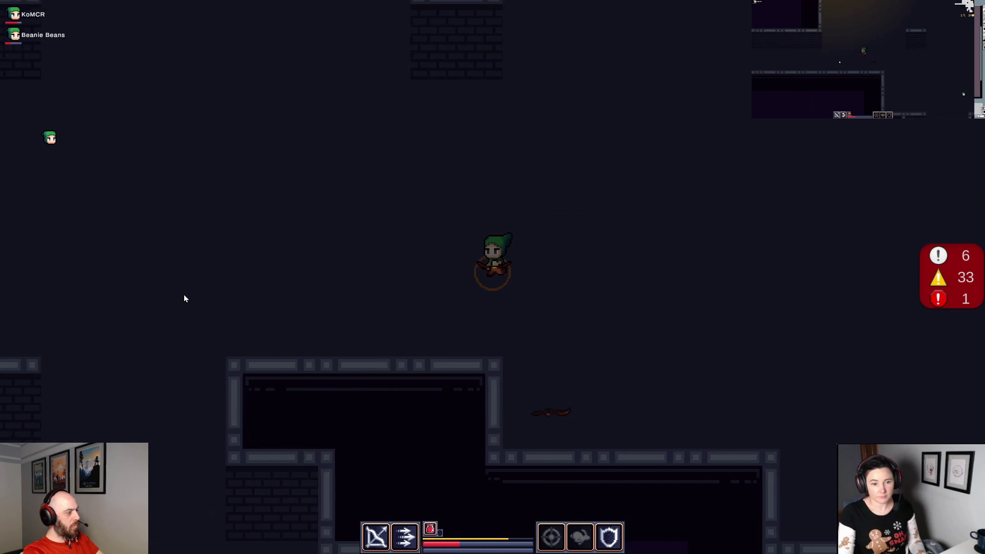
key("w")
key("a")
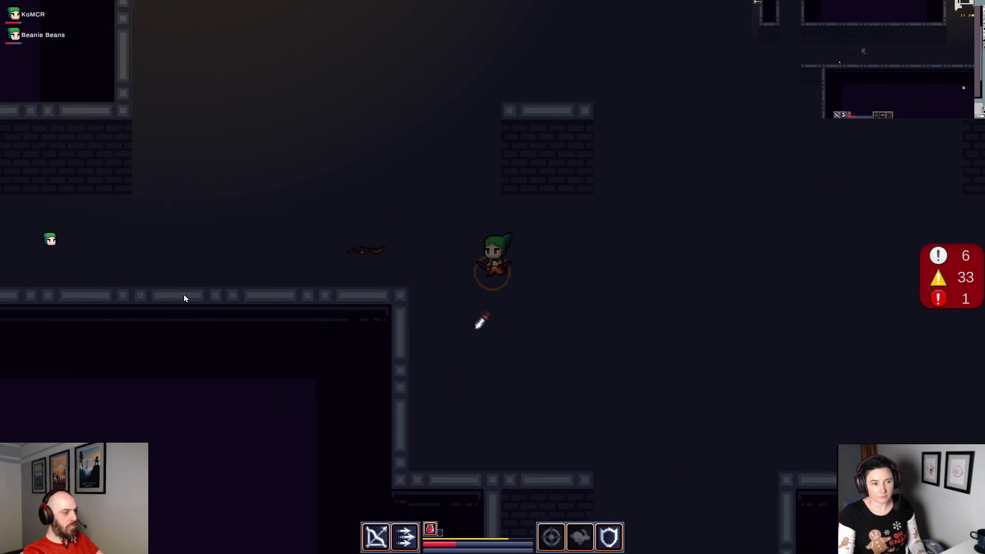
key("a")
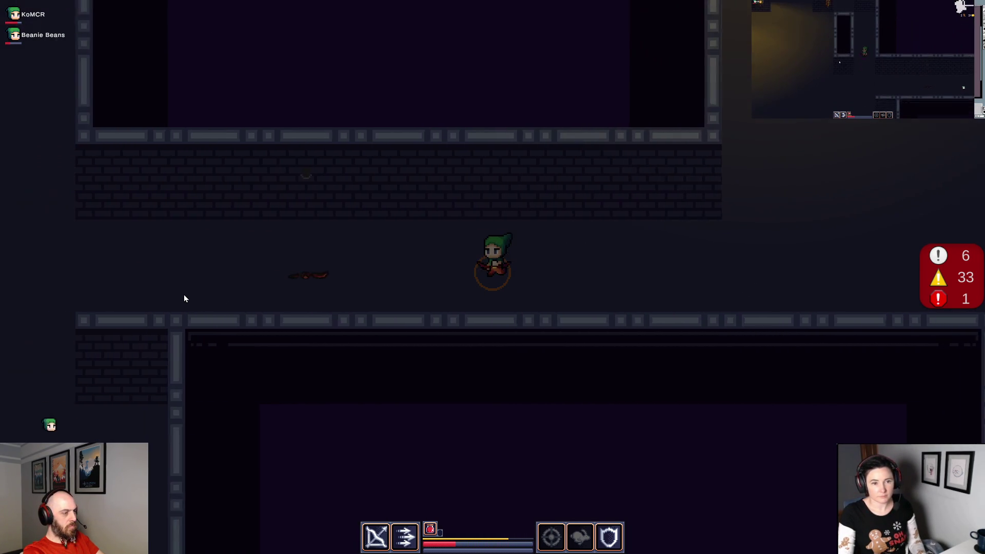
key("a")
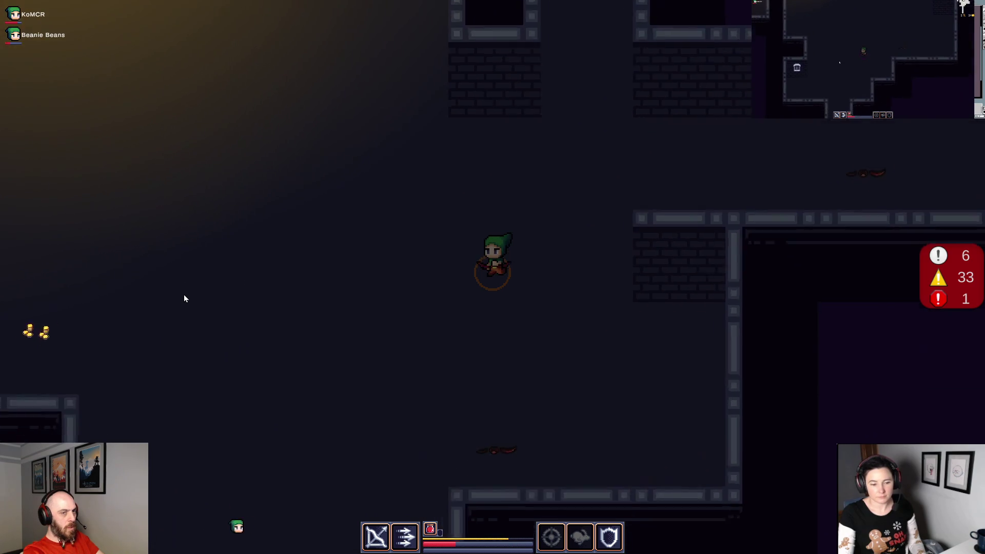
key("s")
key("s")
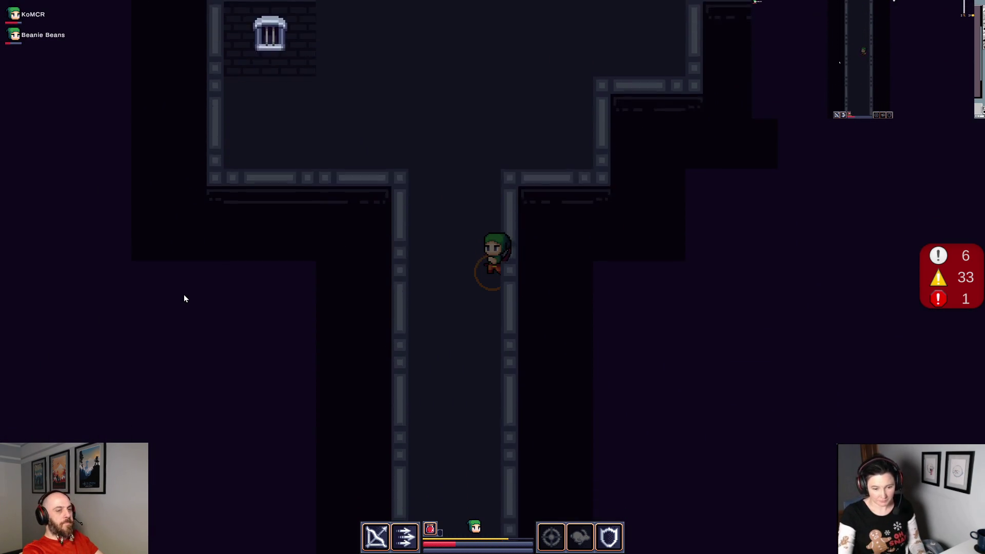
key("a")
key("s")
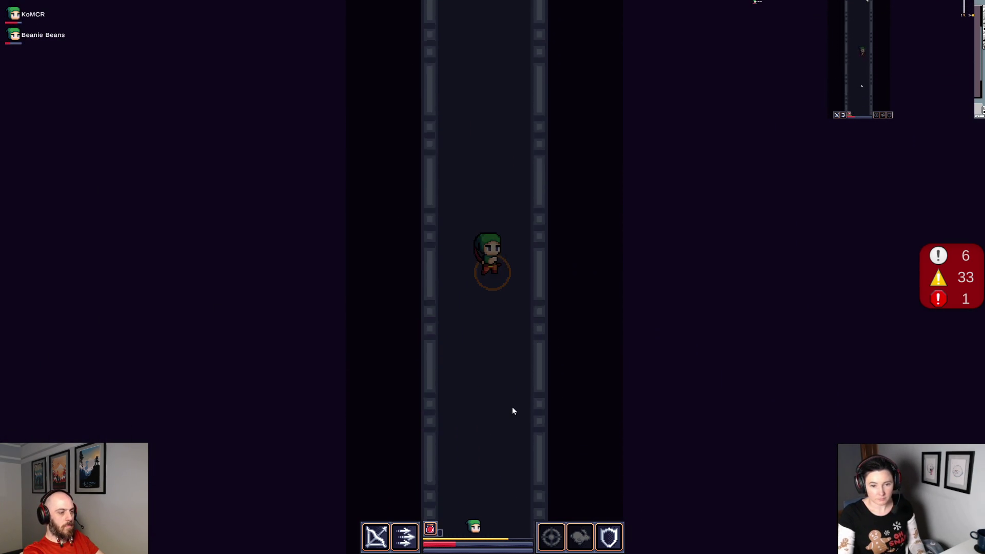
key("s")
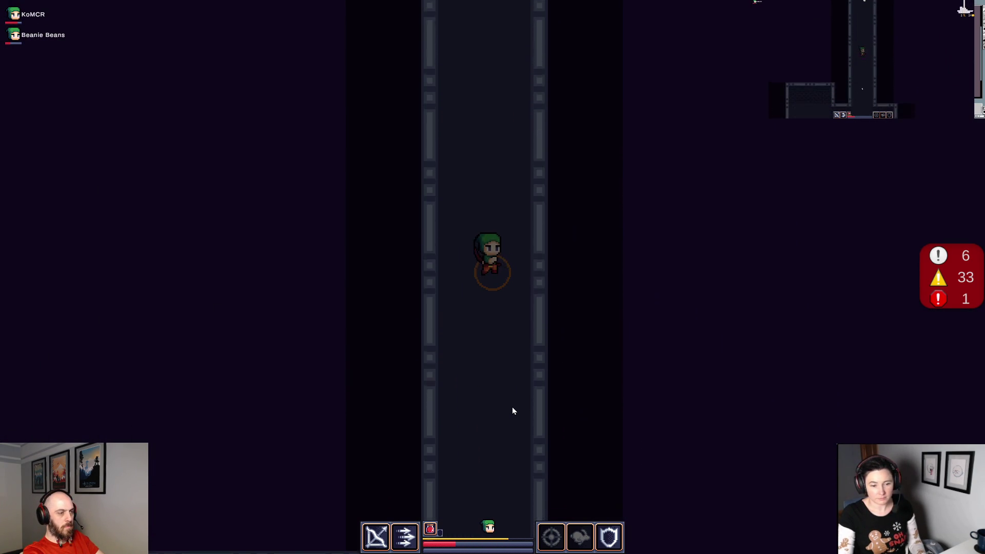
key("s")
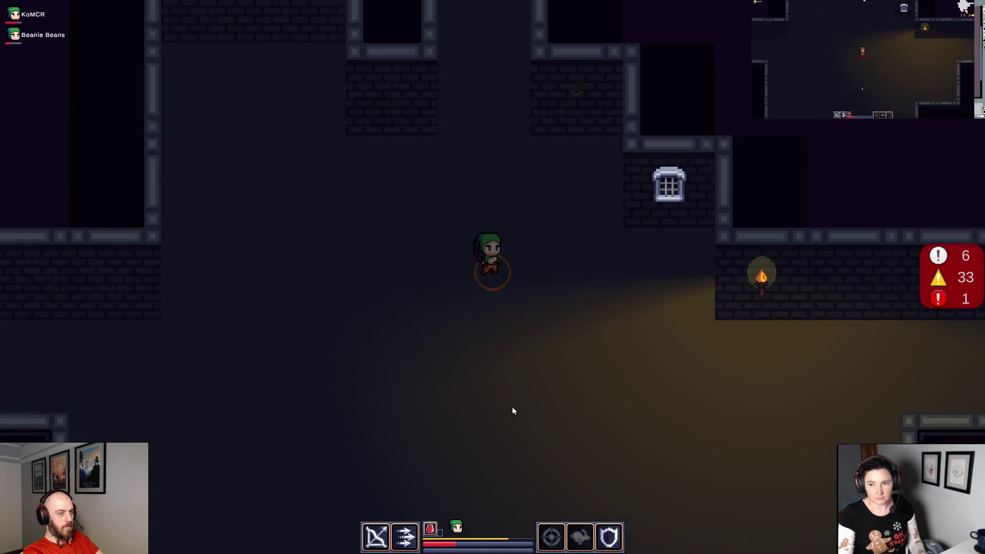
key("a")
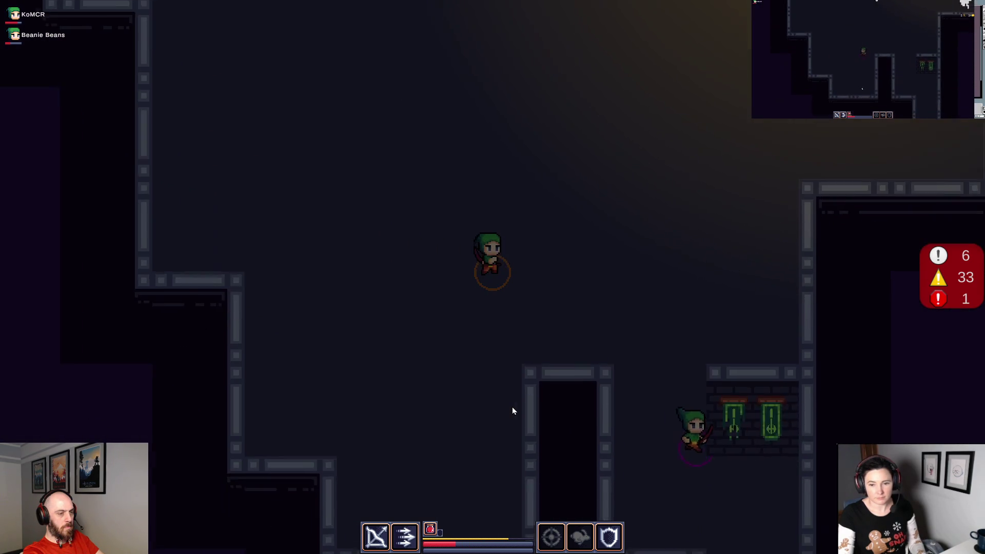
Head right along the green-banner corridor, shooting the red creature and firing arrows to the right.
key("d")
key("w")
key("w")
key("d")
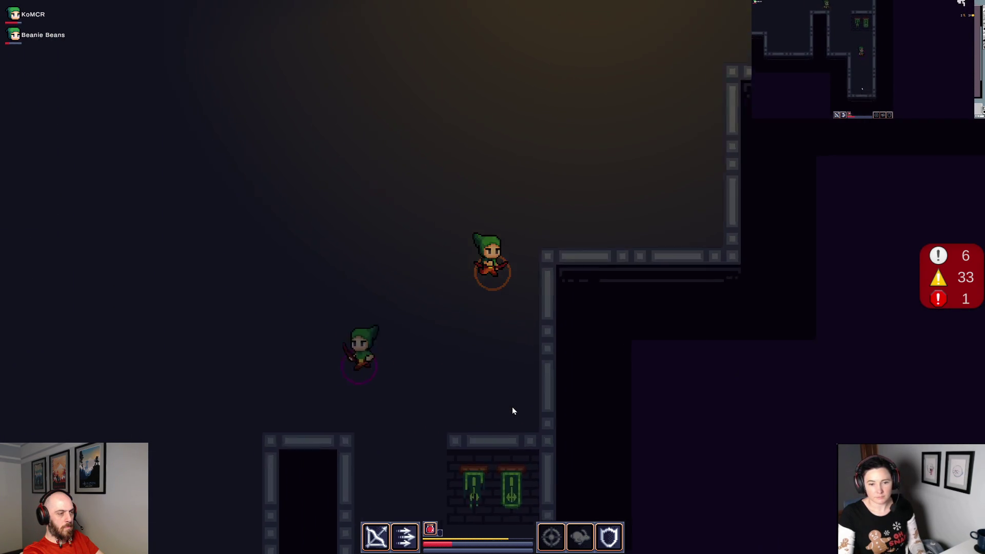
key("d")
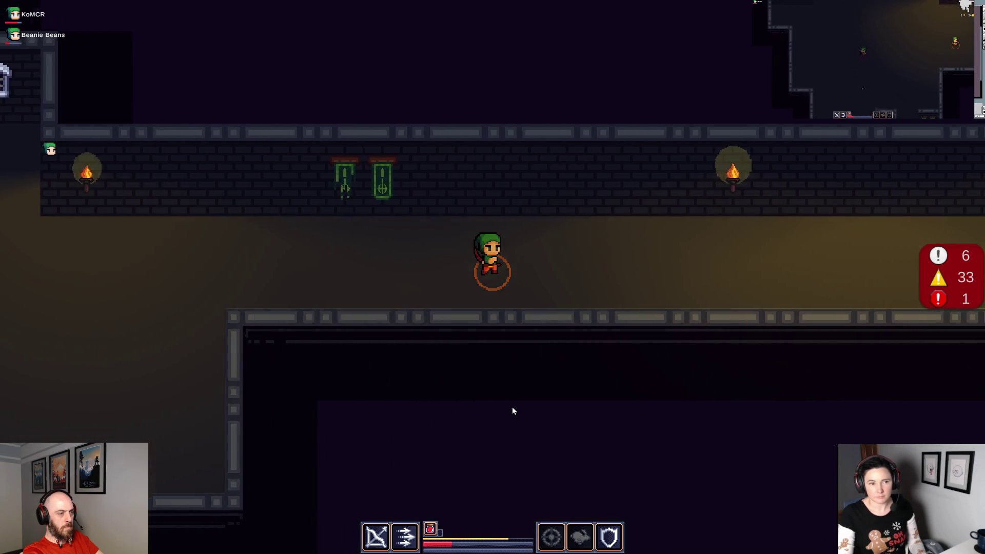
key("d")
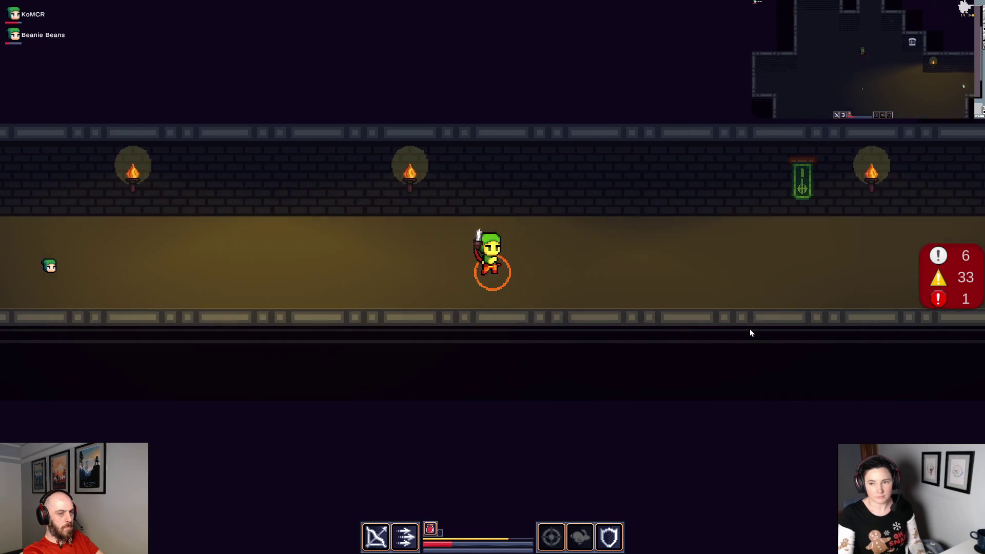
left_click(749, 333)
key("d")
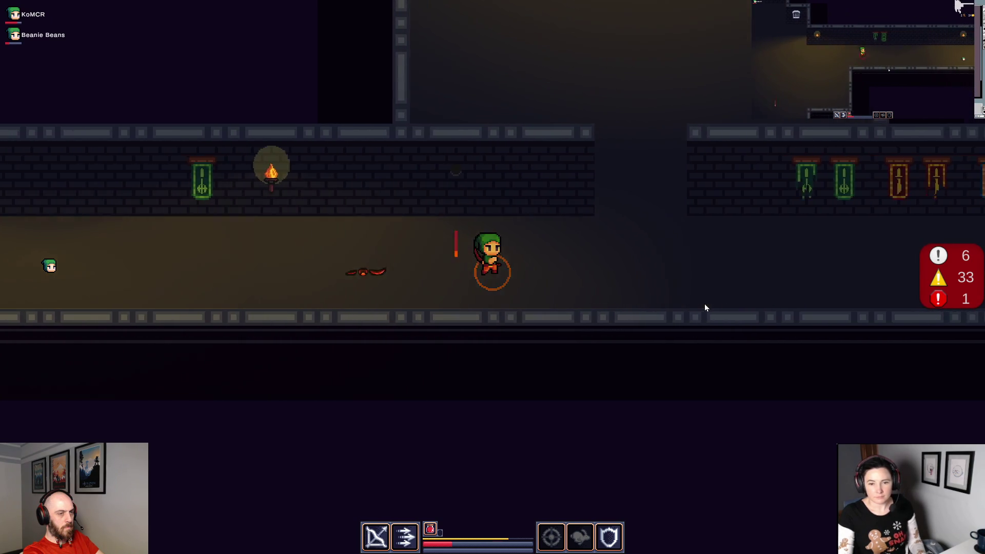
key("w")
key("s")
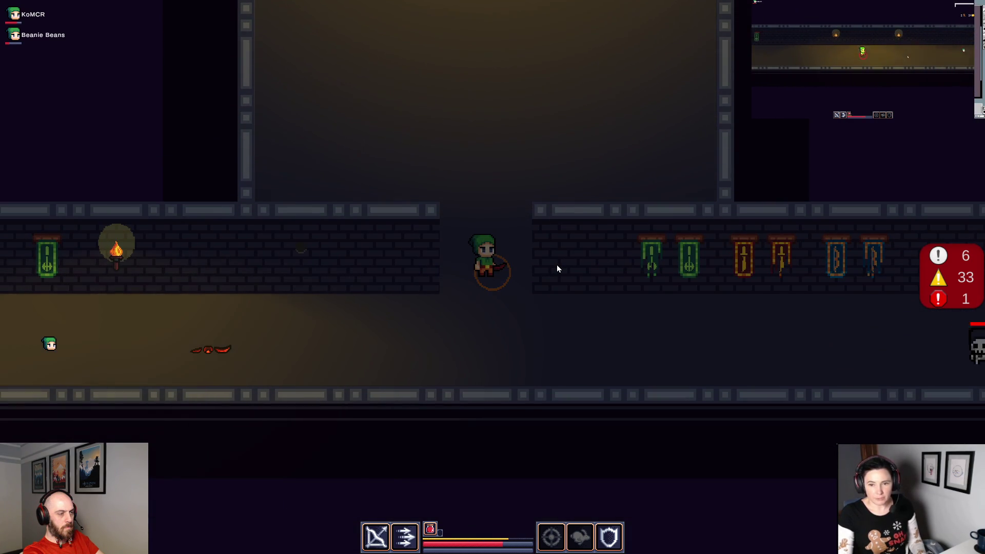
key("s")
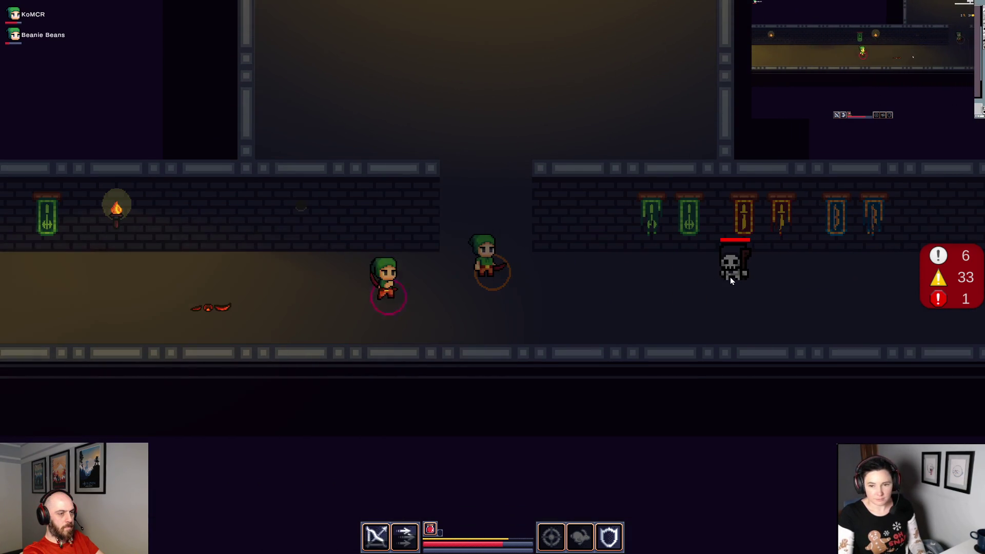
left_click(731, 278)
Enter the torch-lit room north through the wall gap and shoot the enemies by the door.
key("w")
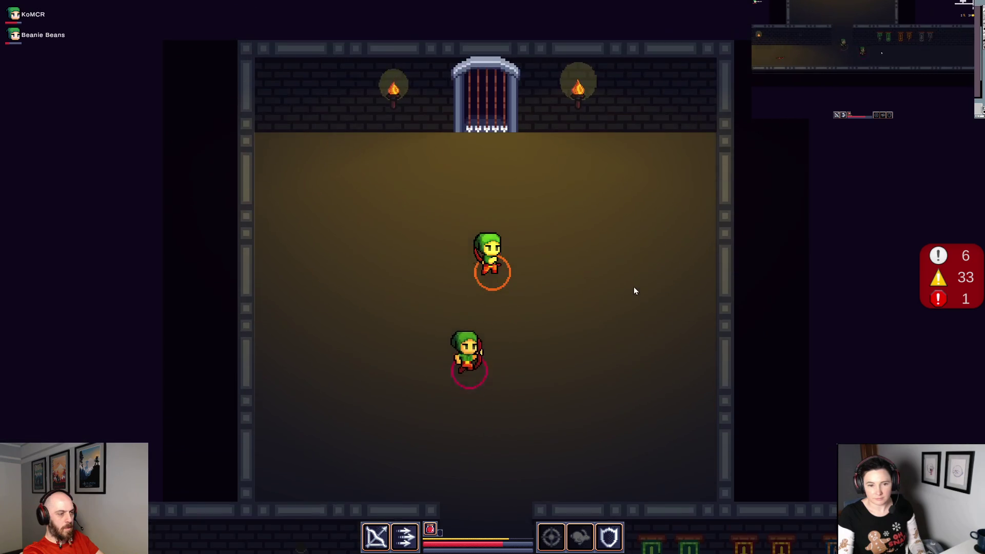
key("w")
key("a")
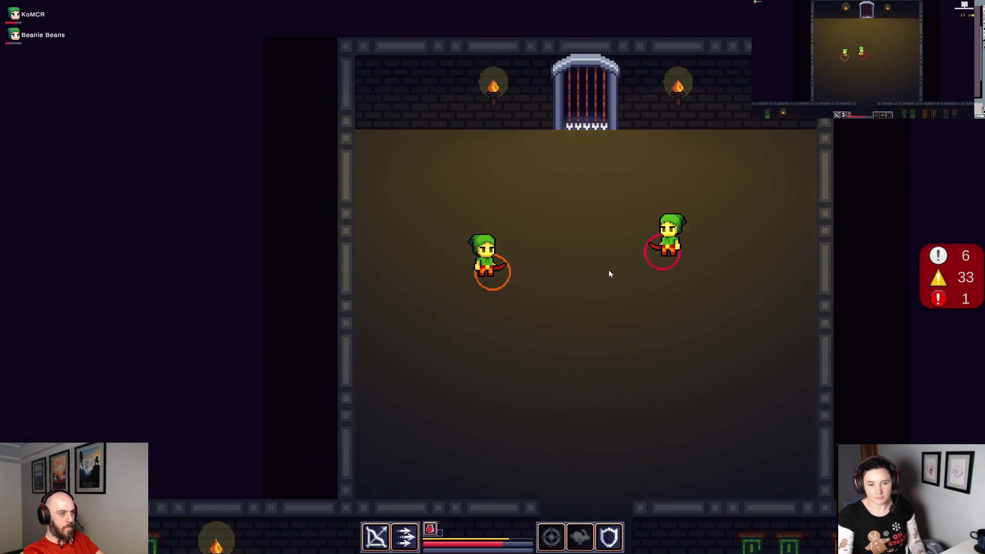
left_click(589, 198)
key("d")
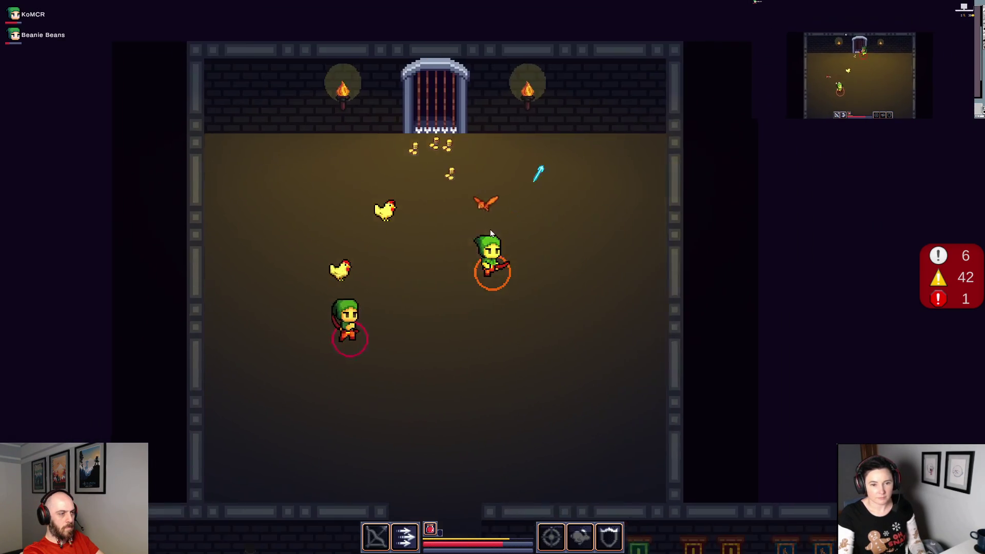
left_click(472, 232)
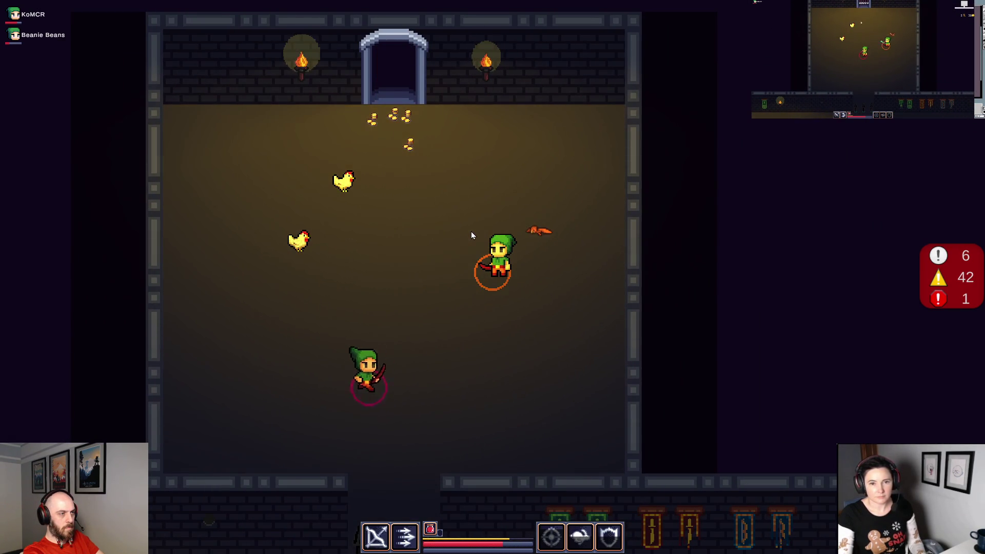
key("a")
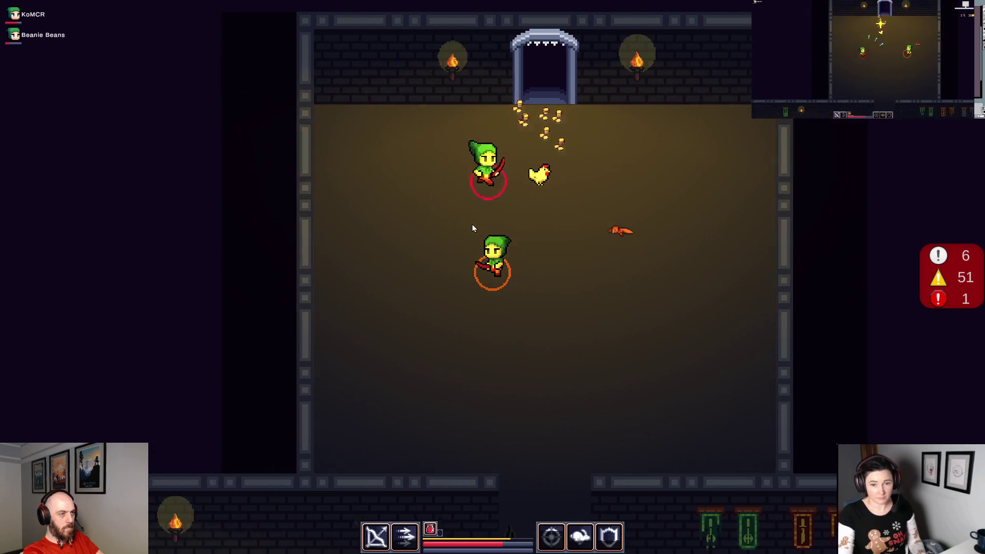
key("d")
key("a")
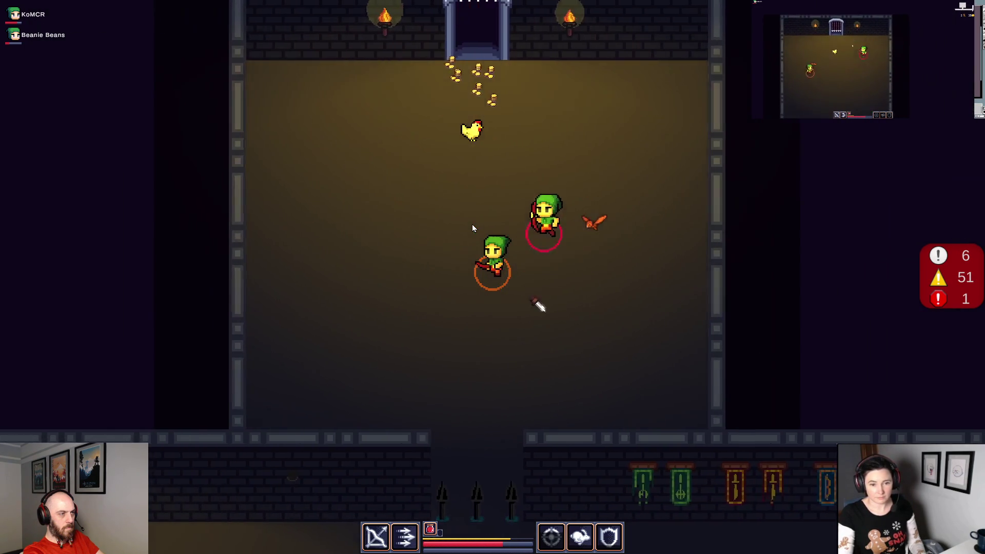
key("w")
key("d")
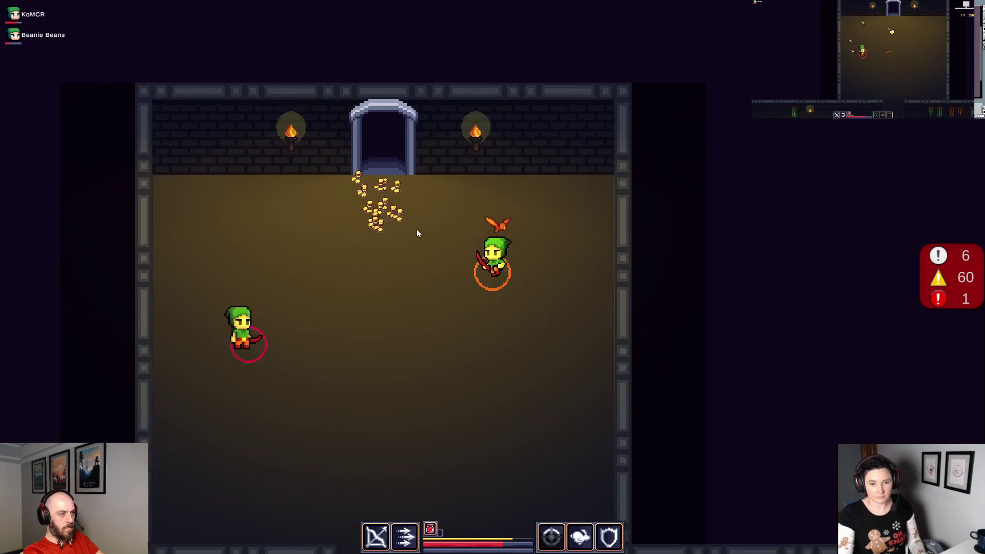
Go through the door, pick up the Boulderfist Axe (AP 15) and check the inventory.
key("w")
key("a")
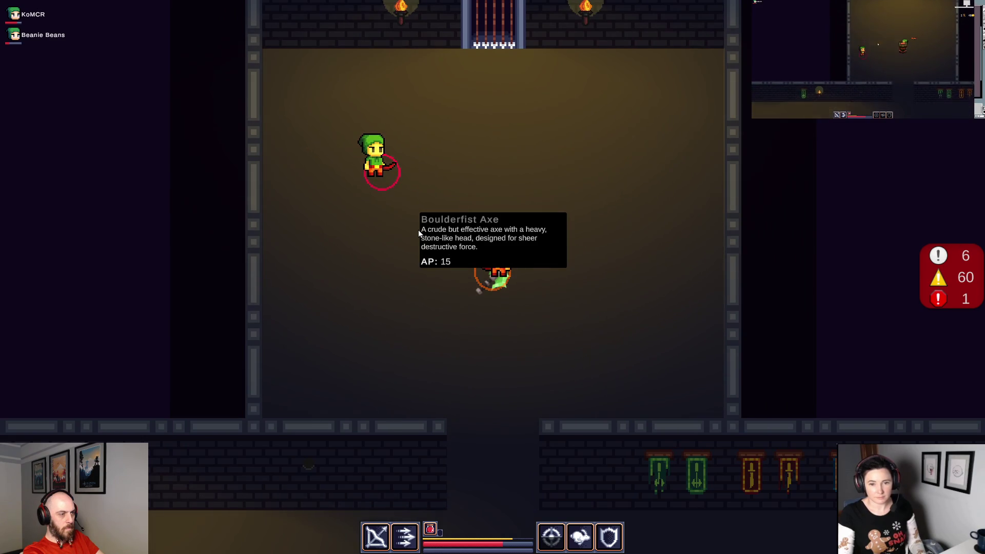
key("i")
key("i")
left_click(576, 260)
key("i")
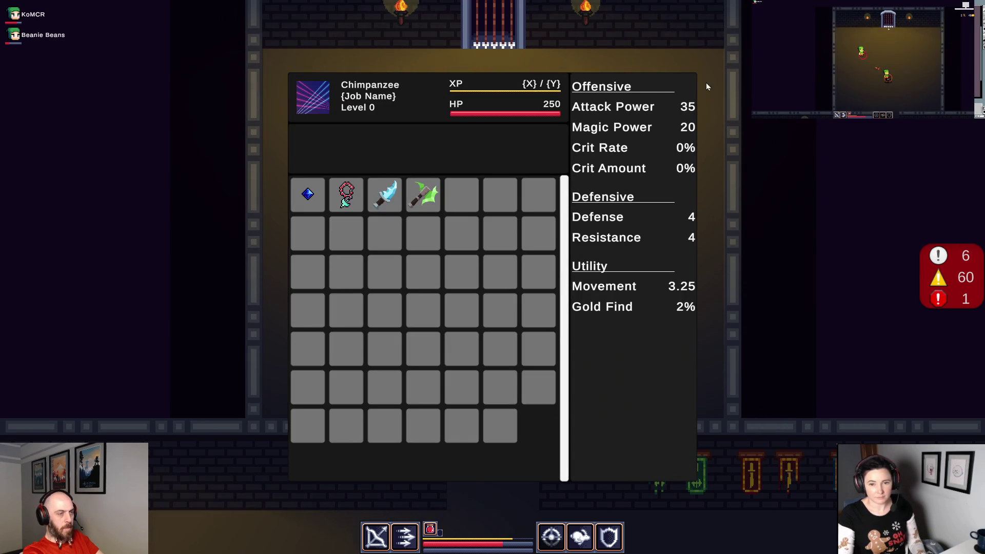
Close the inventory panel showing the green Boulderfist Axe.
key("i")
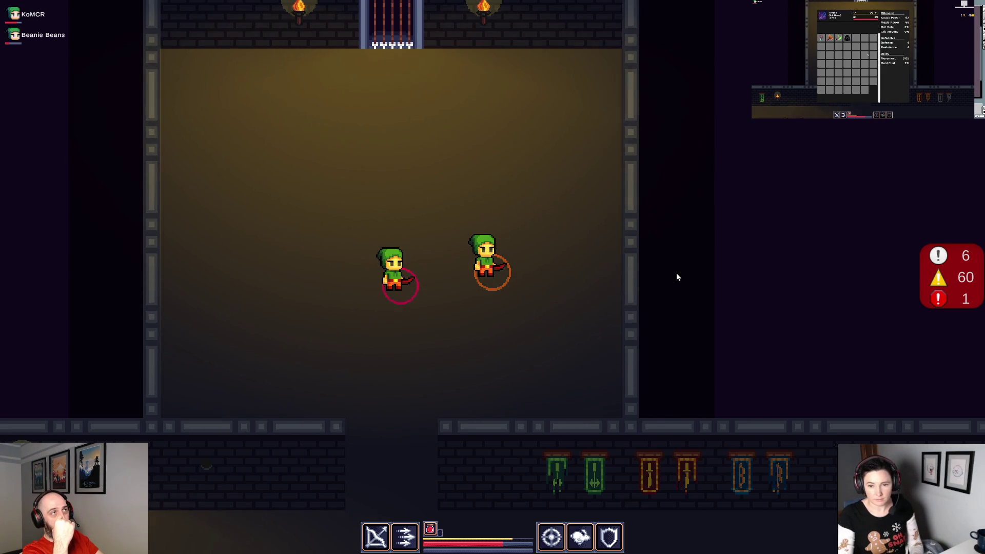
Walk right along the corridor, shoot down the attacking skeleton and gather its dropped gold.
key("i")
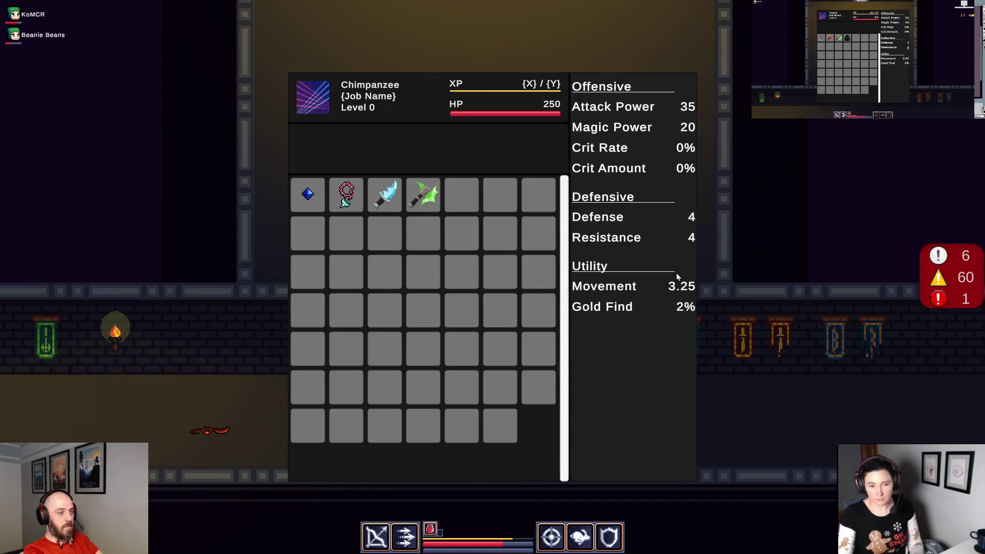
key("i")
key("d")
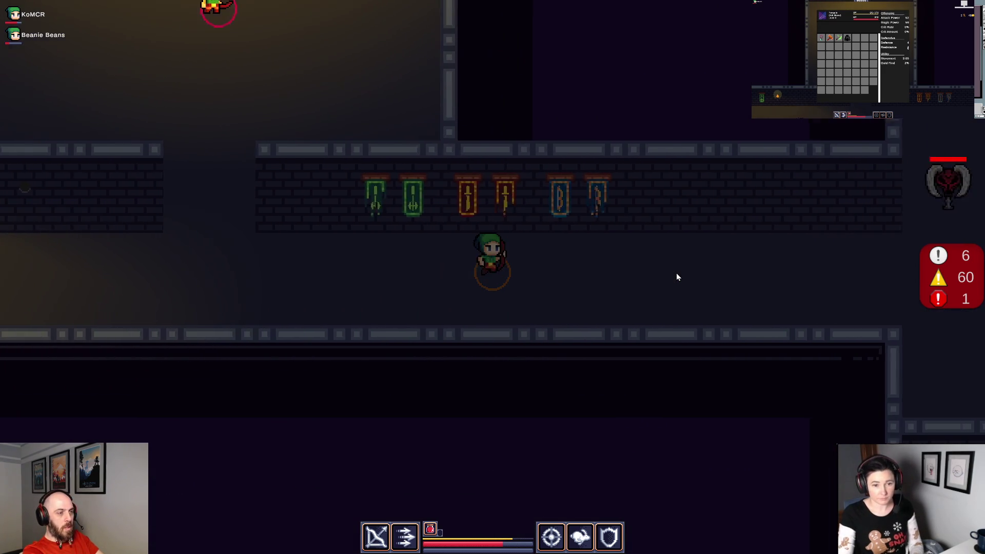
left_click(540, 150)
left_click(413, 219)
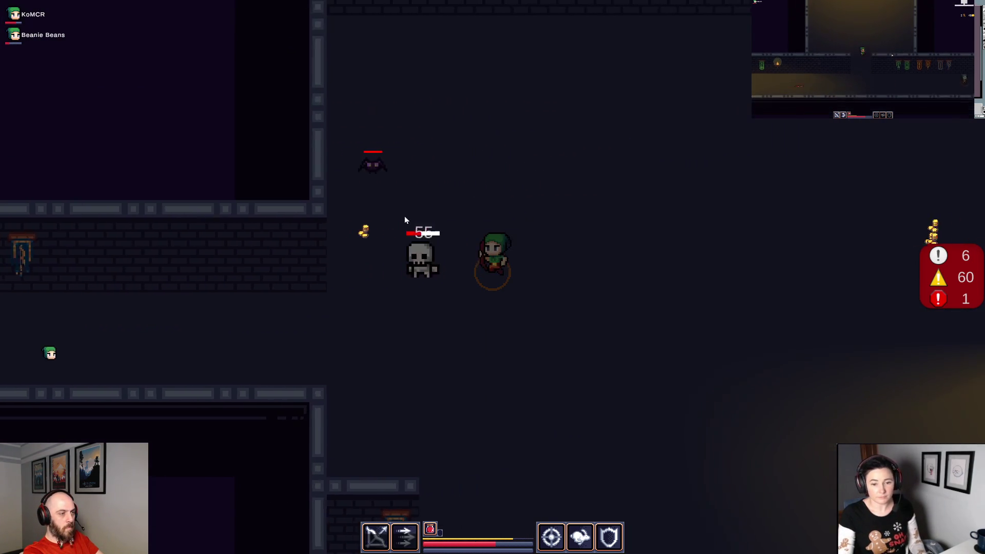
key("w")
left_click(383, 346)
key("a")
key("d")
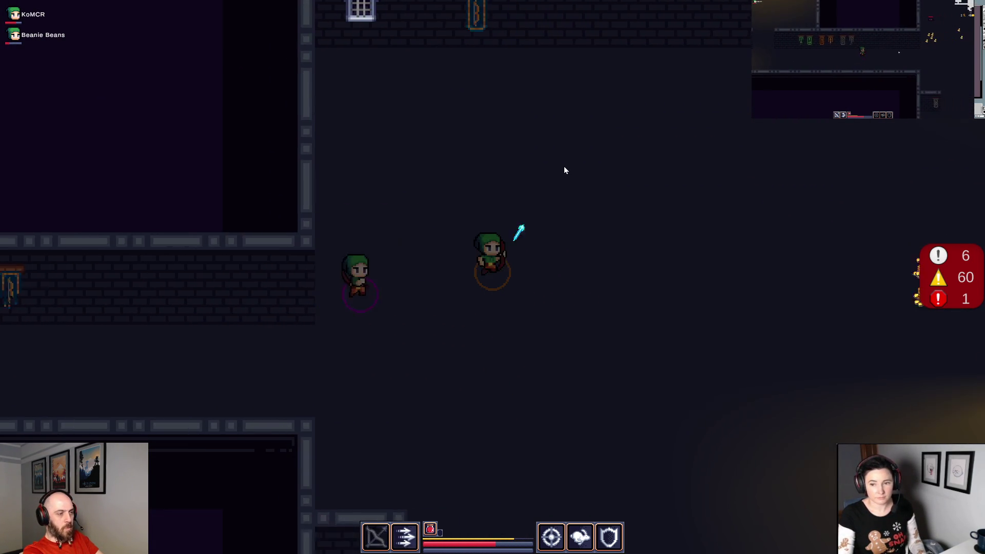
key("d")
left_click(820, 259)
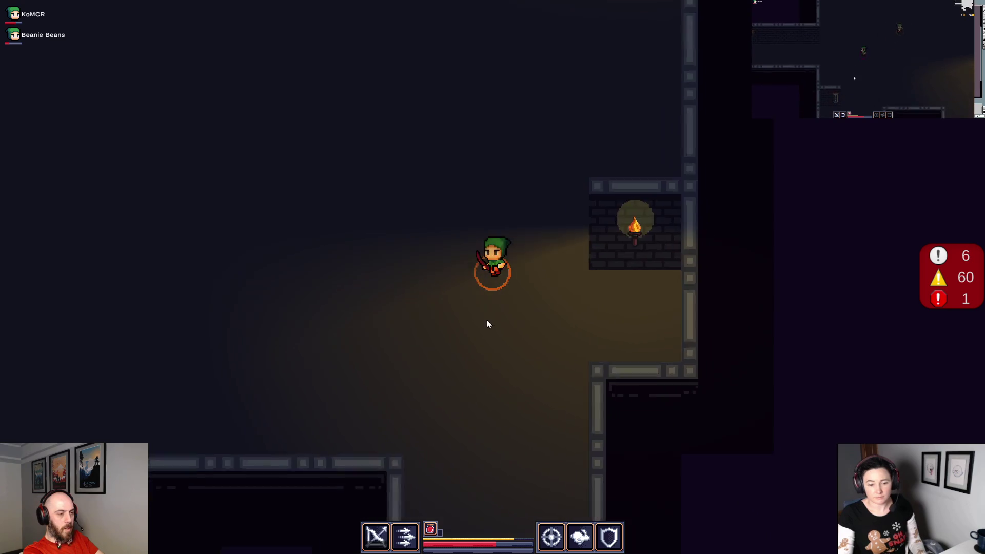
Walk to the corridor by the blue spiral portal and check the four-item inventory, Attack Power 35.
key("s")
key("a")
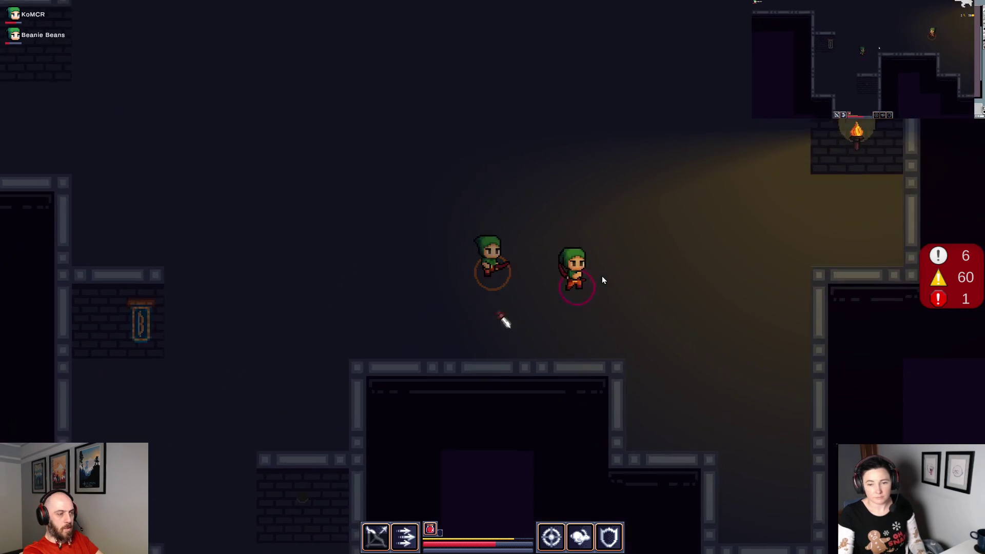
key("w")
key("d")
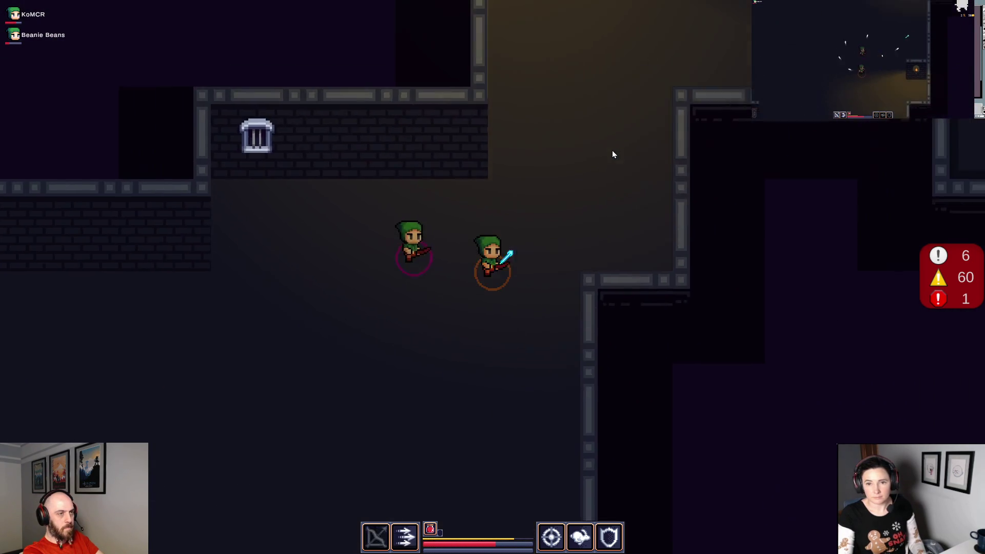
key("w")
key("d")
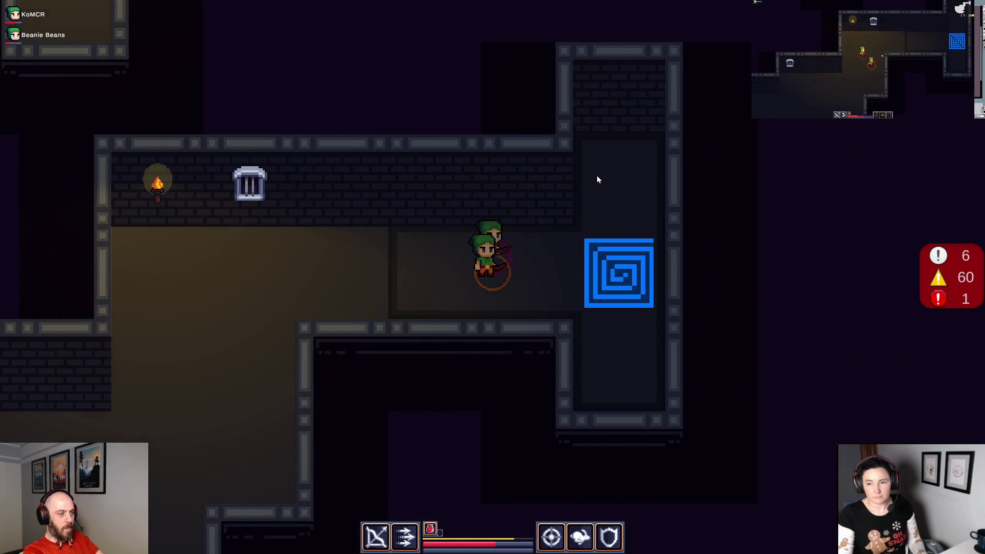
key("i")
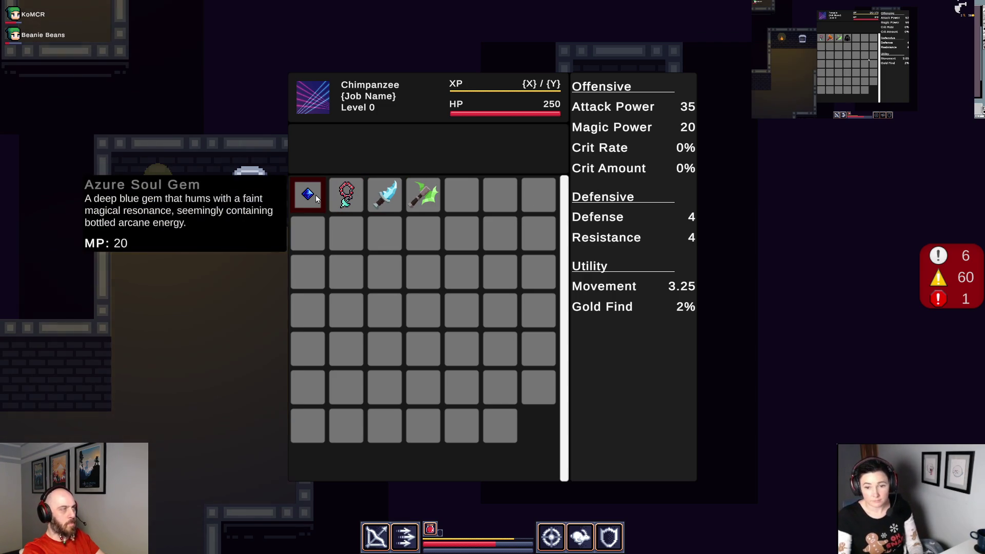
key("i")
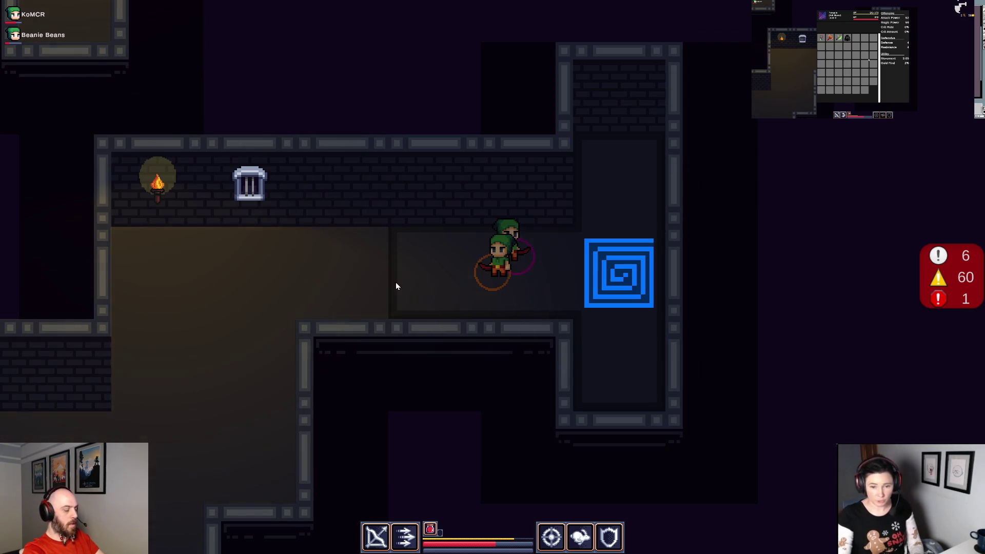
Search the system for 'snip', then reopen the inventory ready for a screenshot.
key("super")
type("snip")
key("Return")
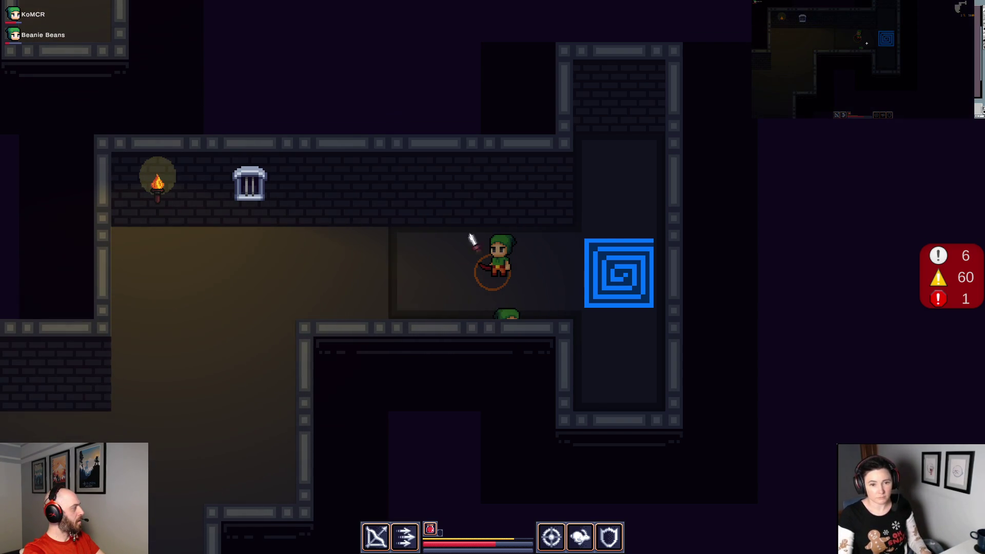
key("i")
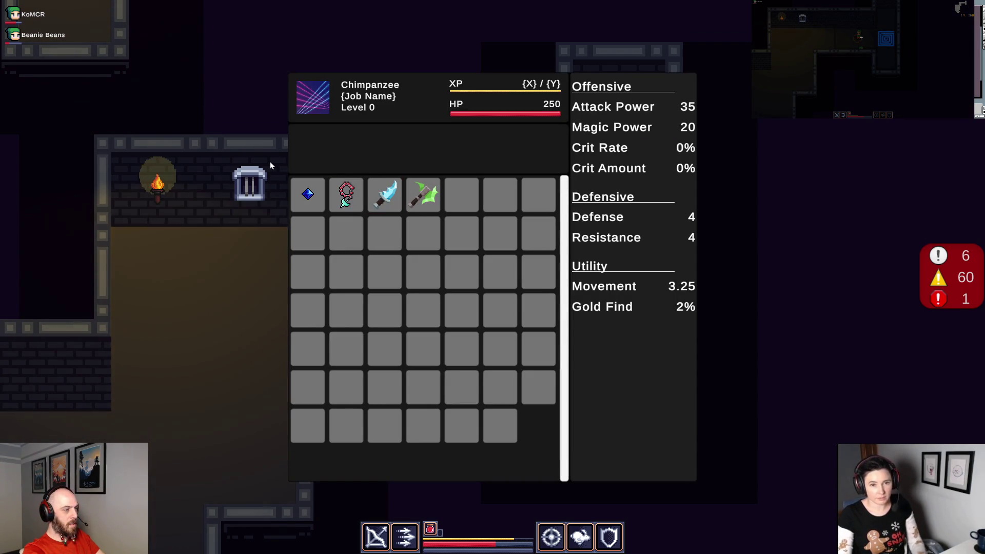
Capture a rectangle snip of the top inventory rows holding the four items.
key("super+shift+s")
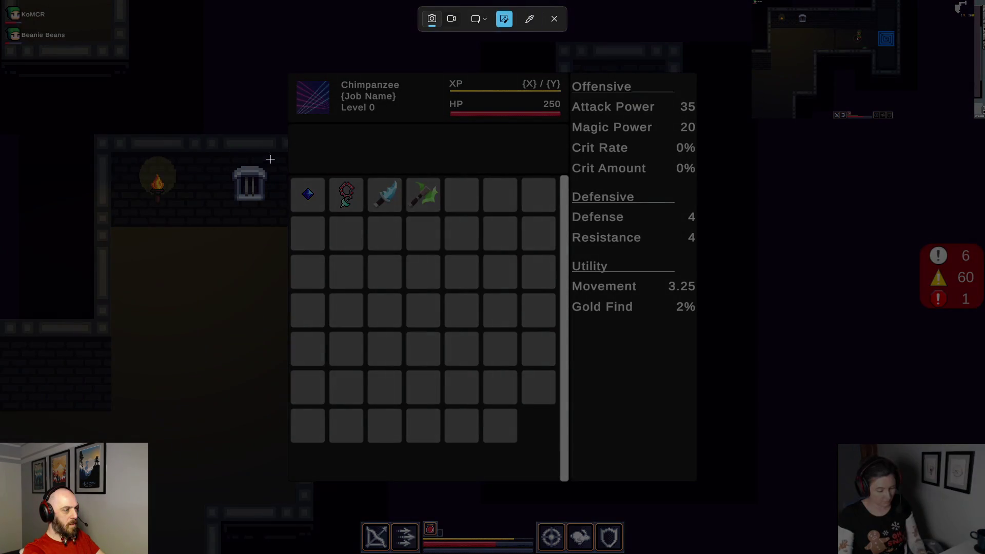
left_click_drag(368, 210, 538, 279)
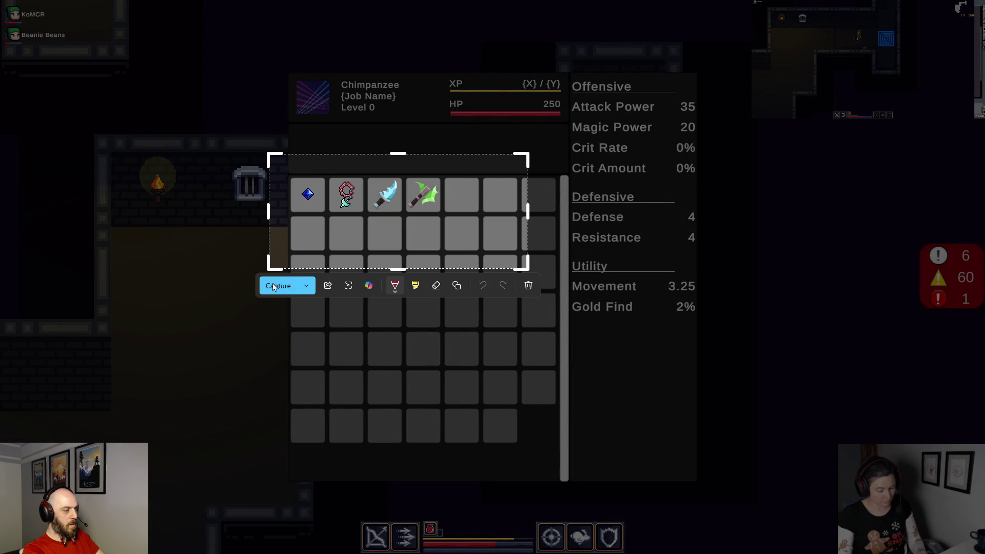
left_click(273, 287)
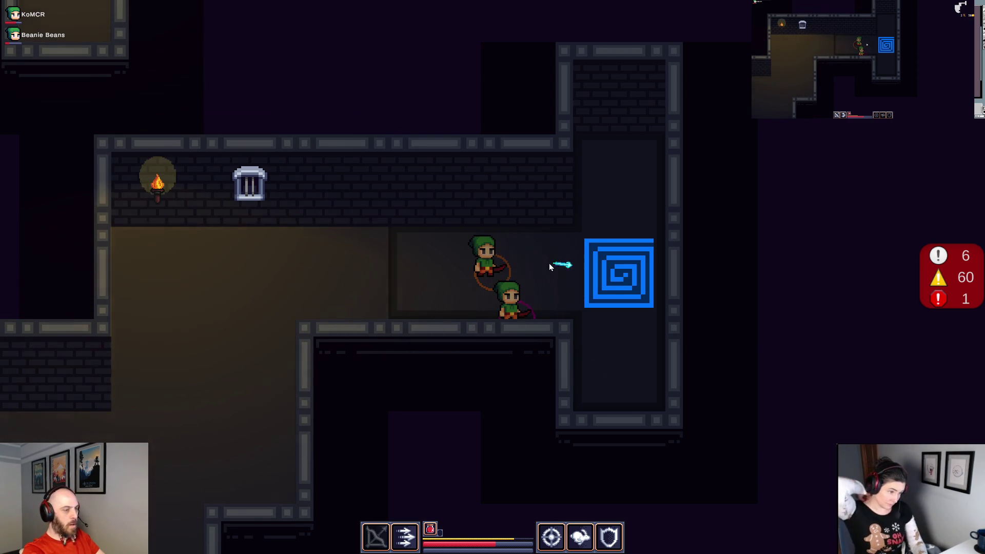
Take the blue portal to the next level, check the inventory, and enter the eye room.
key("d")
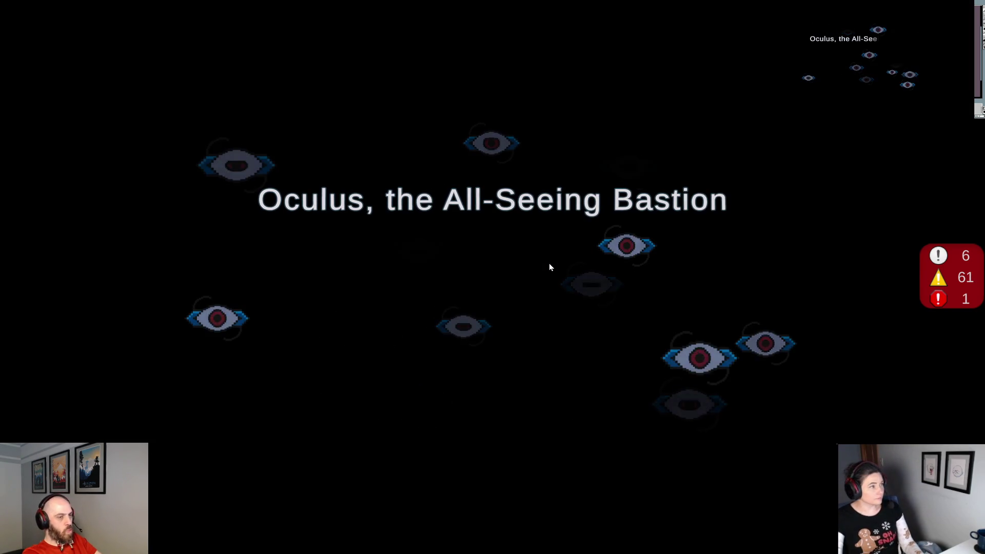
key("i")
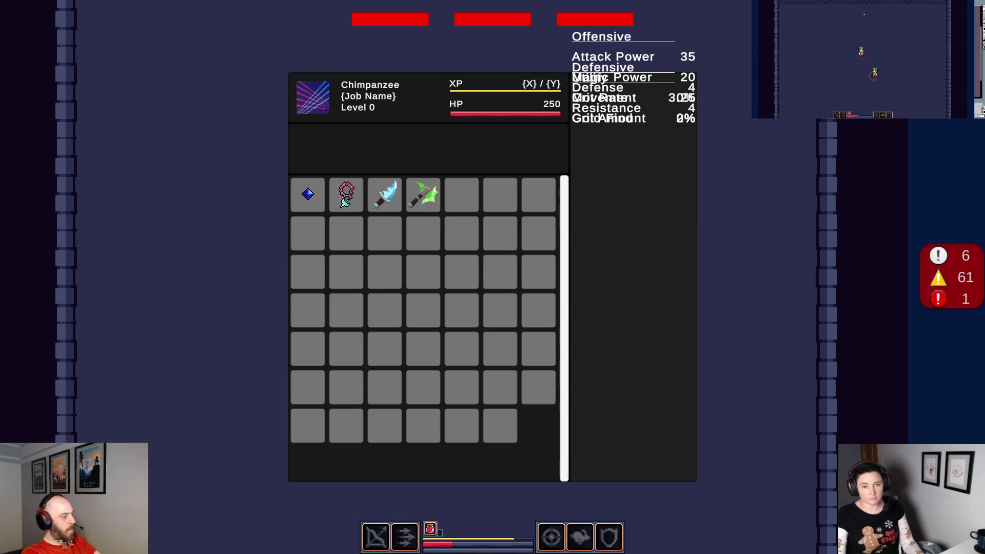
key("i")
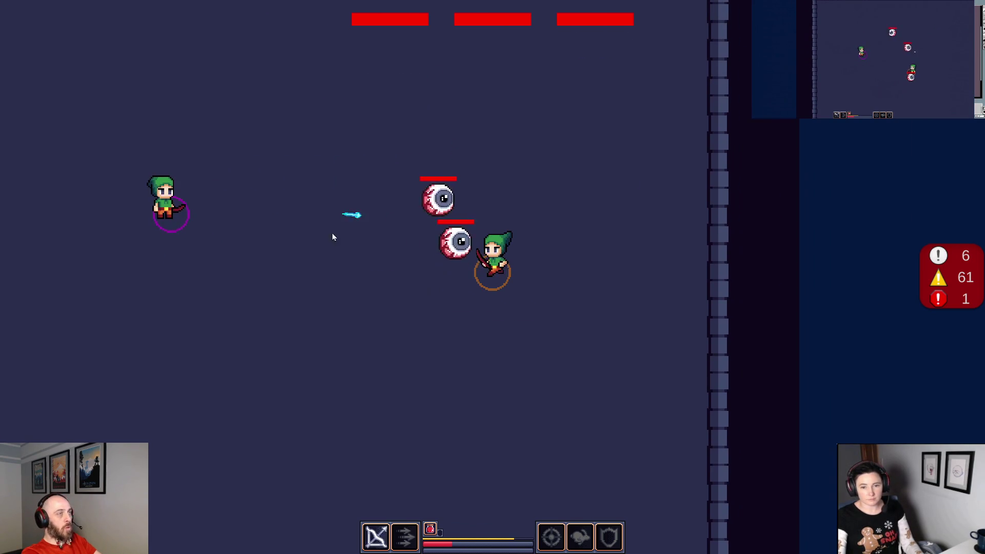
key("w")
key("a")
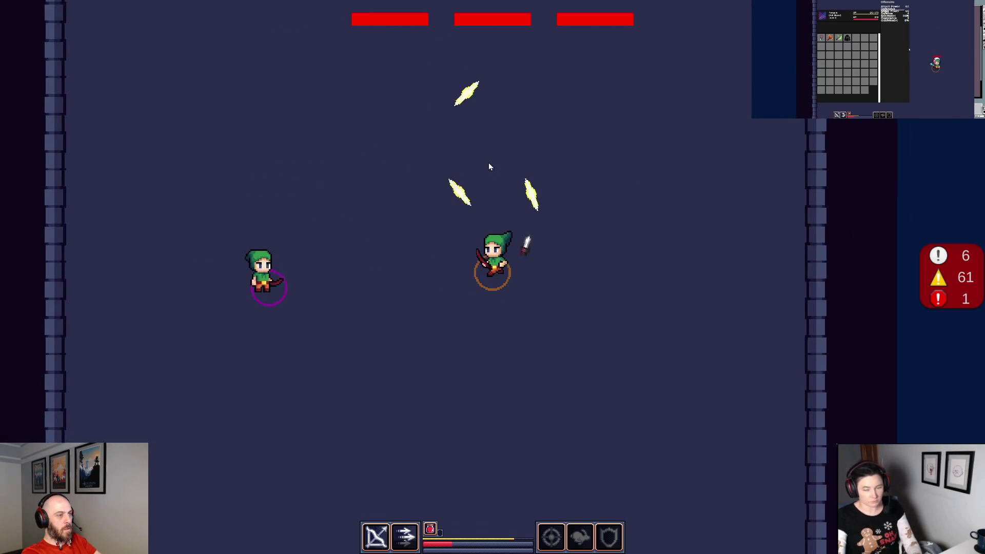
Shoot the middle eye boss while dodging the poison pools and lightning beams.
key("d")
left_click(474, 112)
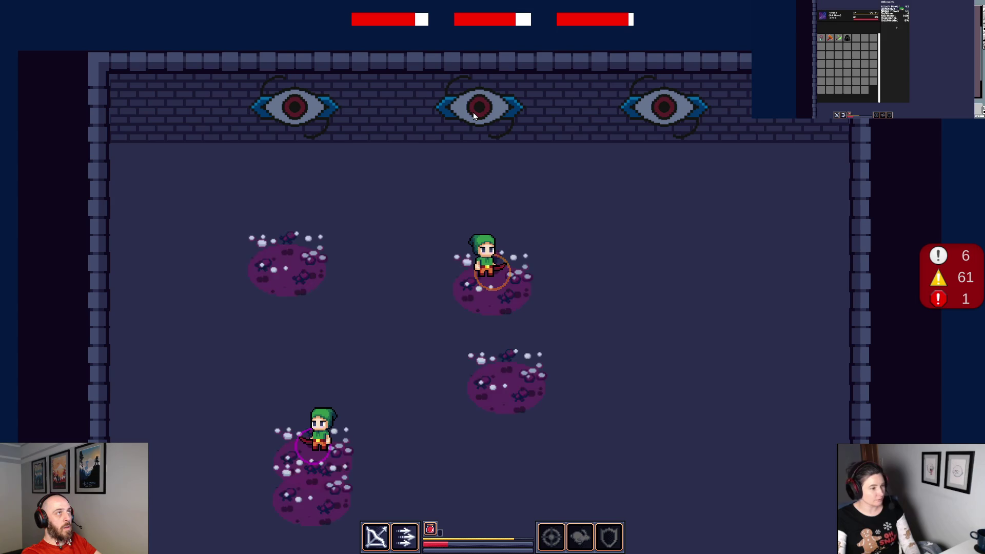
key("s")
key("a")
key("a")
key("s")
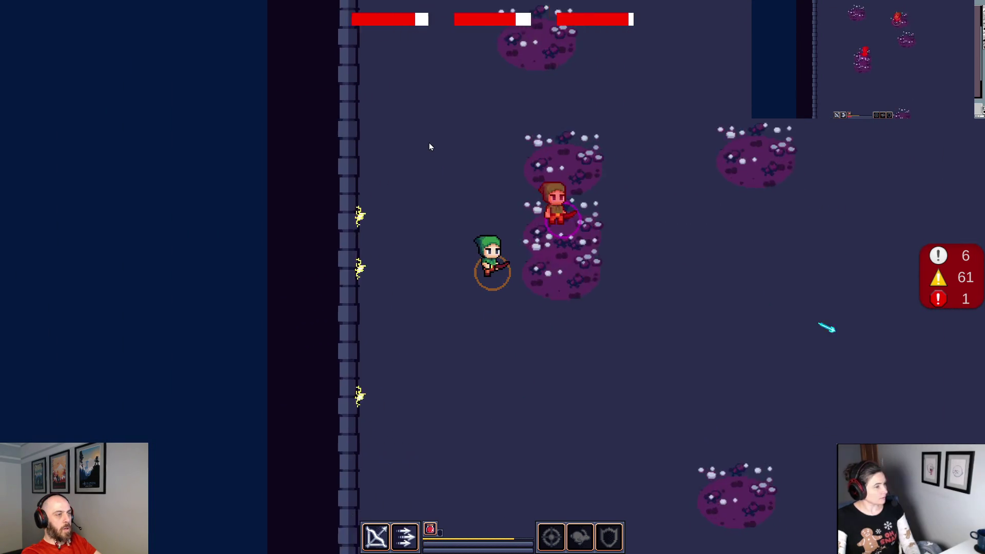
key("d")
key("w")
key("d")
key("a")
key("s")
key("a")
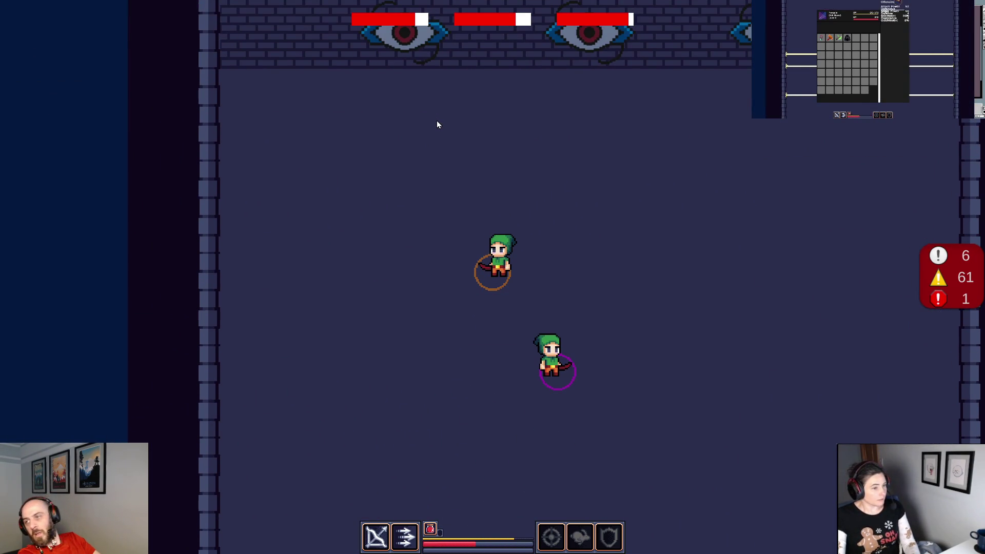
key("d")
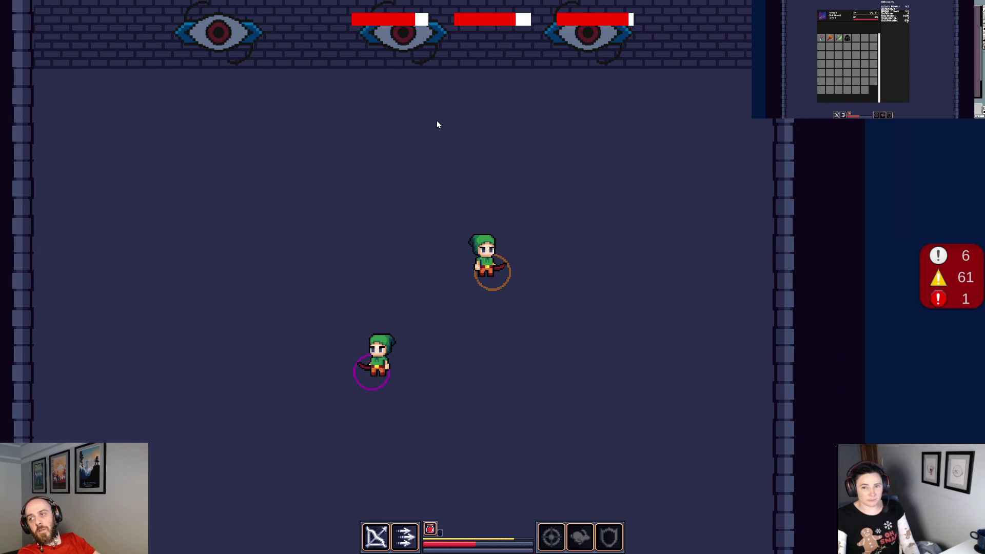
key("w")
key("d")
key("a")
key("a")
Keep dodging wall lasers and poison clouds while attacking until the last eye boss falls.
key("s")
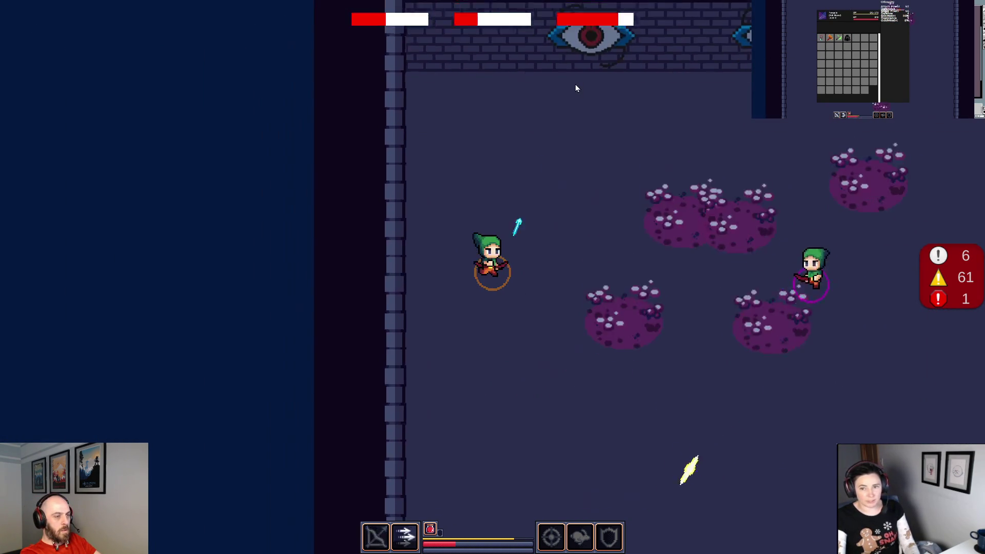
key("d")
key("w")
key("d")
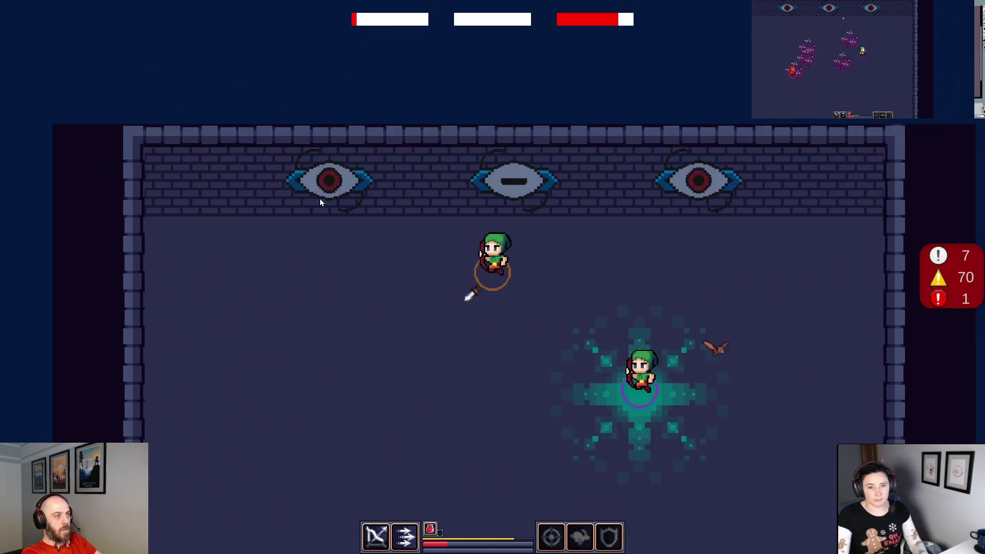
key("a")
key("s")
key("s")
key("d")
key("s")
key("a")
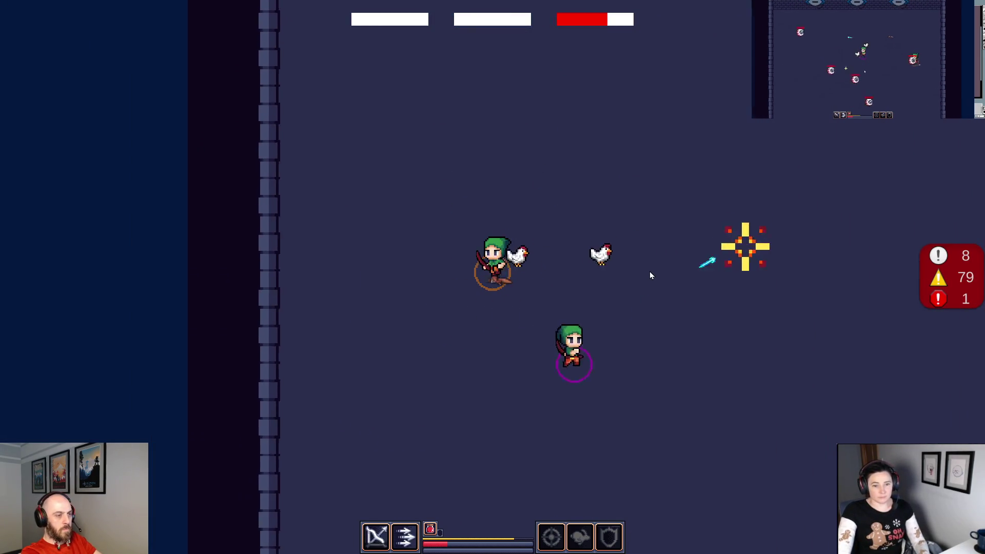
key("d")
key("w")
key("a")
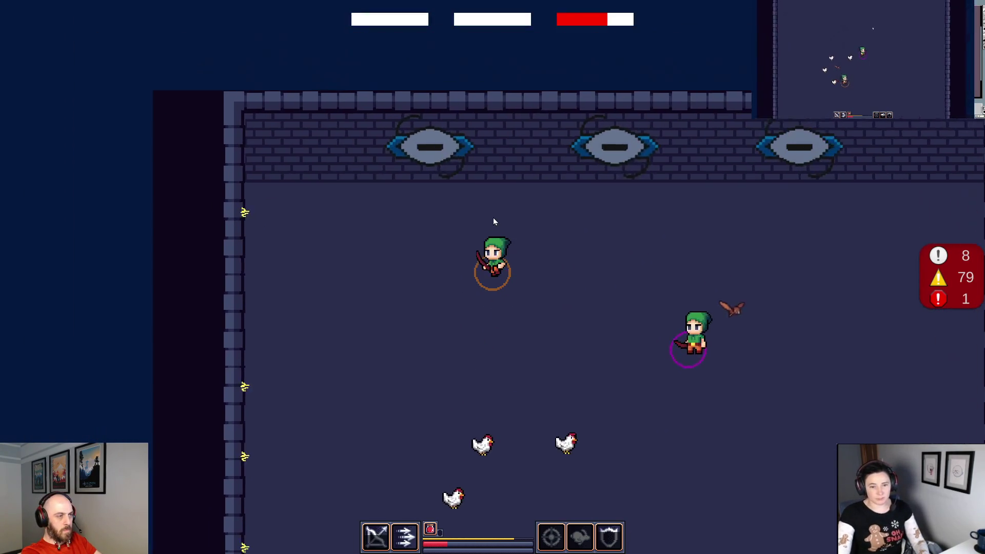
key("s")
key("d")
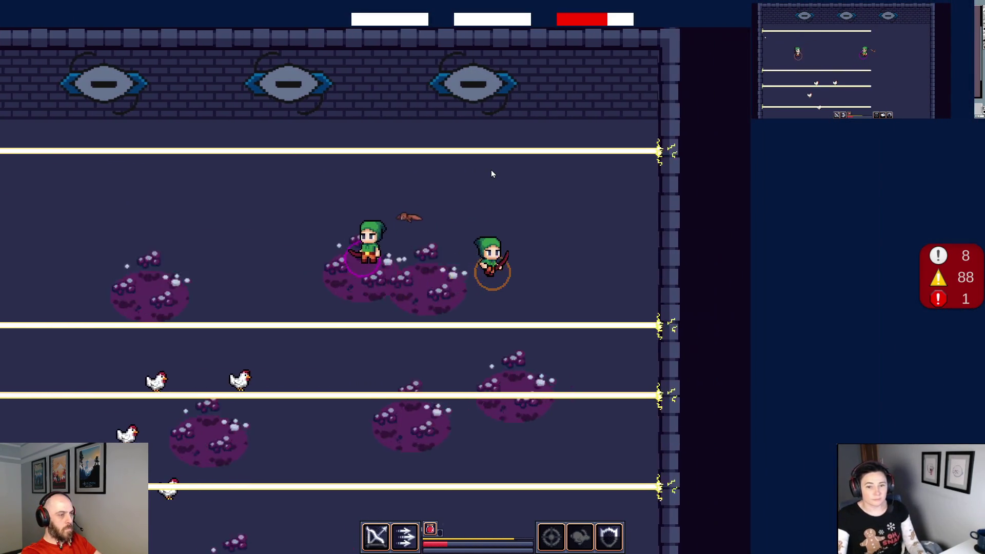
Finish off the last eye boss and walk toward the dropped loot.
key("a")
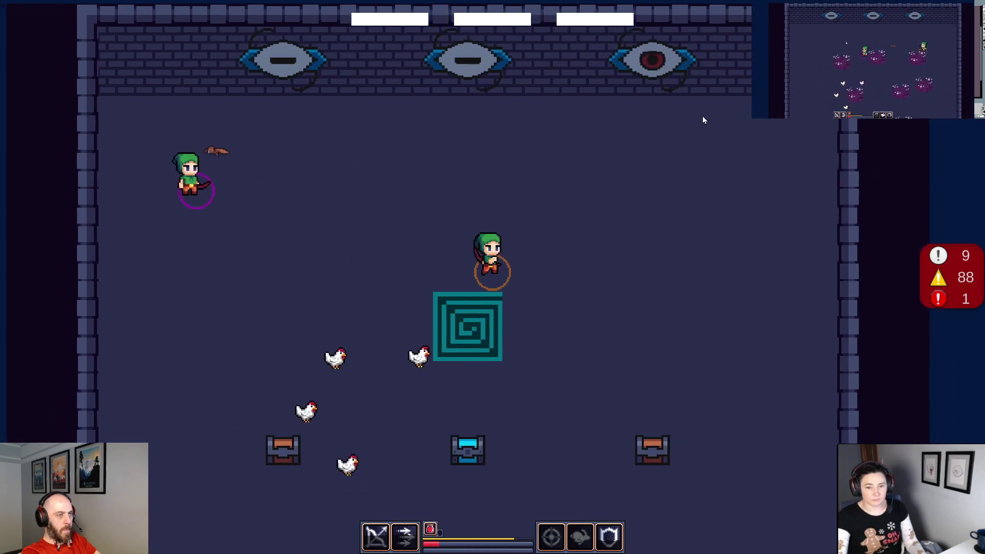
key("s")
key("s")
key("a")
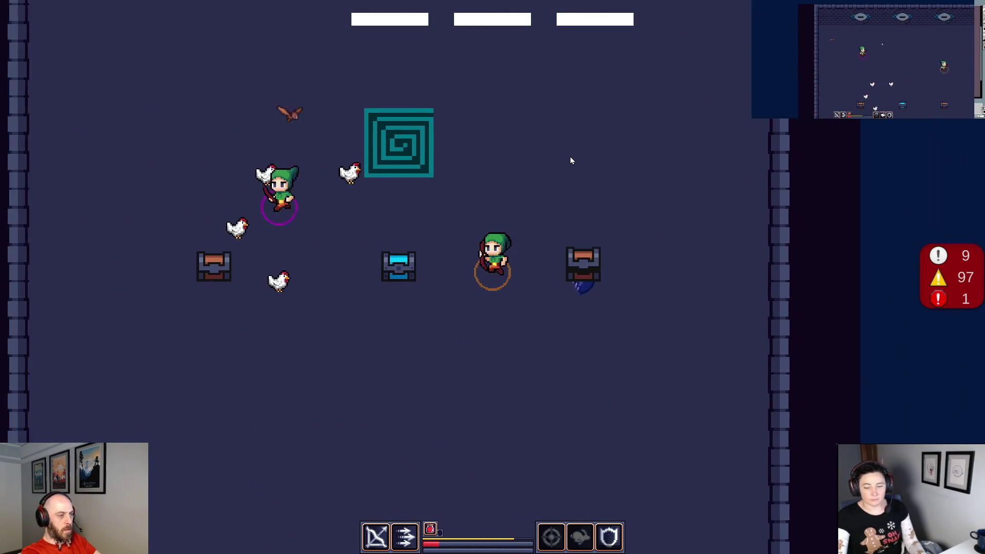
key("a")
key("d")
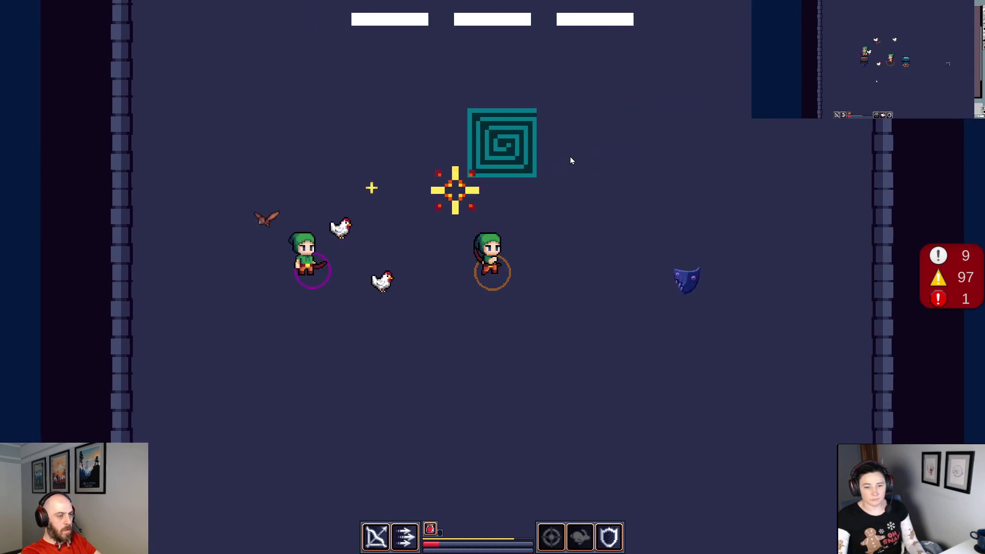
Pick up the Ancient Sentinel Shield, confirm it in the inventory, and step onto the teal portal.
key("d")
key("i")
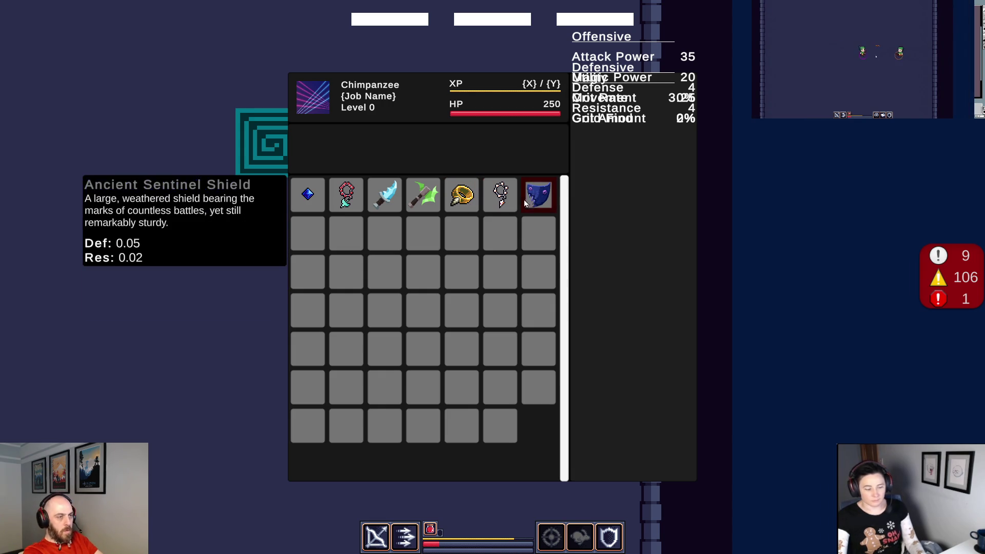
key("i")
key("a")
key("w")
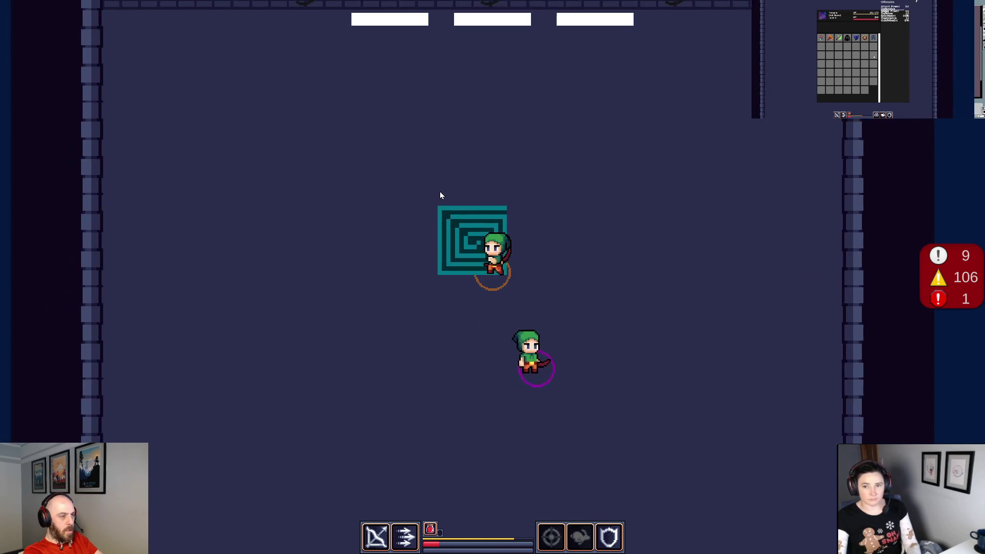
key("d")
key("i")
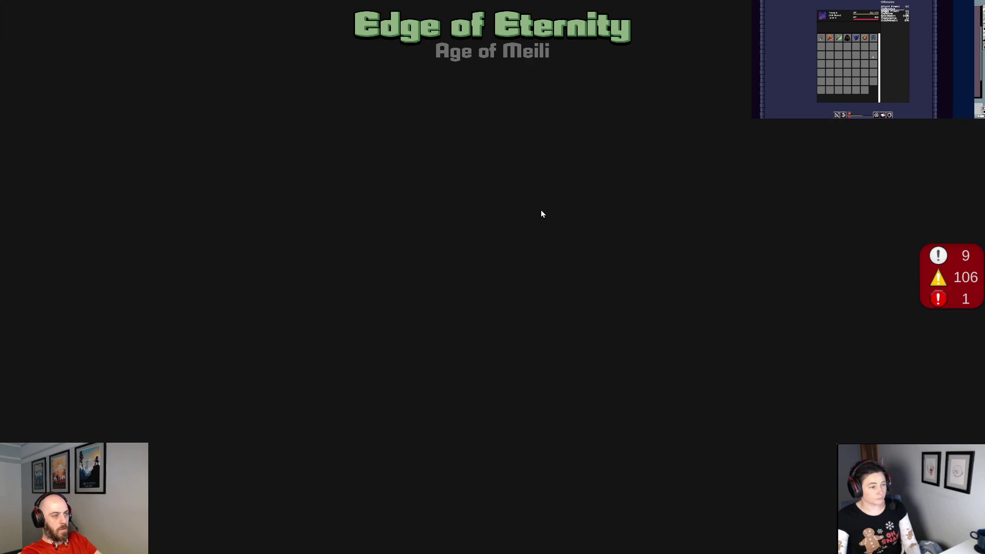
Check the new gear, then head down through the dungeon, smashing a red pot and shooting skeletons.
key("i")
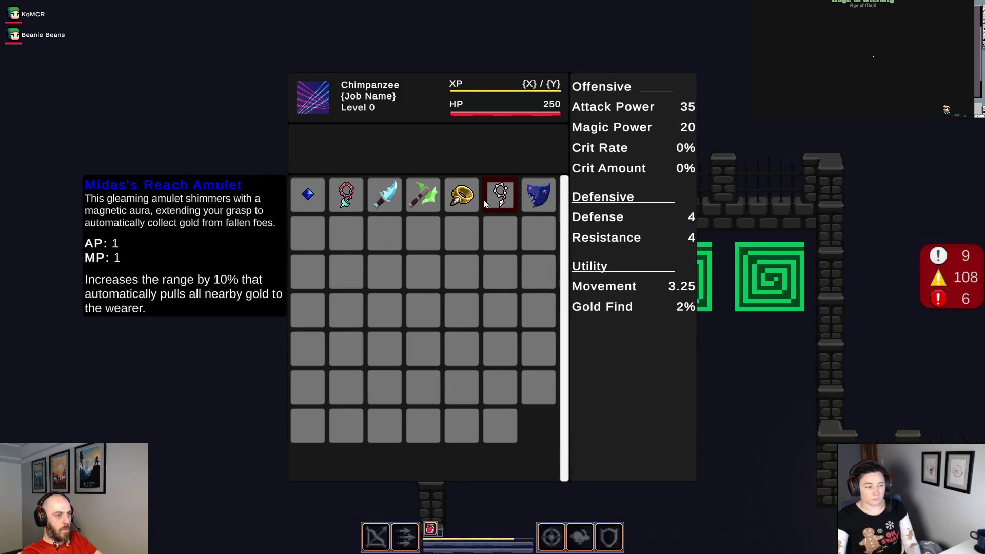
key("i")
key("s")
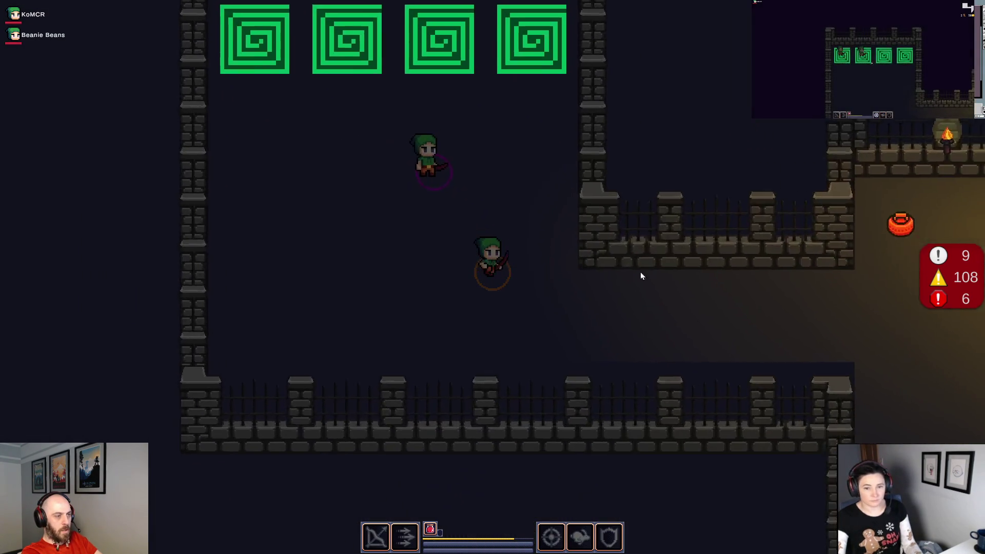
key("d")
key("d")
left_click(507, 189)
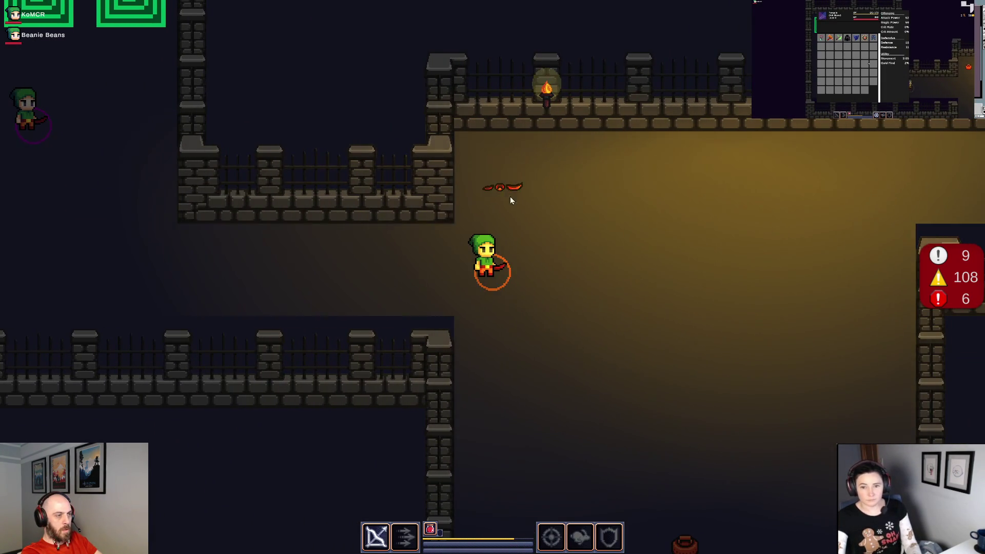
key("i")
key("i")
left_click(754, 205)
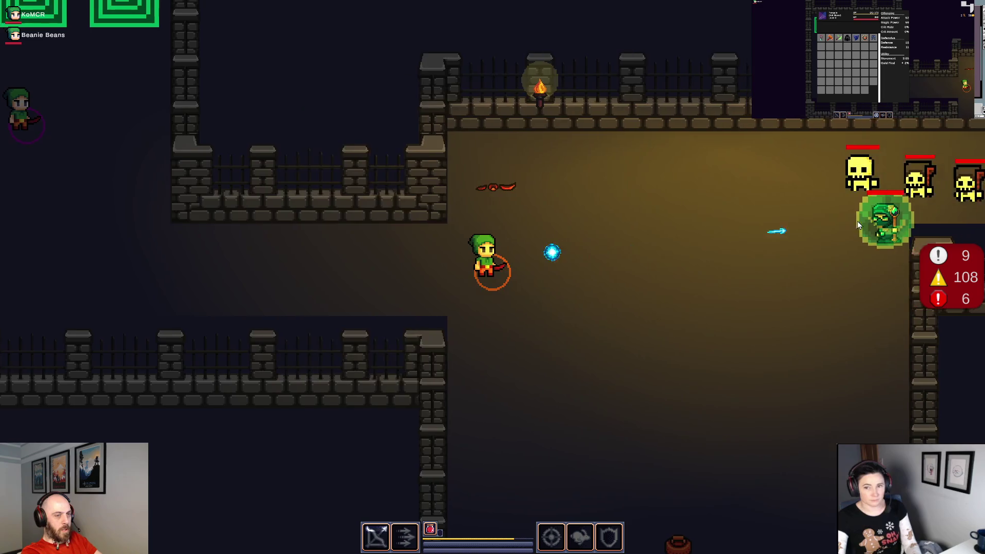
key("d")
key("s")
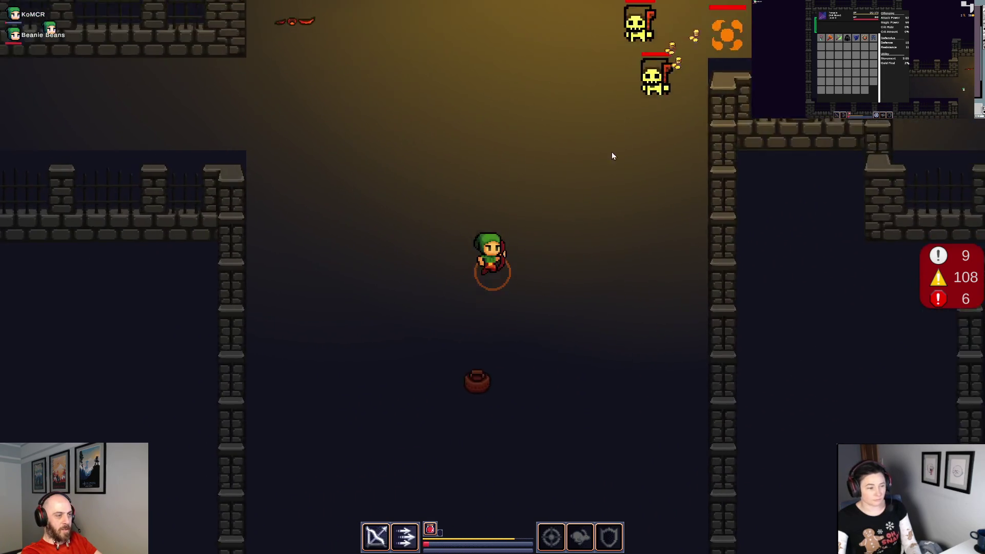
key("s")
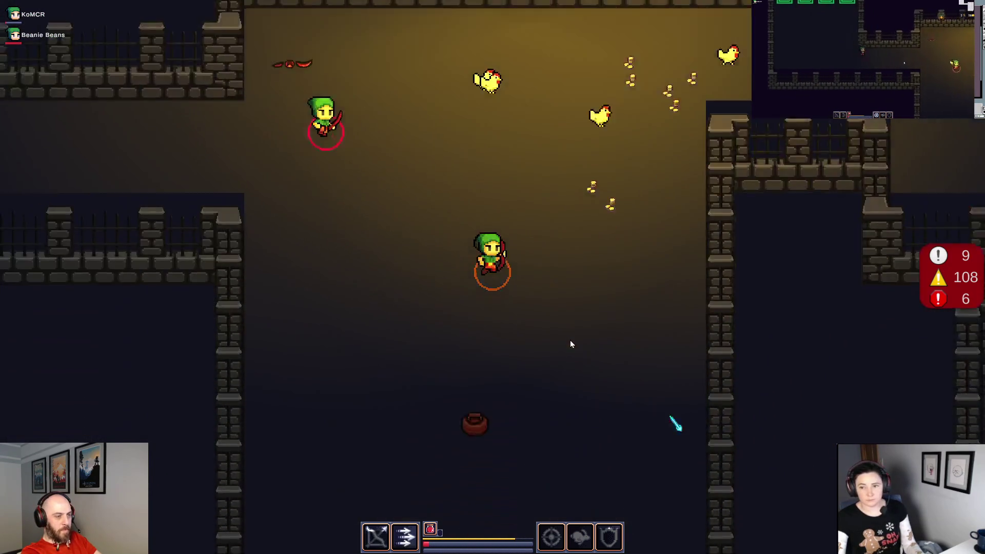
Pass through the torch-lit rooms and dark corridors, shooting the skeleton enemies along the way.
key("w")
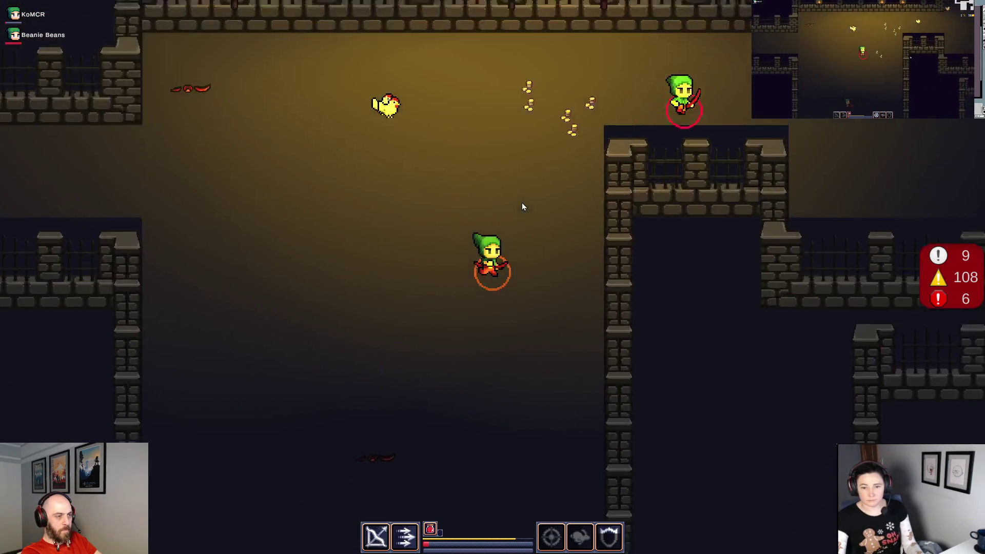
key("d")
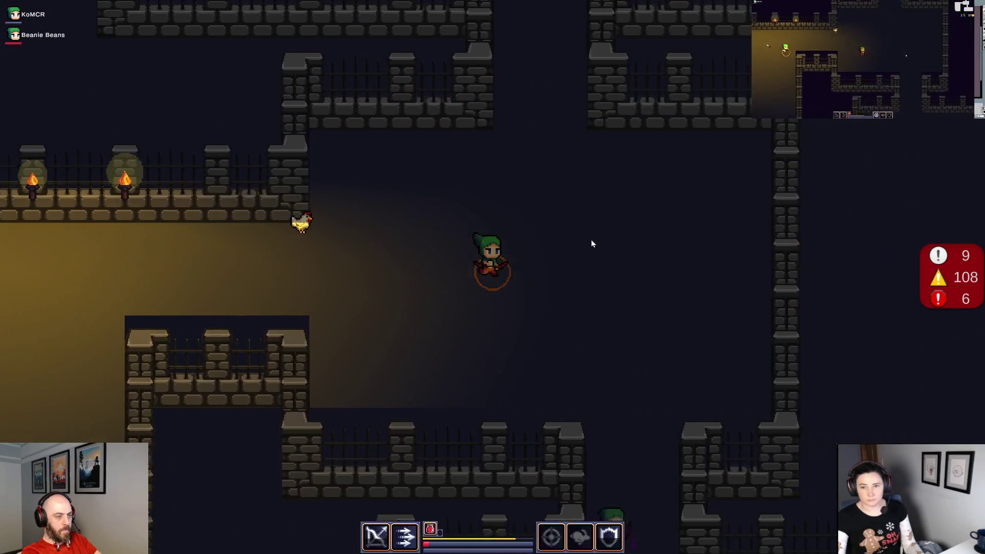
key("w")
key("w")
left_click(401, 184)
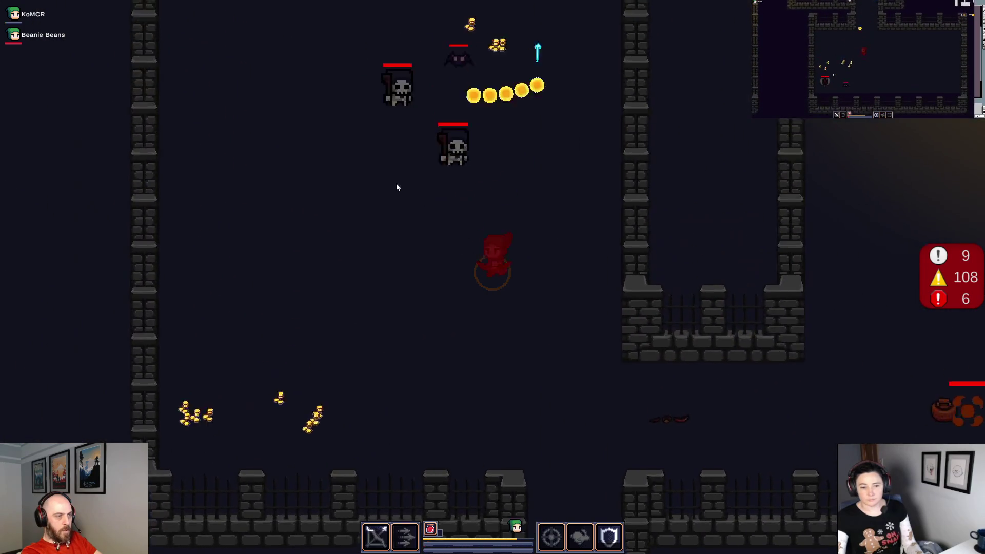
left_click(394, 195)
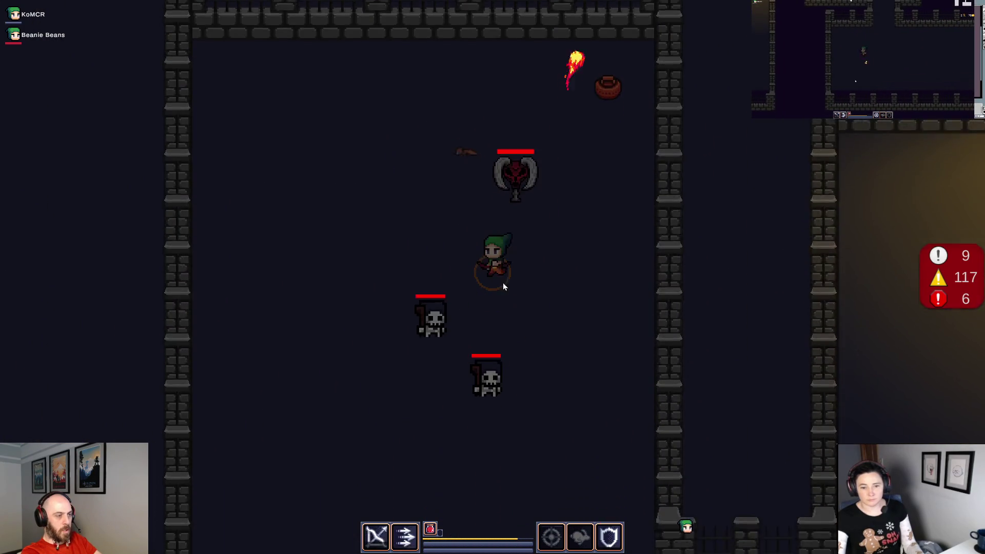
key("a")
key("s")
key("d")
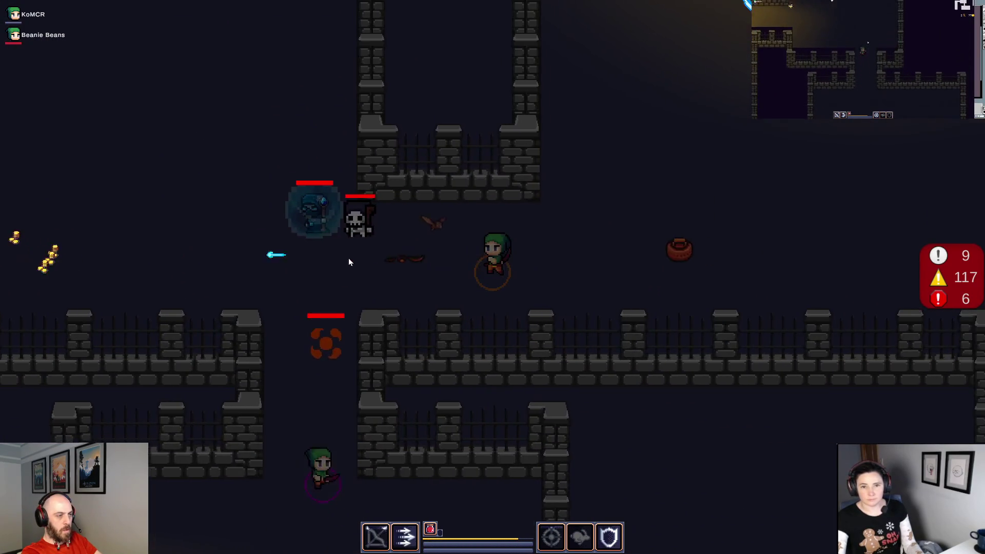
key("d")
key("w")
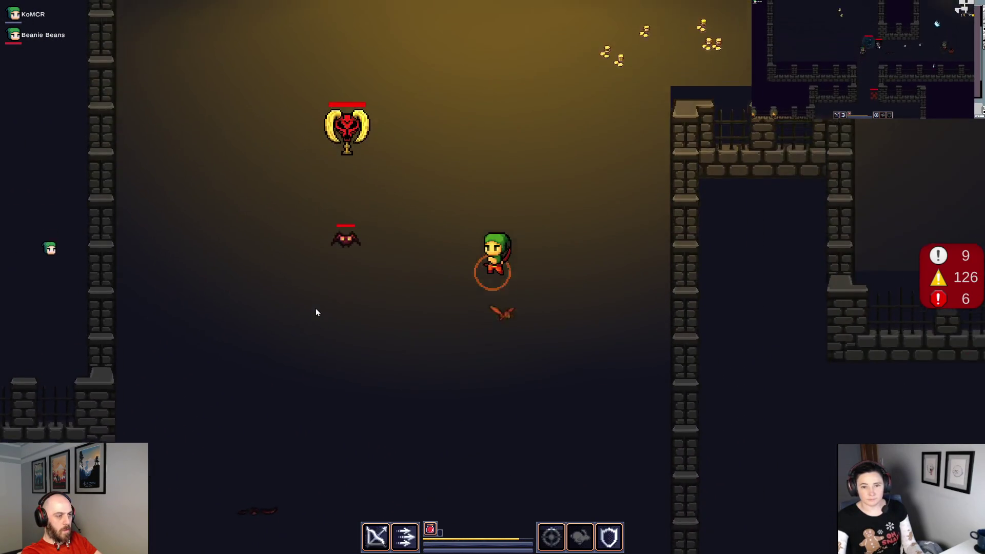
key("d")
key("w")
left_click(315, 307)
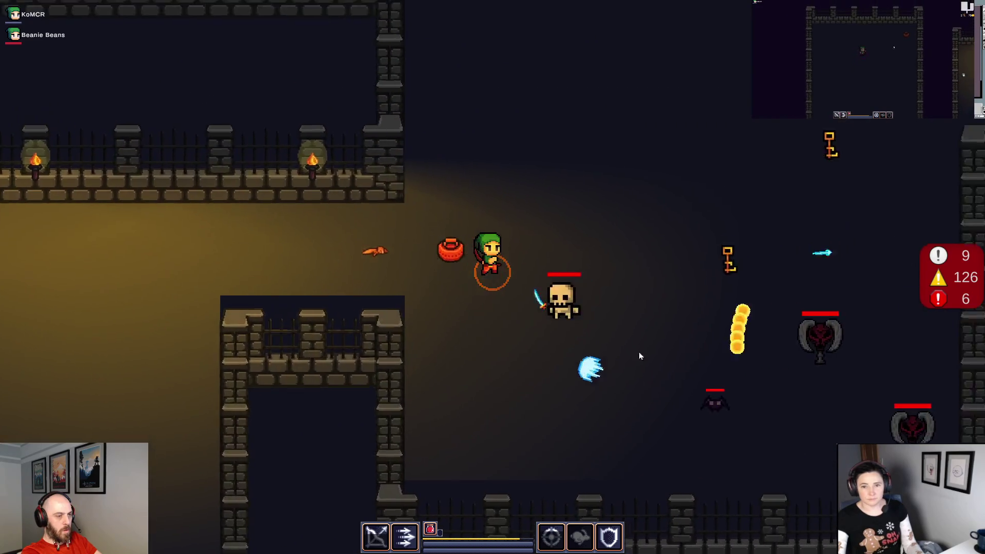
Walk up and left past the coins and onto the spiral portal.
key("d")
key("s")
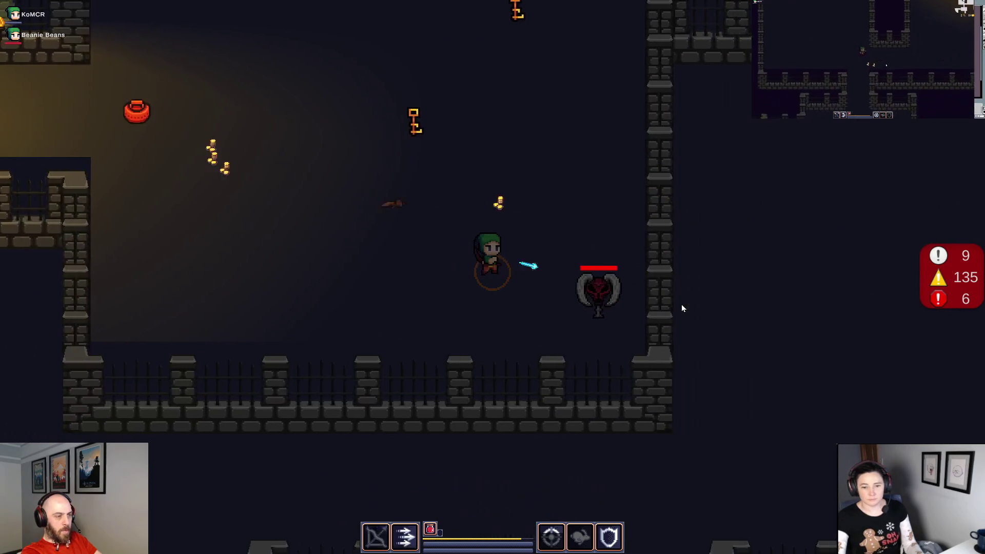
key("w")
key("a")
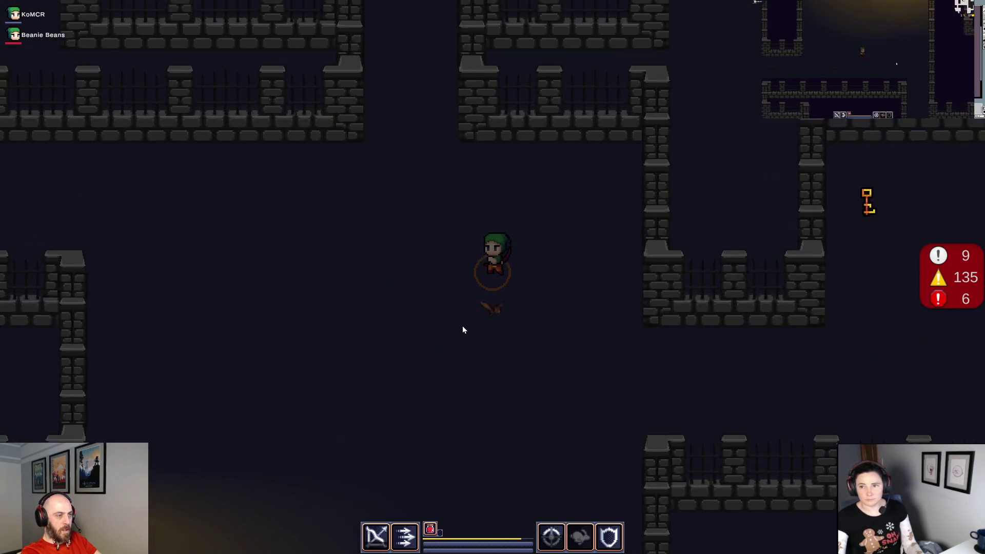
key("w")
key("a")
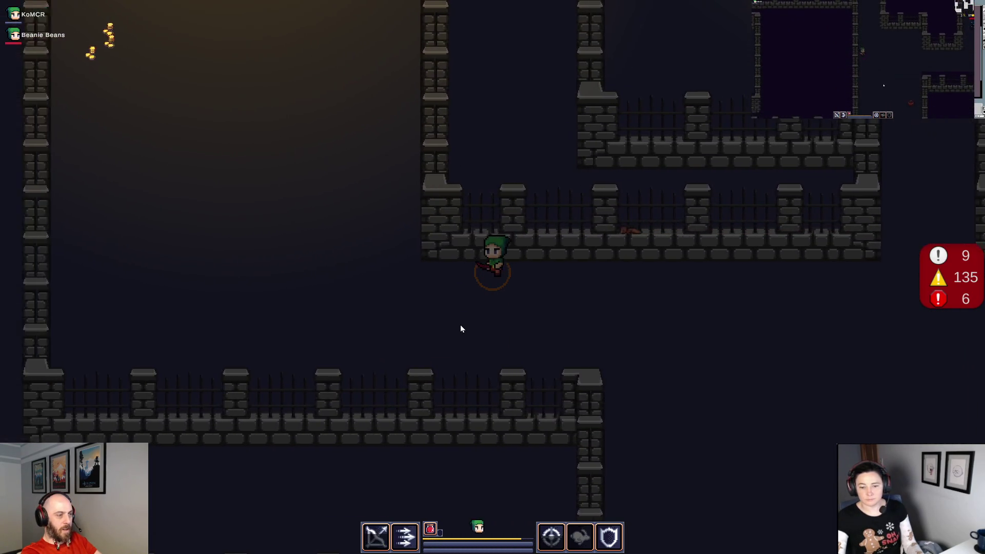
key("w")
key("a")
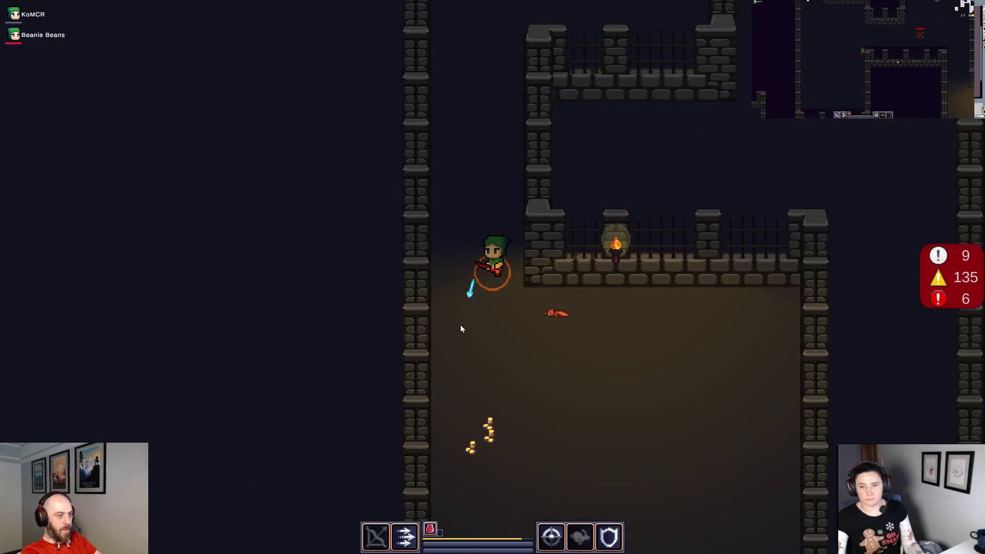
key("w")
key("d")
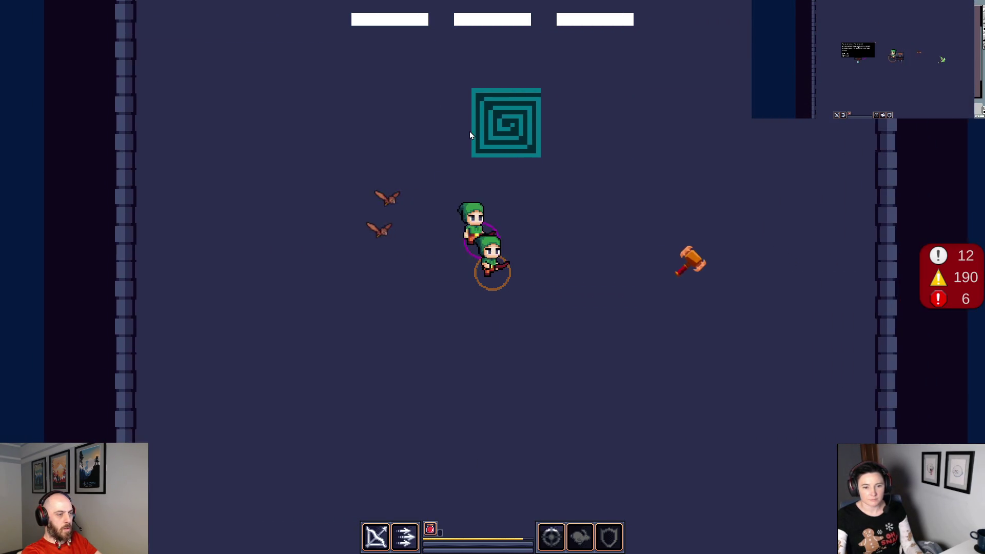
Open and then close the character's inventory and stats panel.
key("i")
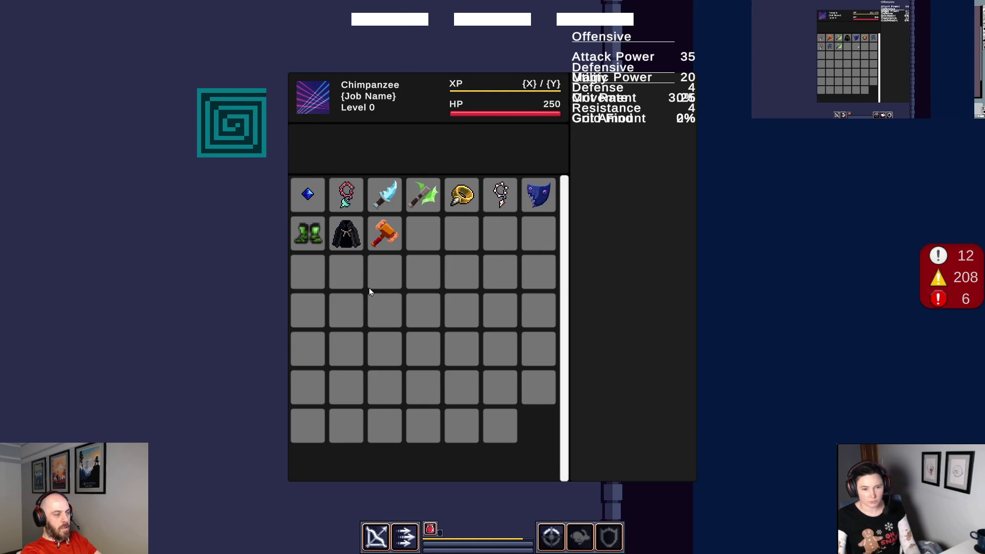
key("i")
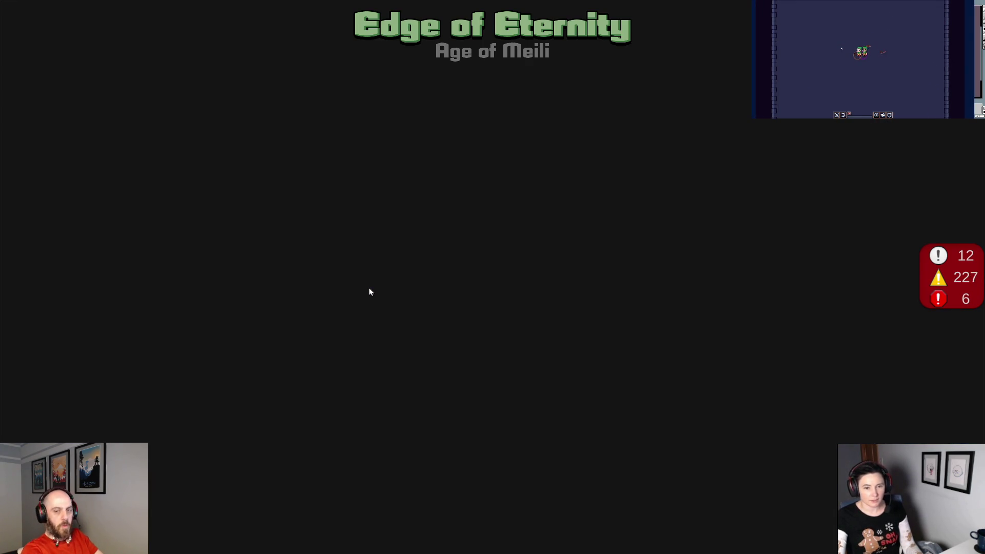
Check the inventory, walk left from the fountain, and review the inventory and stats again.
key("i")
key("i")
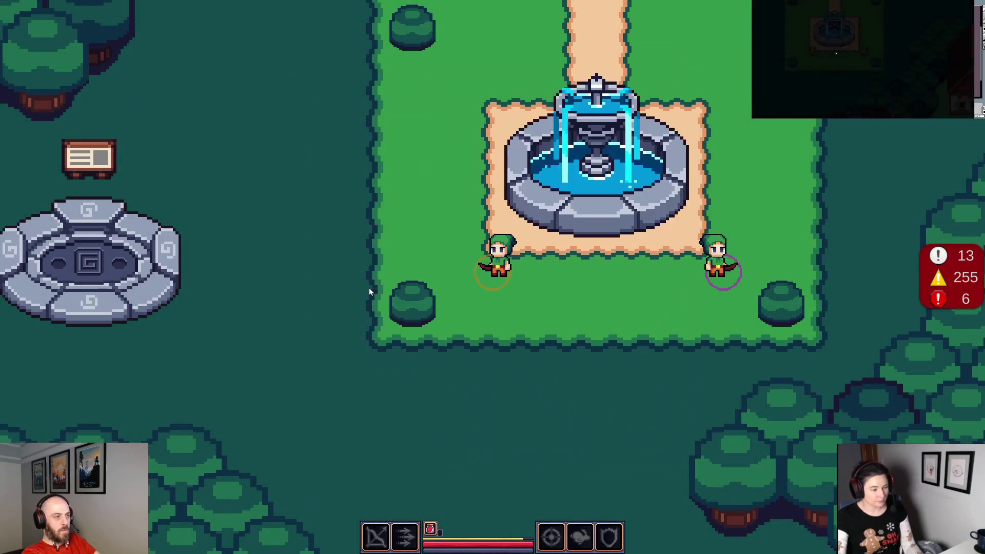
key("a")
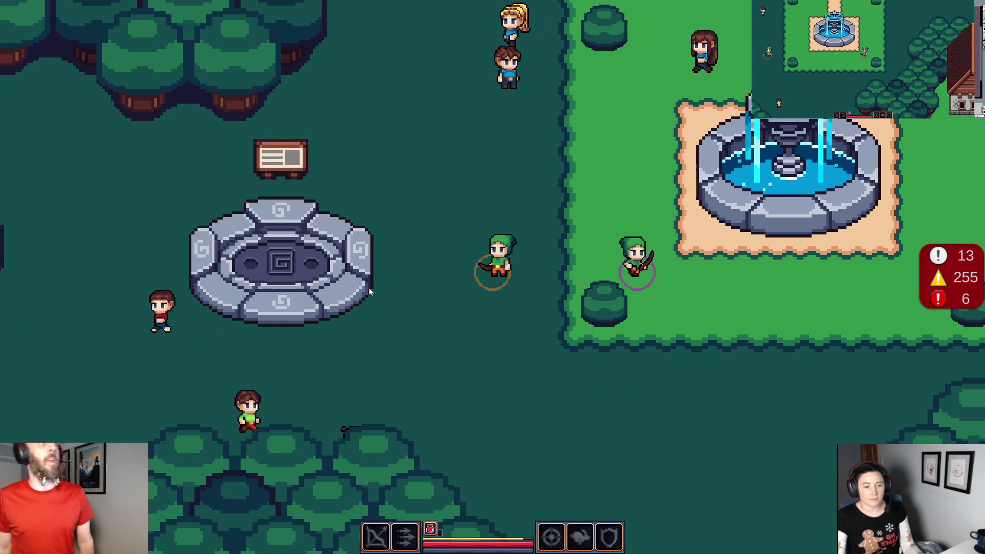
key("i")
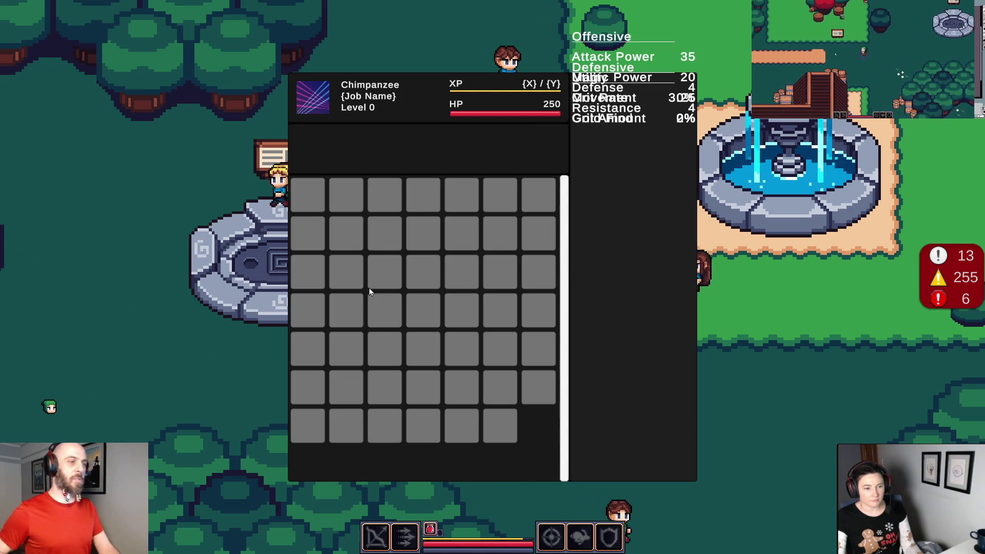
key("i")
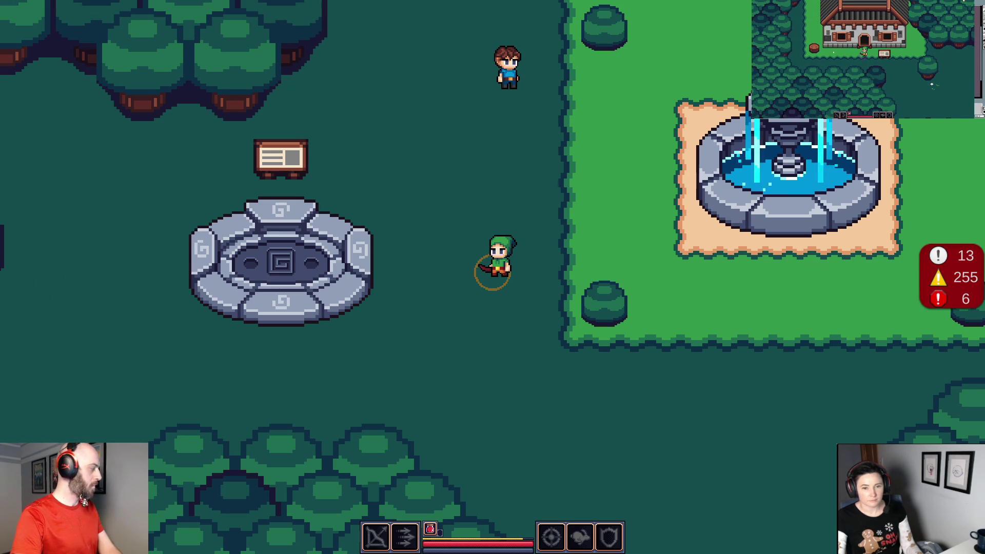
Check the inventory, then walk left and down through the village into the forge.
key("i")
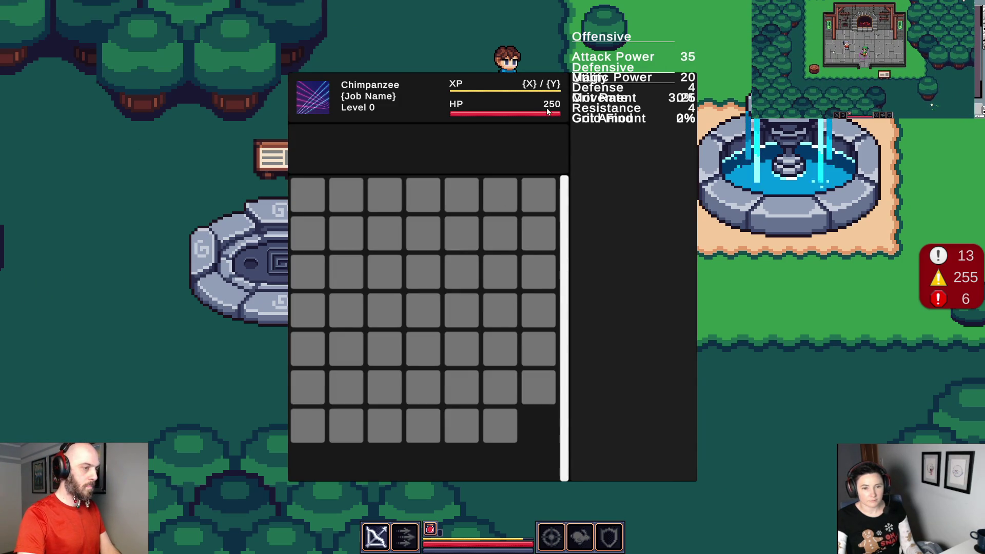
key("i")
key("a")
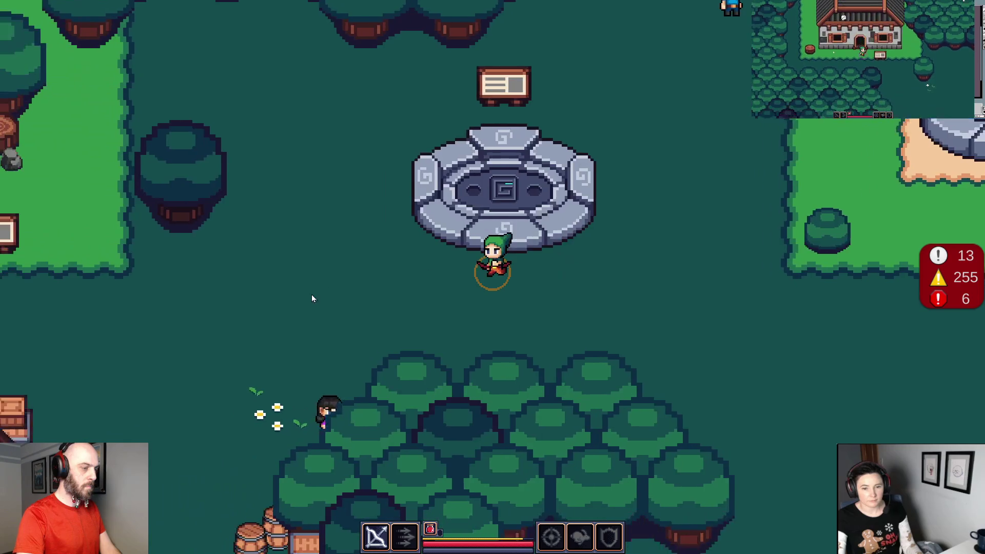
key("s")
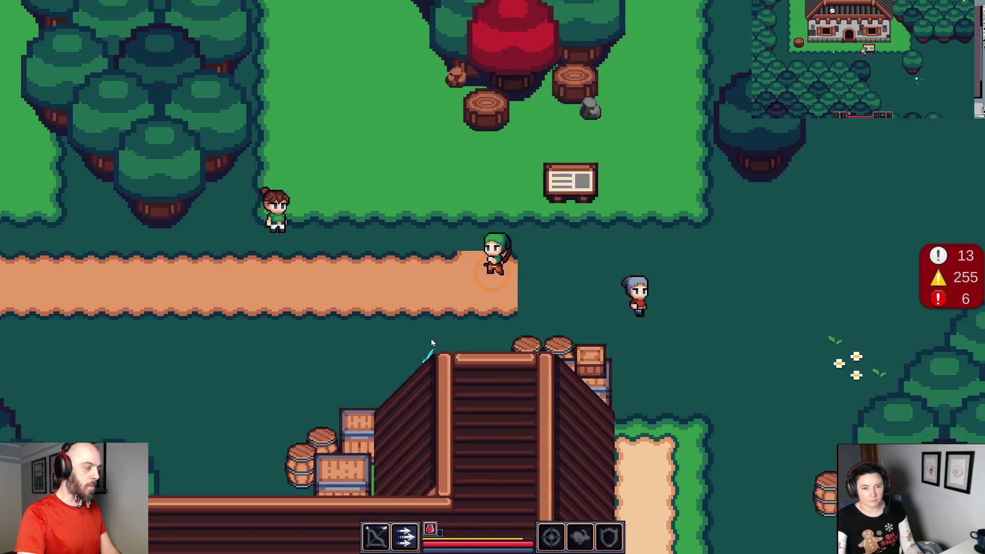
key("s")
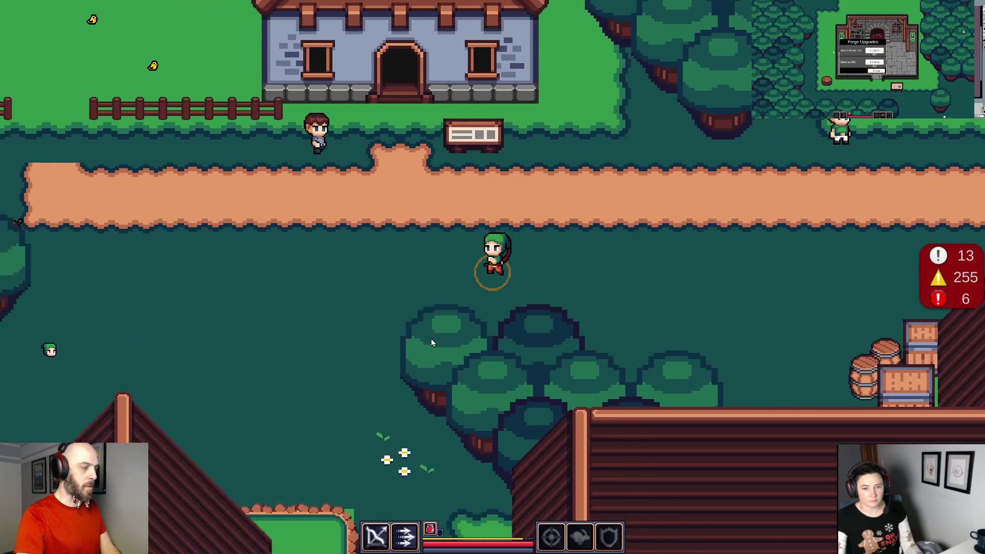
key("s")
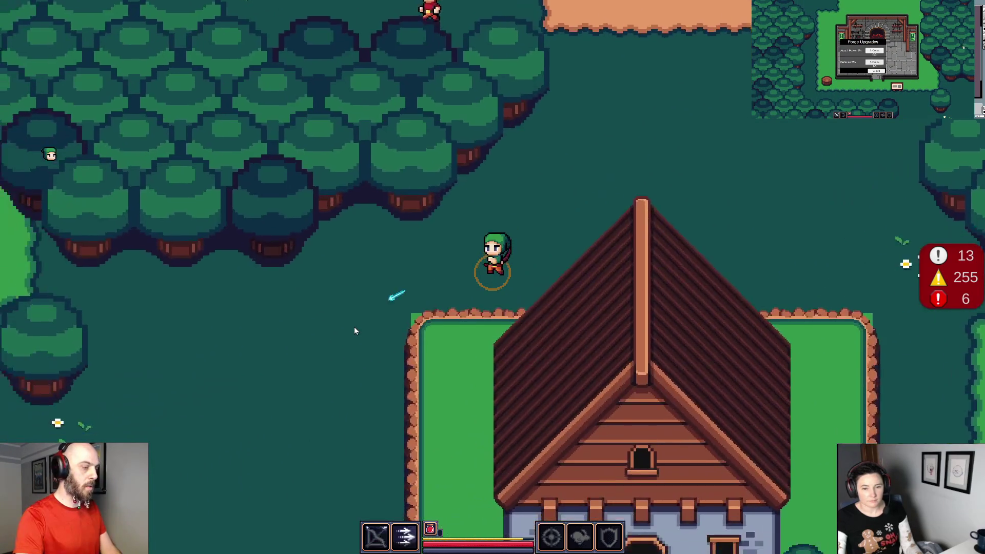
key("a")
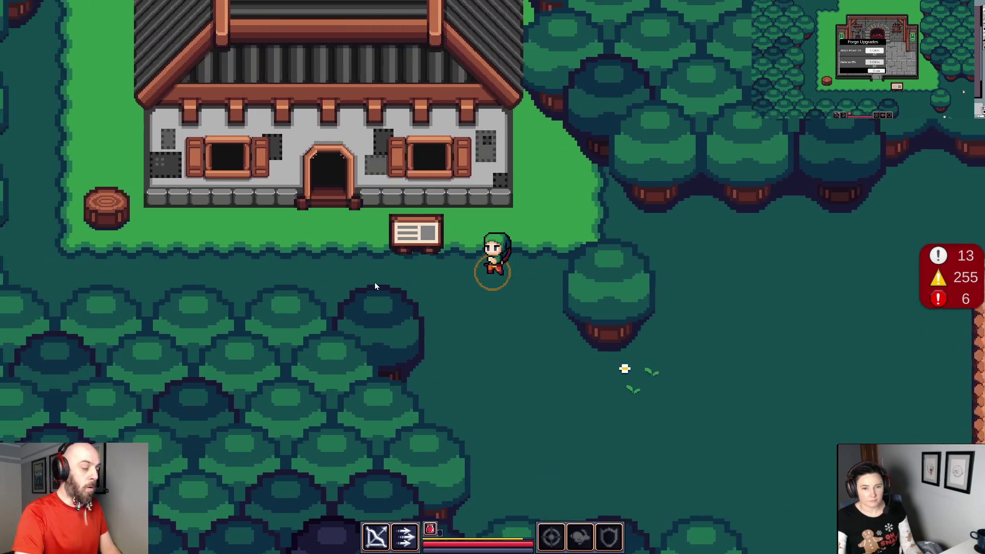
key("w")
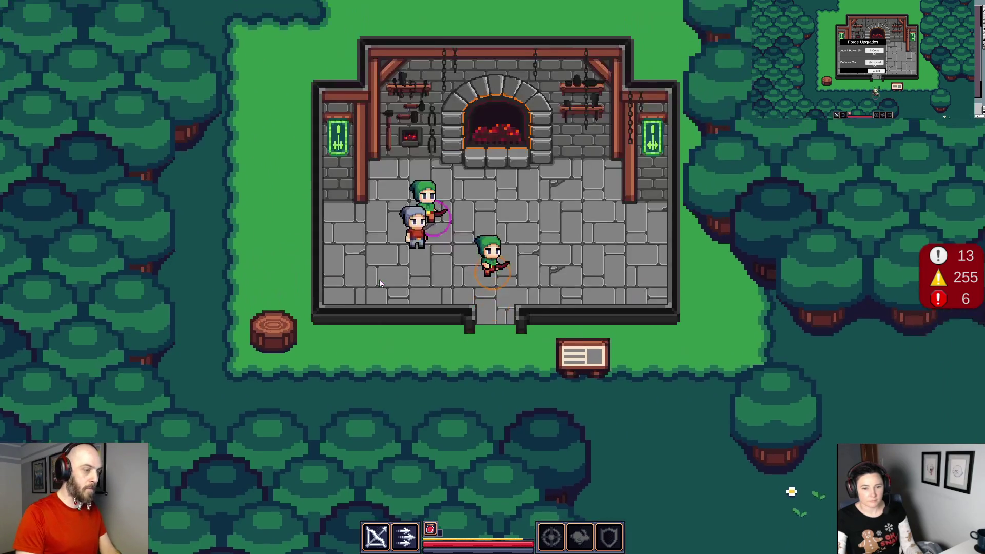
Review the Forge Upgrades (both at 3/3), close them, and walk out of the forge.
key("e")
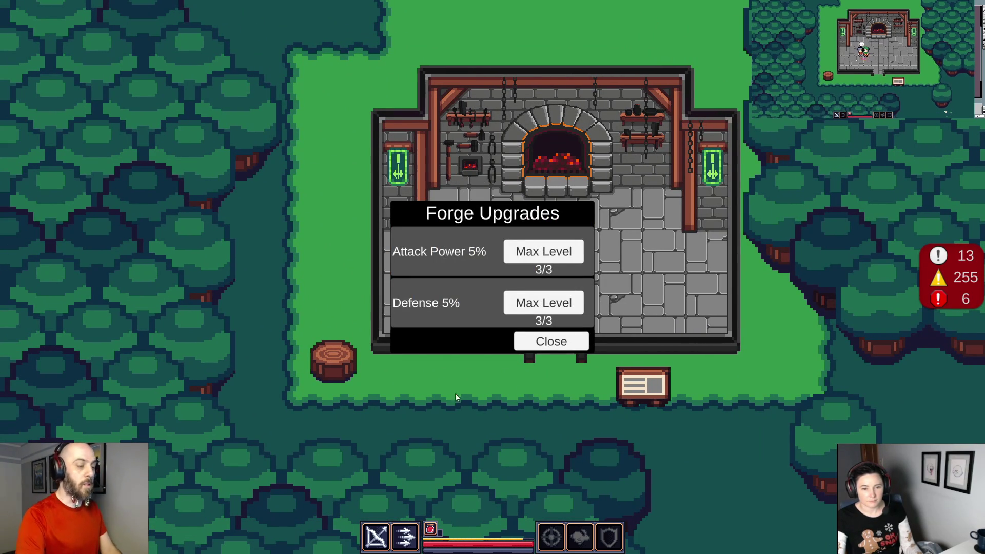
left_click(561, 343)
key("Escape")
key("s")
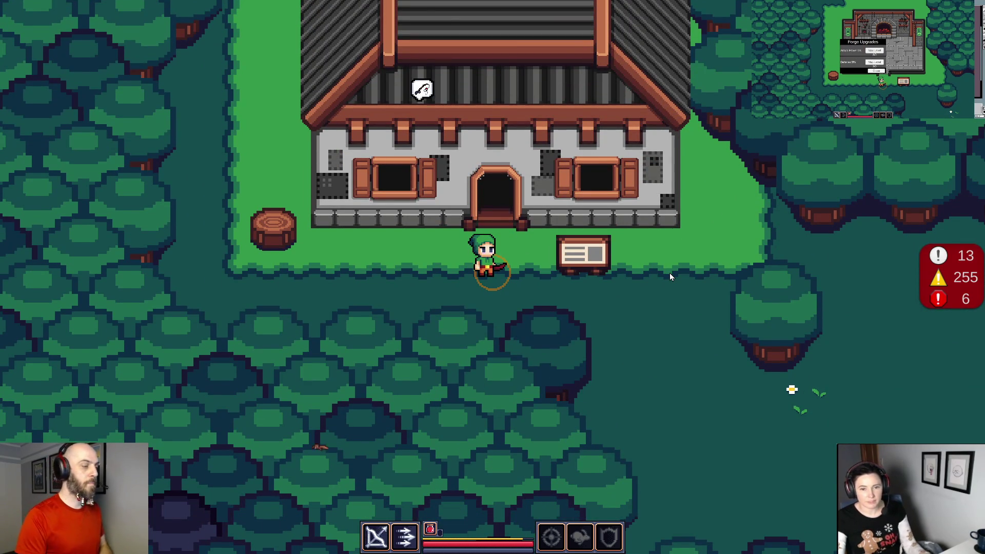
key("s")
key("d")
key("d")
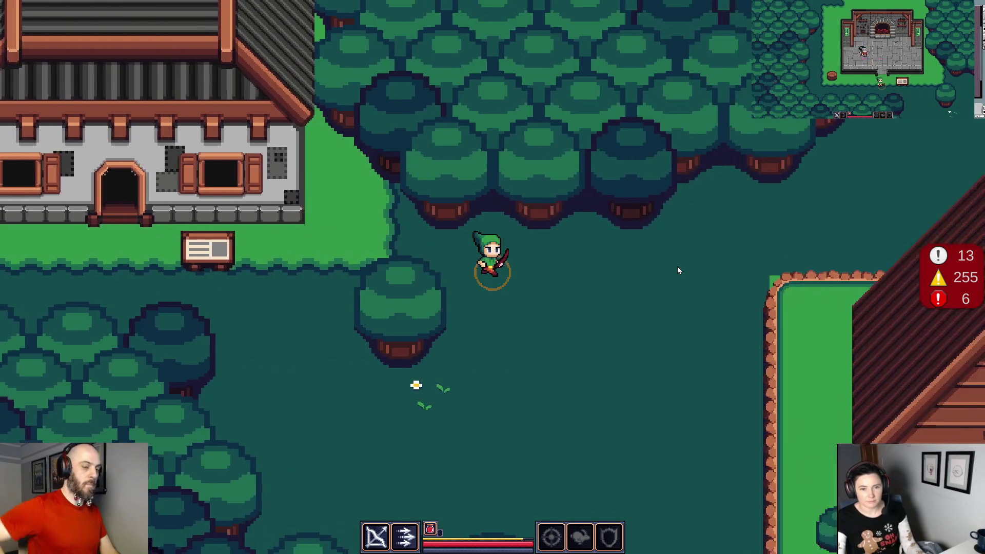
Walk north and east past the stone circle back to the teleport platform and pause the game.
key("w")
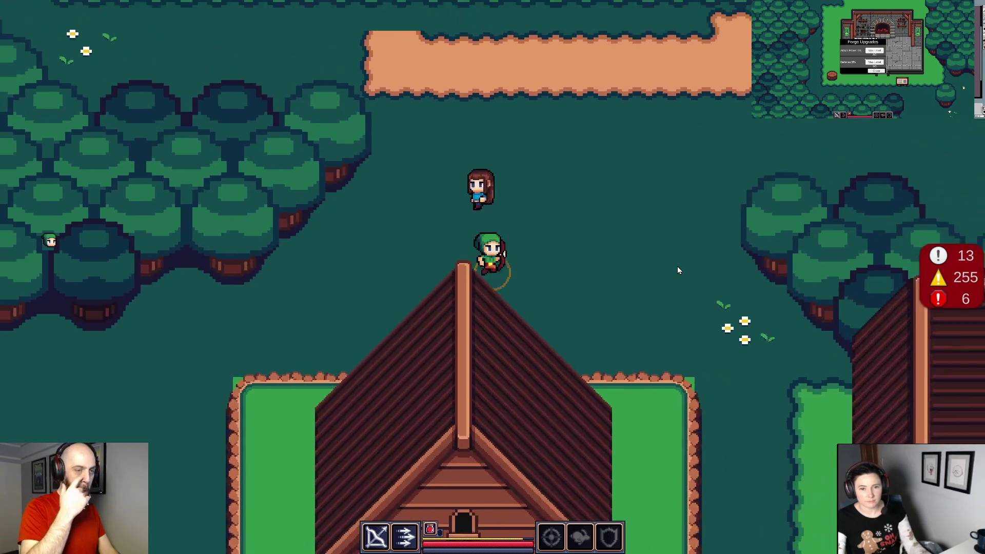
key("d")
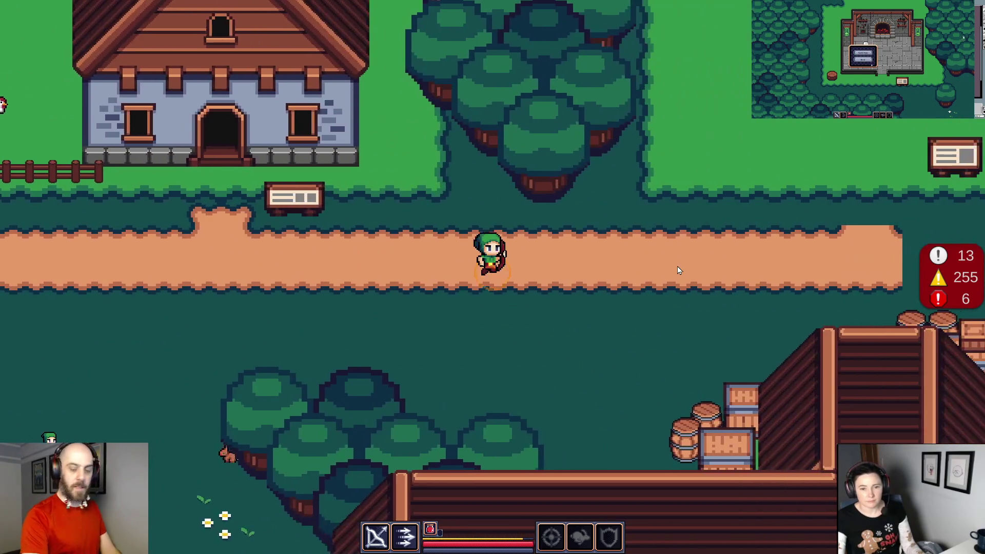
key("d")
key("w")
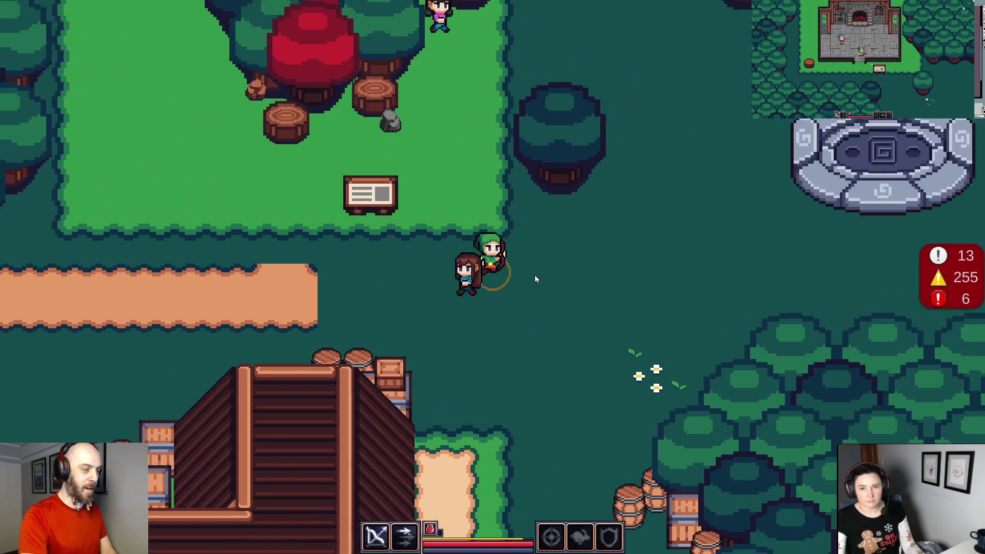
key("d")
key("w")
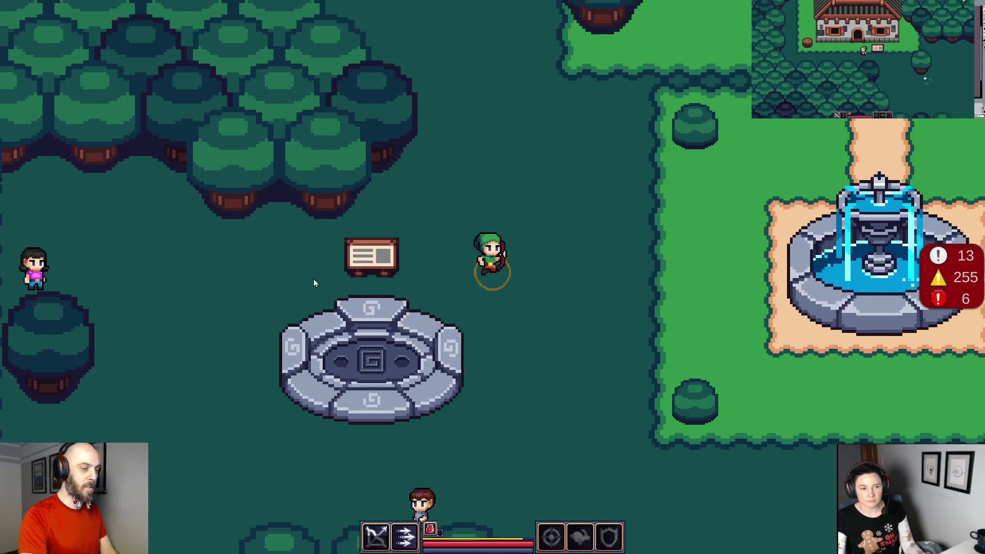
key("a")
key("w")
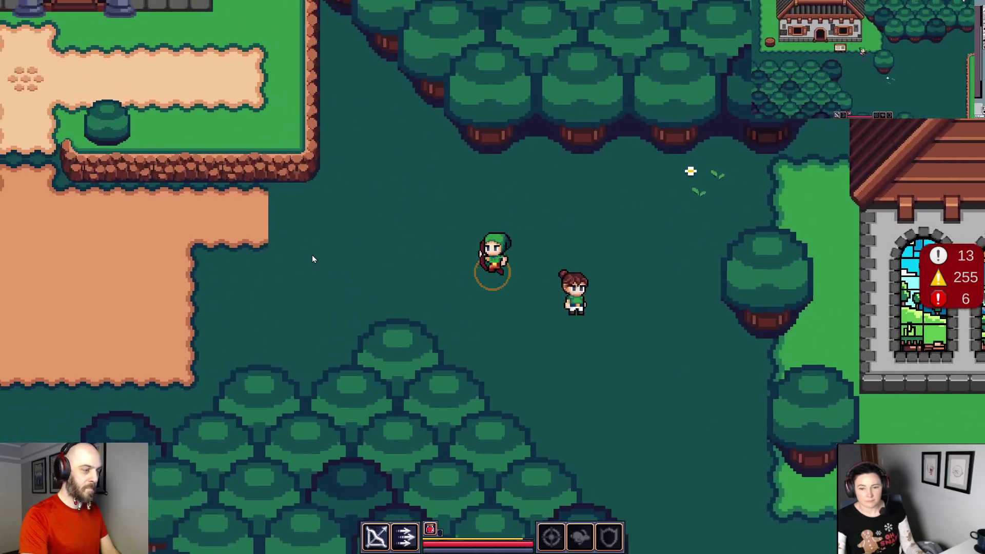
key("s")
key("a")
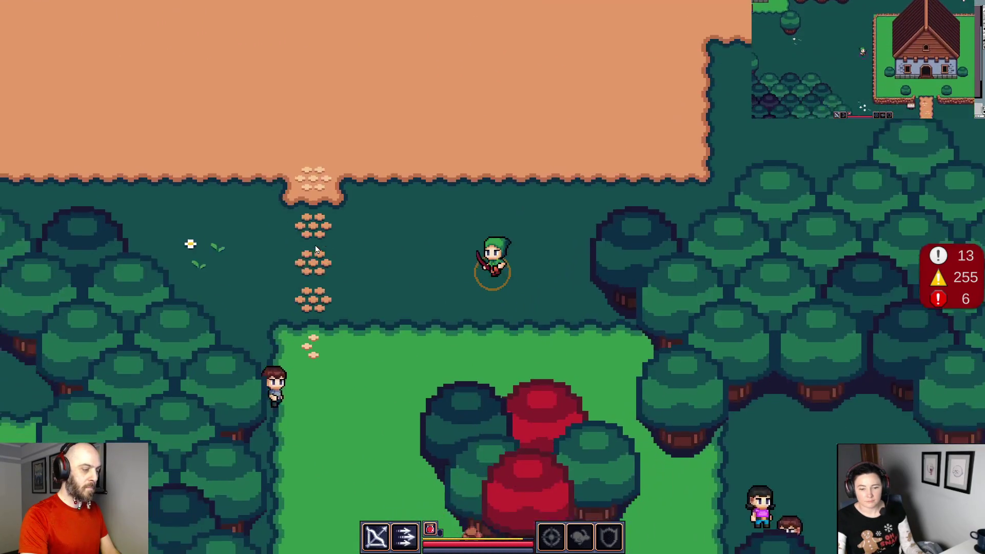
key("d")
key("d")
key("s")
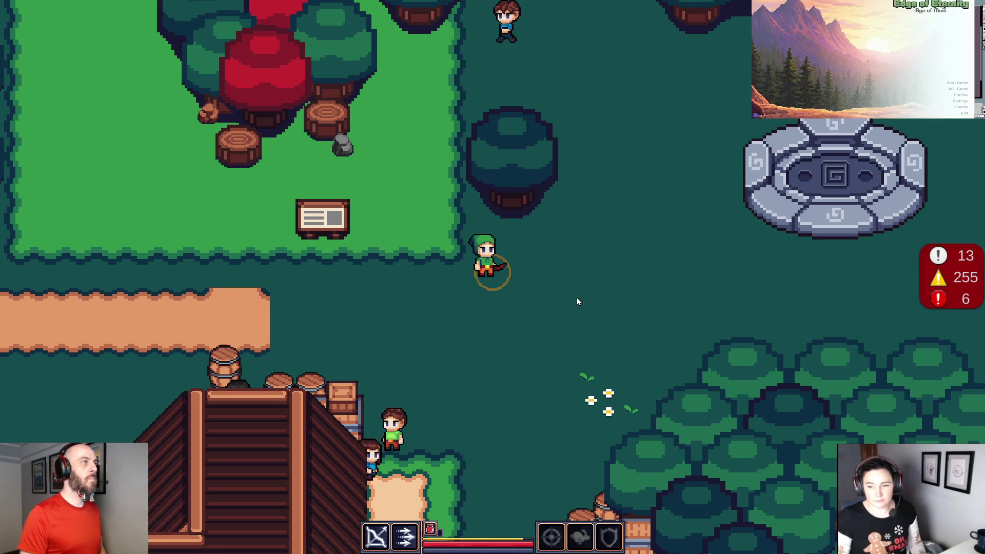
key("Escape")
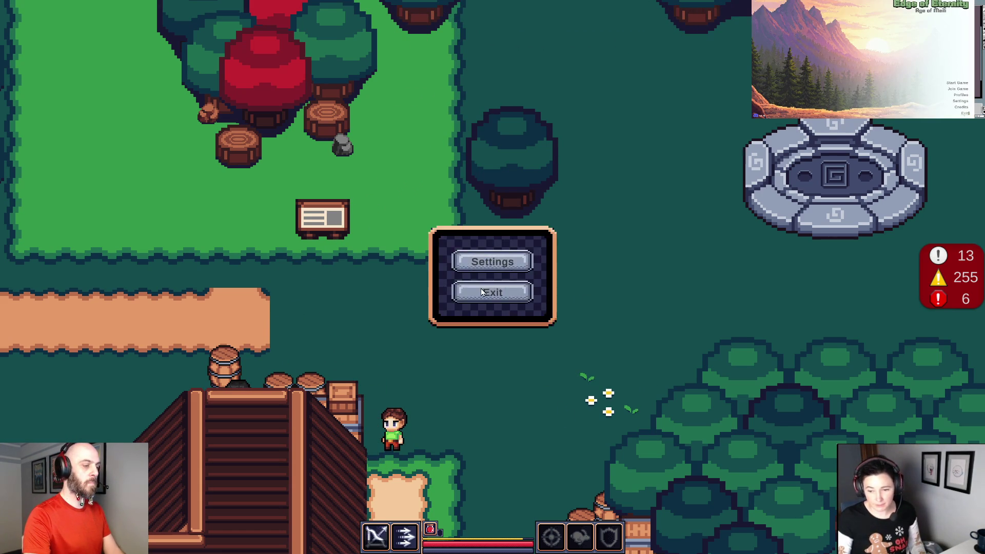
Exit to the title screen, then quit the game back to the Unity Editor.
left_click(483, 290)
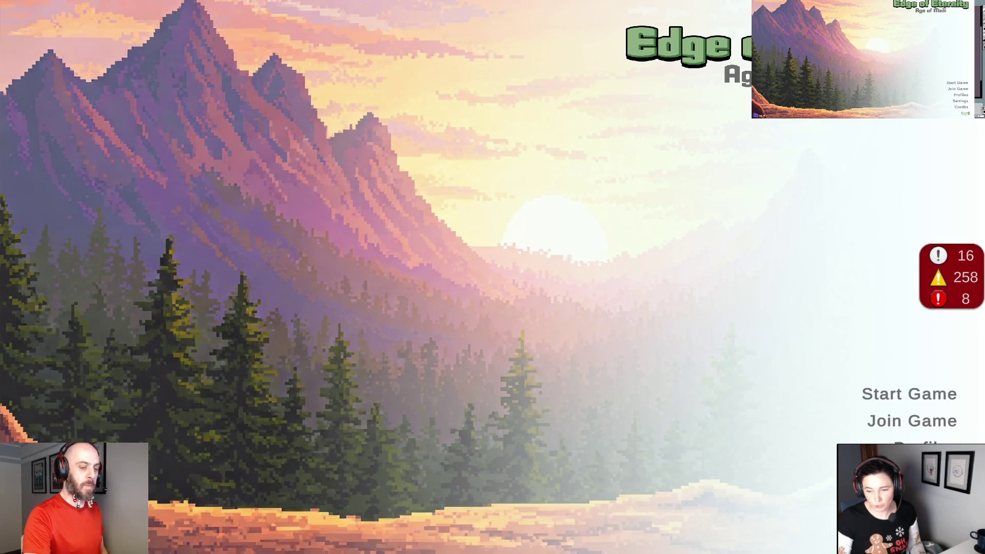
left_click(778, 526)
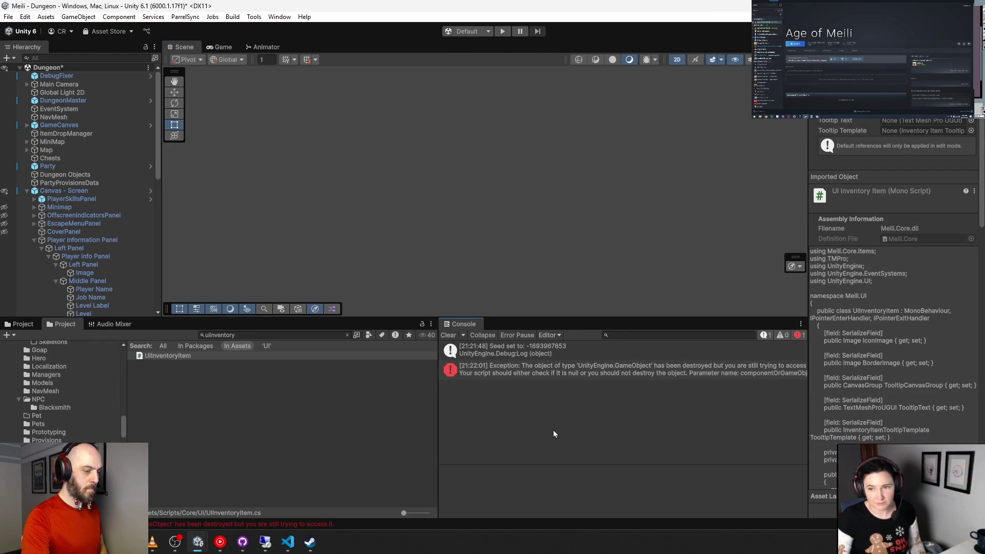